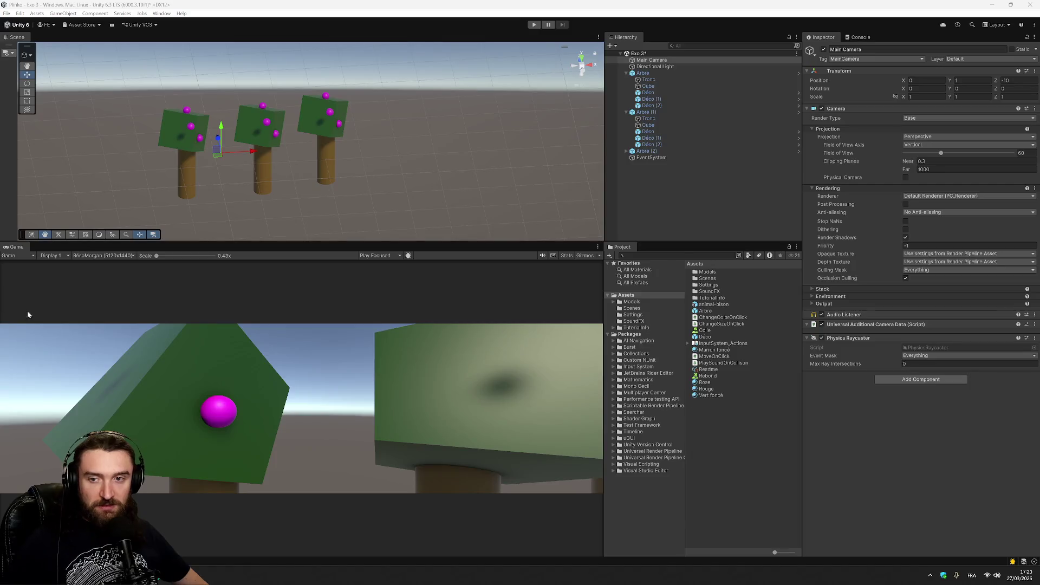
- Select the ChangeColorOnClick script asset in the Project panel
{"action": "left_click", "coordinate": [734, 318]}
- Open ChangeColorOnClick and make it implement IPointerClickHandler with a generated OnPointerClick stub
{"action": "double_click", "coordinate": [761, 320]}
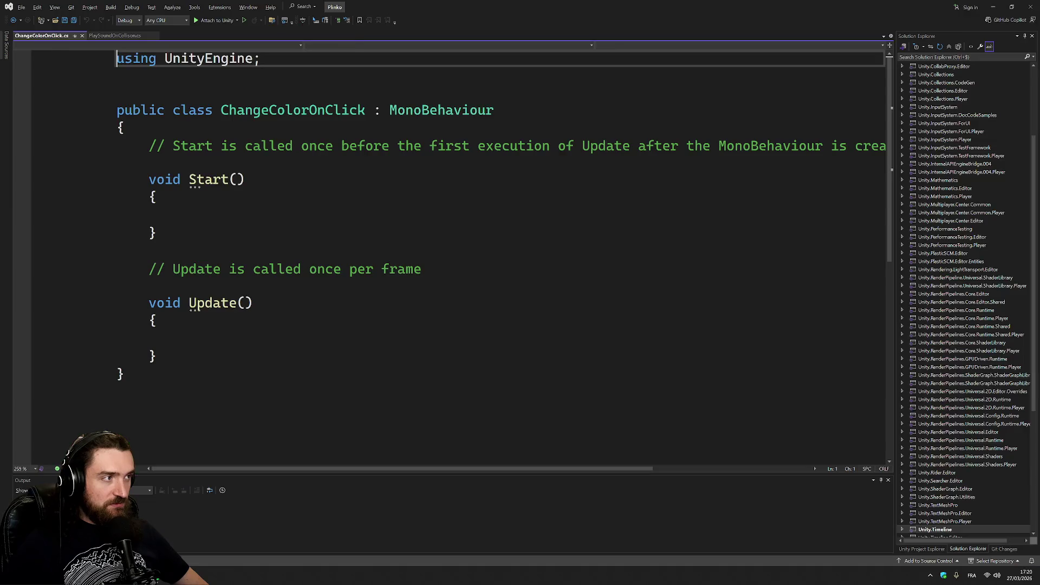
{"action": "left_click", "coordinate": [413, 110]}
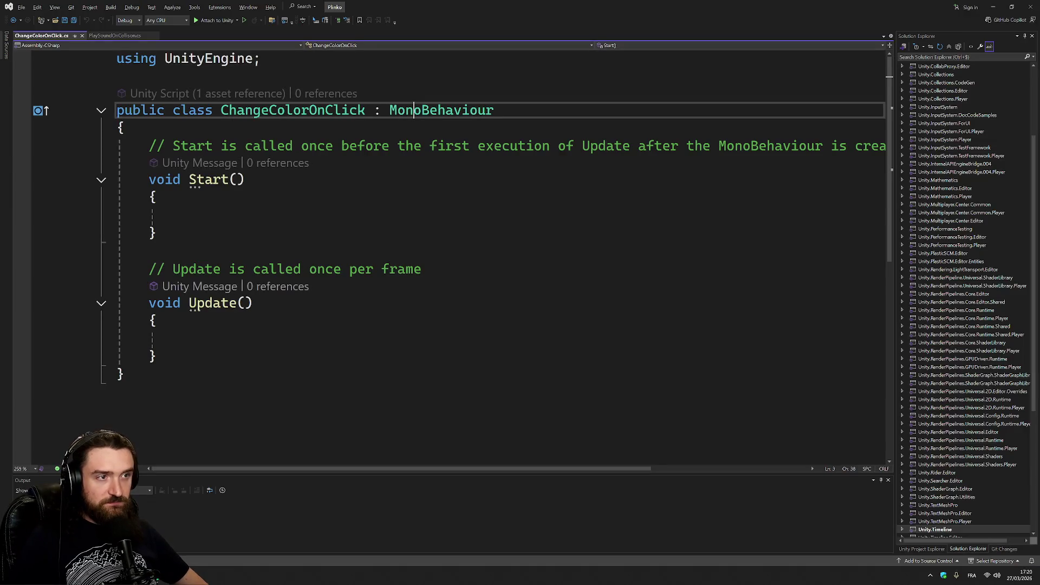
{"action": "type", "text": "IPointerClickHandler"}
{"action": "double_click", "coordinate": [454, 110]}
{"action": "key", "text": "ctrl+v"}
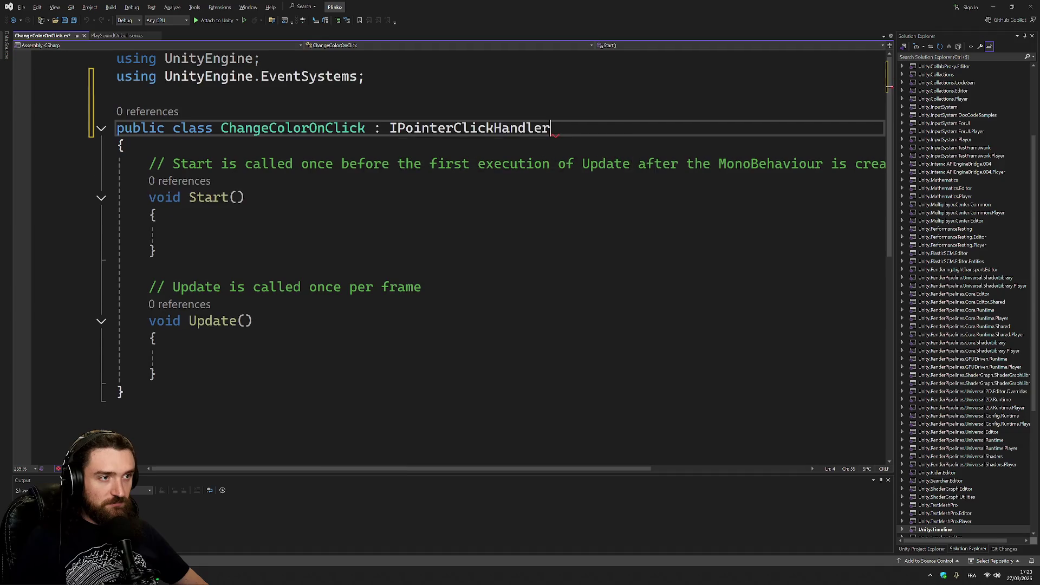
{"action": "key", "text": "ctrl+period"}
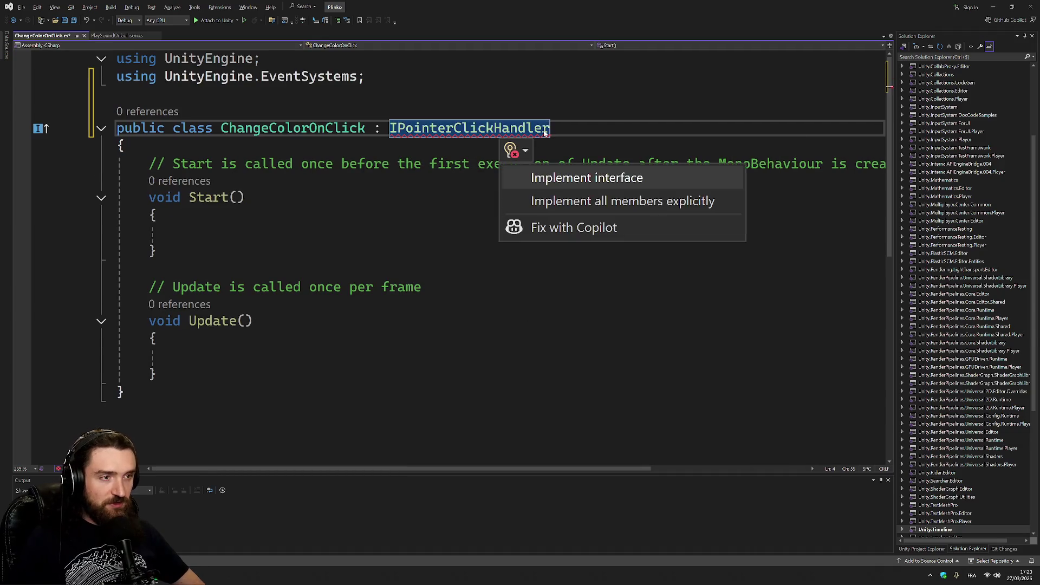
{"action": "key", "text": "Return"}
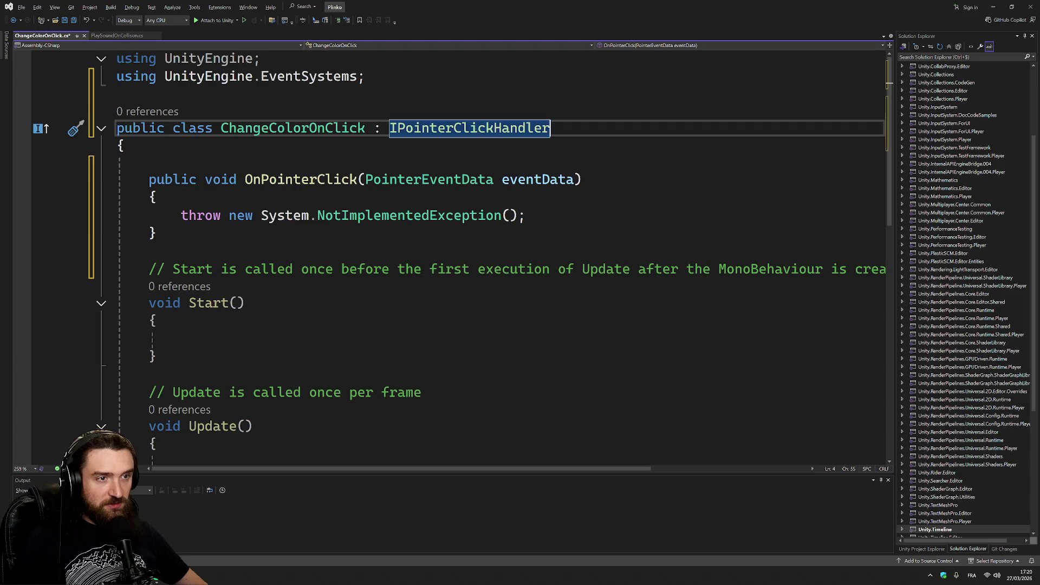
- Replace the placeholder throw statement in OnPointerClick with the start of a component call
{"action": "left_click", "coordinate": [181, 215]}
{"action": "key", "text": "shift+End"}
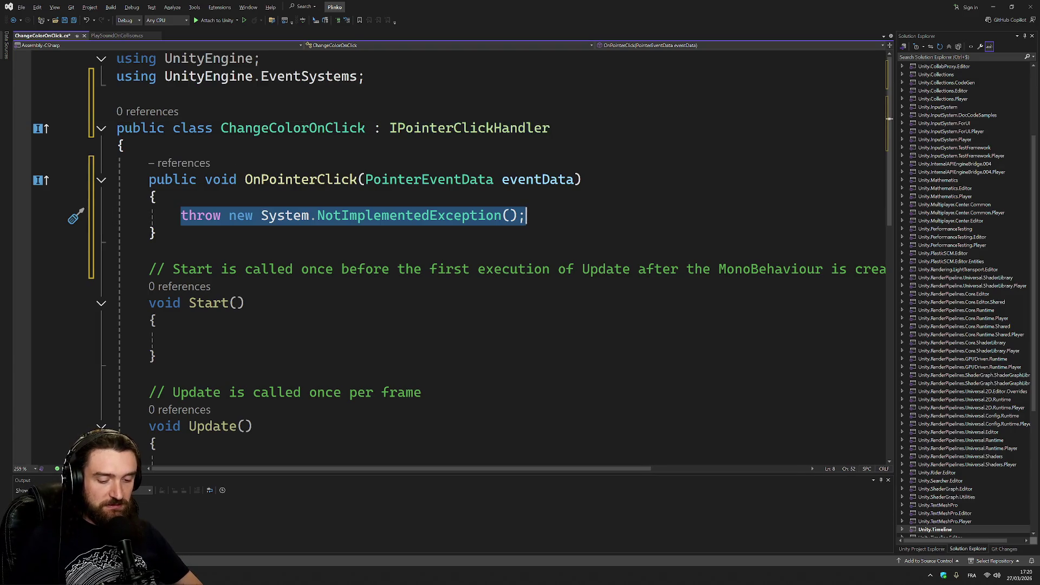
{"action": "type", "text": "GetX"}
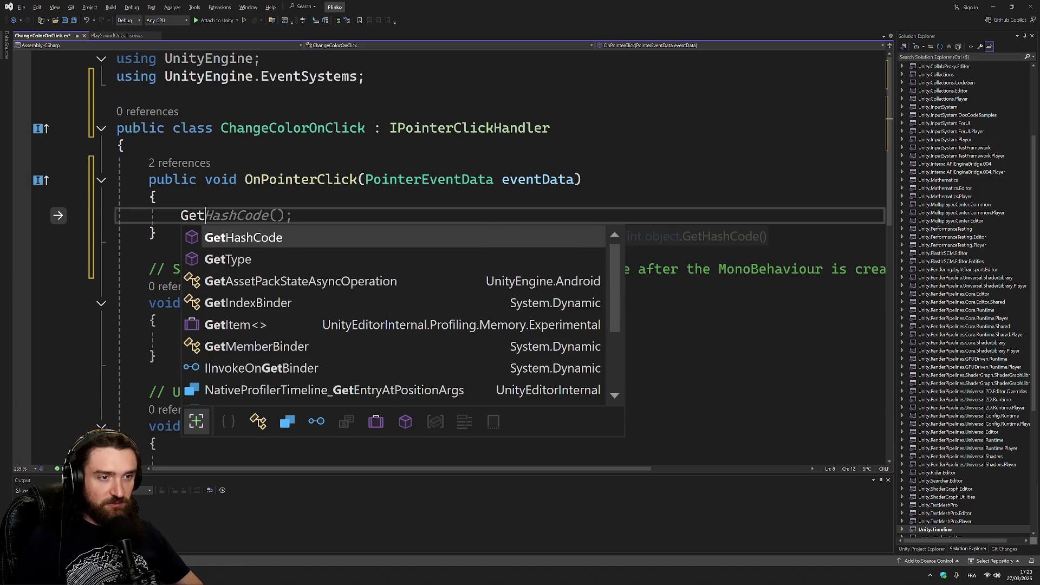
{"action": "key", "text": "shift+Home"}
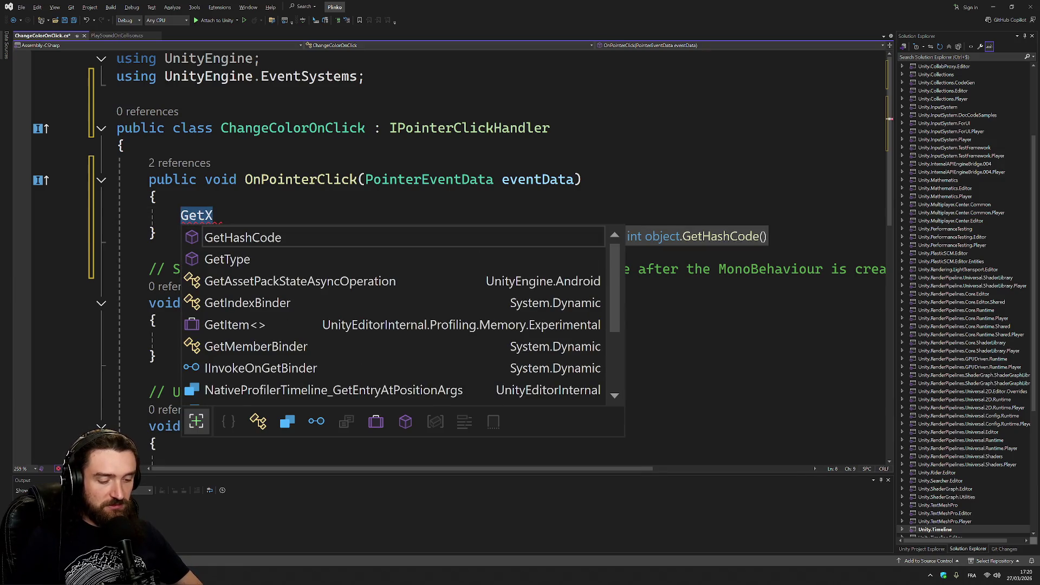
{"action": "type", "text": "Com"}
{"action": "key", "text": "Escape"}
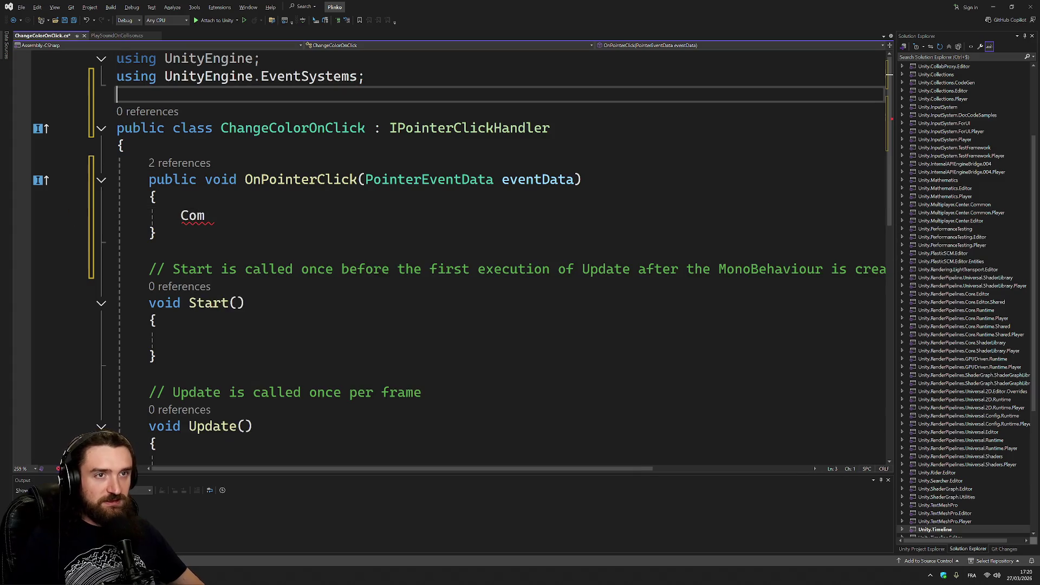
- Copy GetComponent from PlaySoundOnCollision and complete the handler call as GetComponent<Material>
{"action": "left_click", "coordinate": [116, 35]}
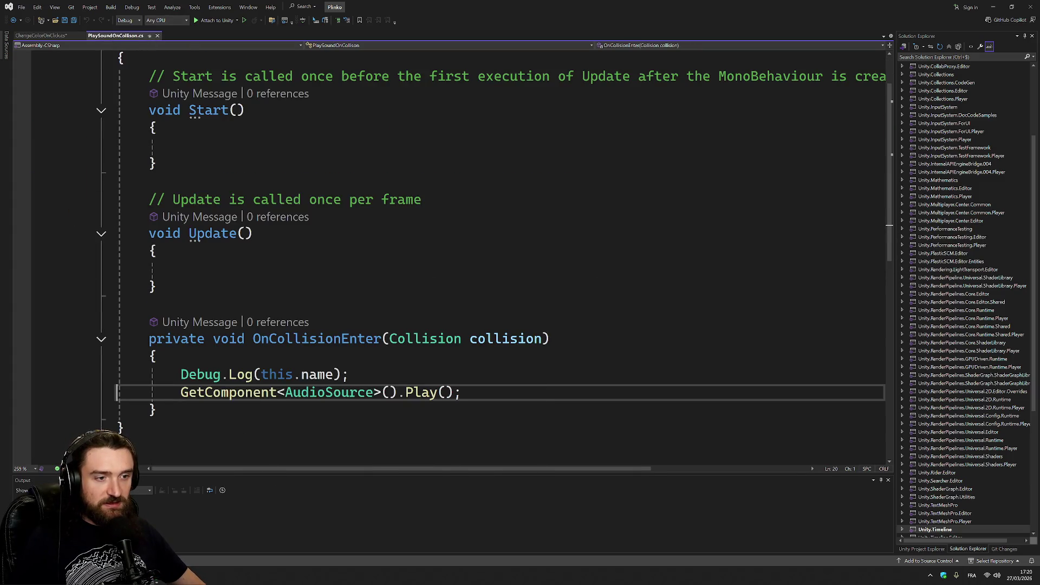
{"action": "double_click", "coordinate": [227, 392]}
{"action": "key", "text": "ctrl+c"}
{"action": "left_click", "coordinate": [43, 35]}
{"action": "left_click", "coordinate": [107, 86]}
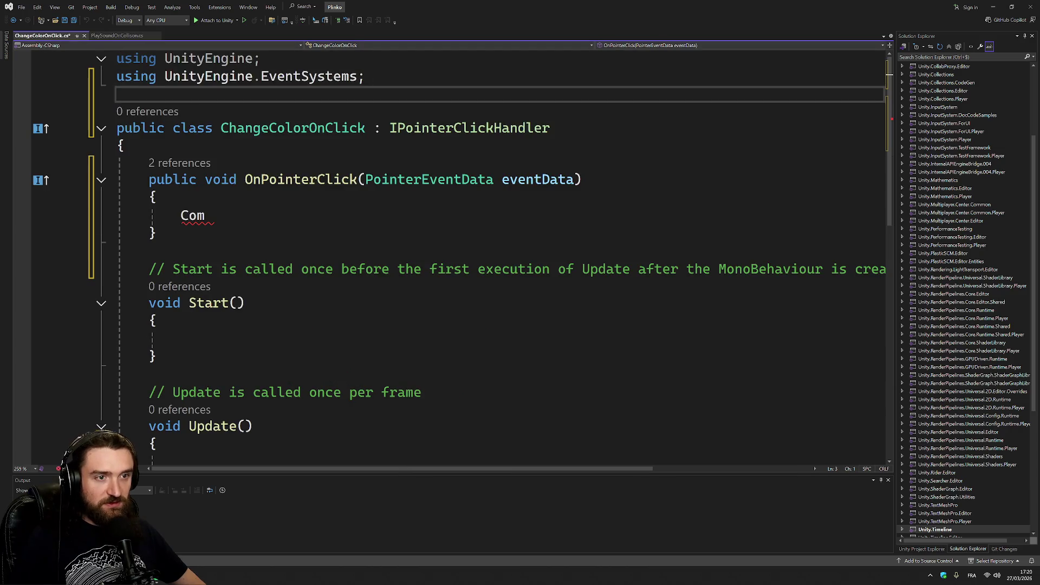
{"action": "double_click", "coordinate": [193, 215]}
{"action": "key", "text": "ctrl+v"}
{"action": "type", "text": "w"}
{"action": "key", "text": "BackSpace"}
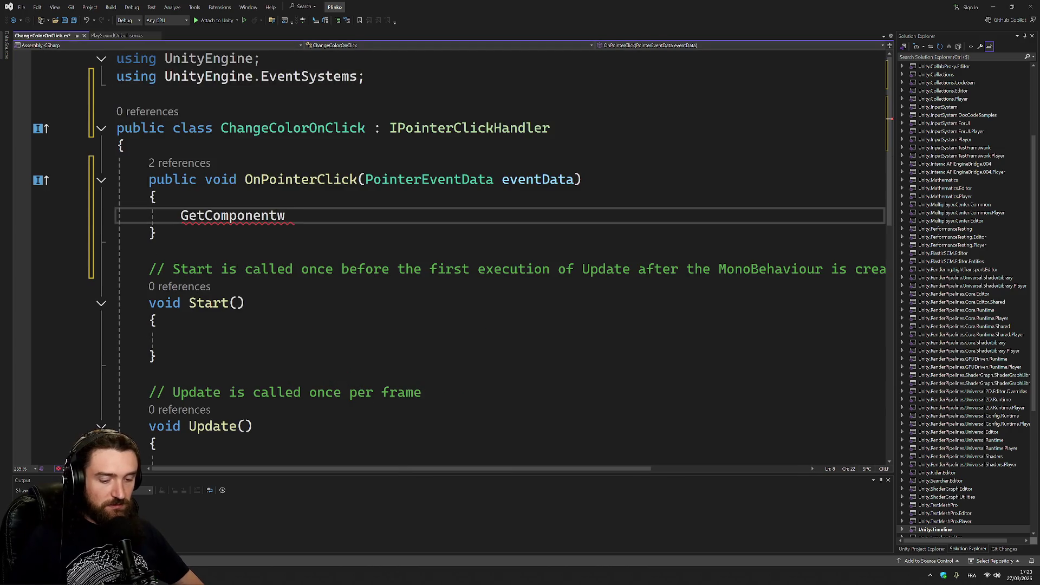
{"action": "type", "text": "<"}
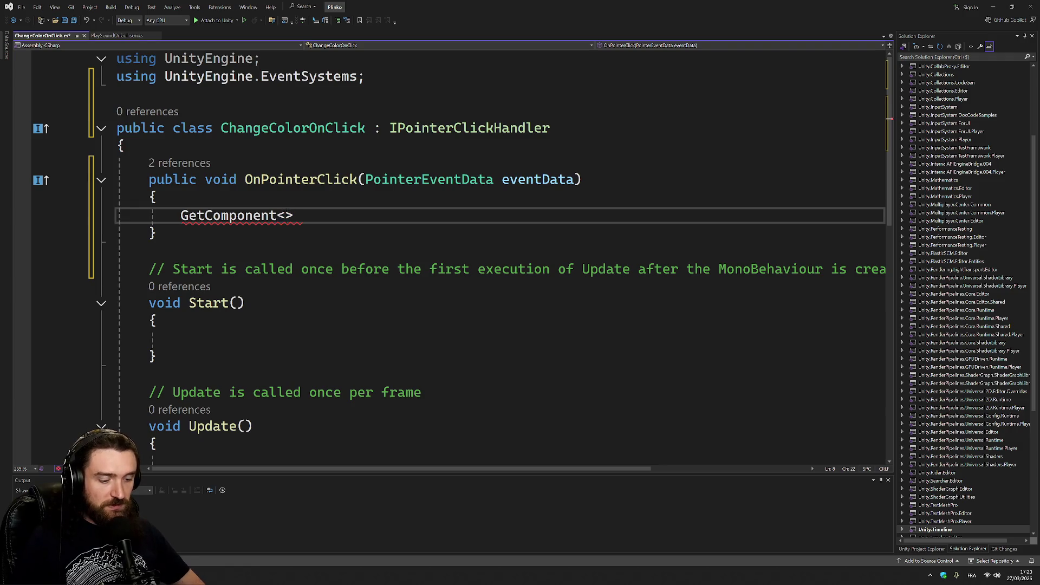
{"action": "type", "text": "Matera"}
{"action": "key", "text": "BackSpace"}
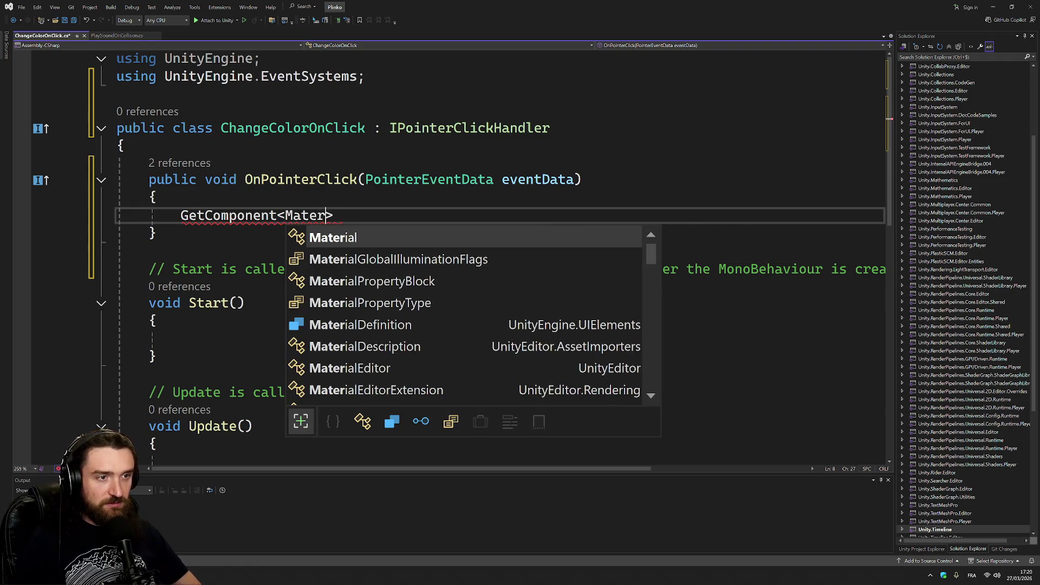
{"action": "key", "text": "Tab"}
- Restore MonoBehaviour as the base class alongside IPointerClickHandler
{"action": "left_click", "coordinate": [382, 128]}
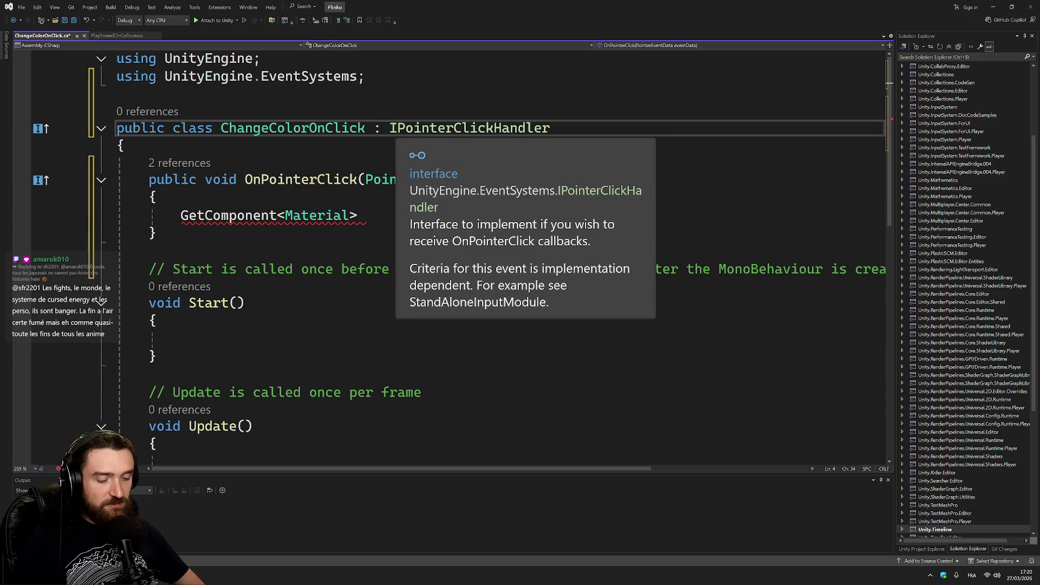
{"action": "type", "text": "MLo"}
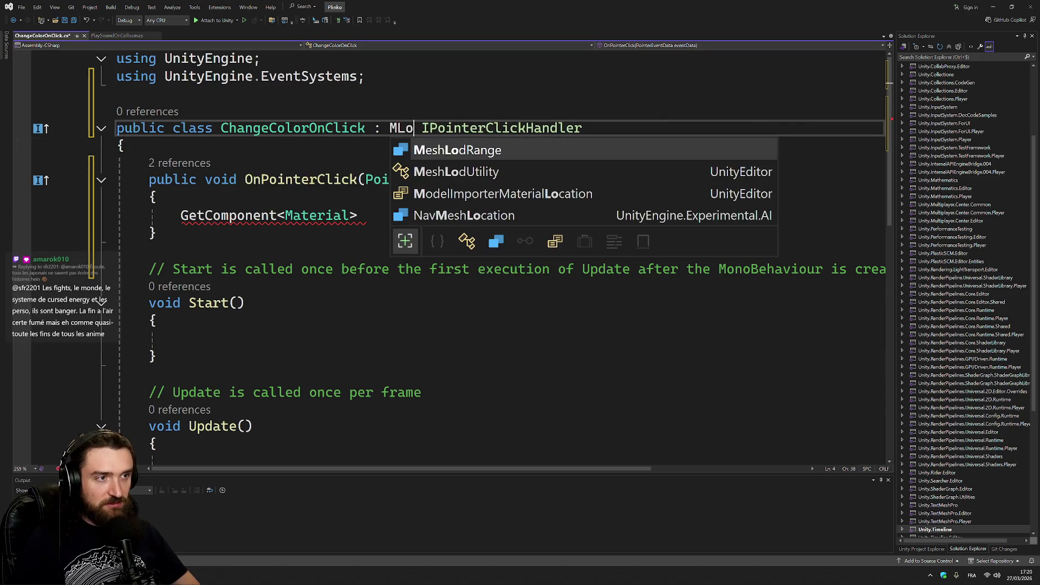
{"action": "key", "text": "BackSpace"}
{"action": "key", "text": "BackSpace"}
{"action": "type", "text": "onoB"}
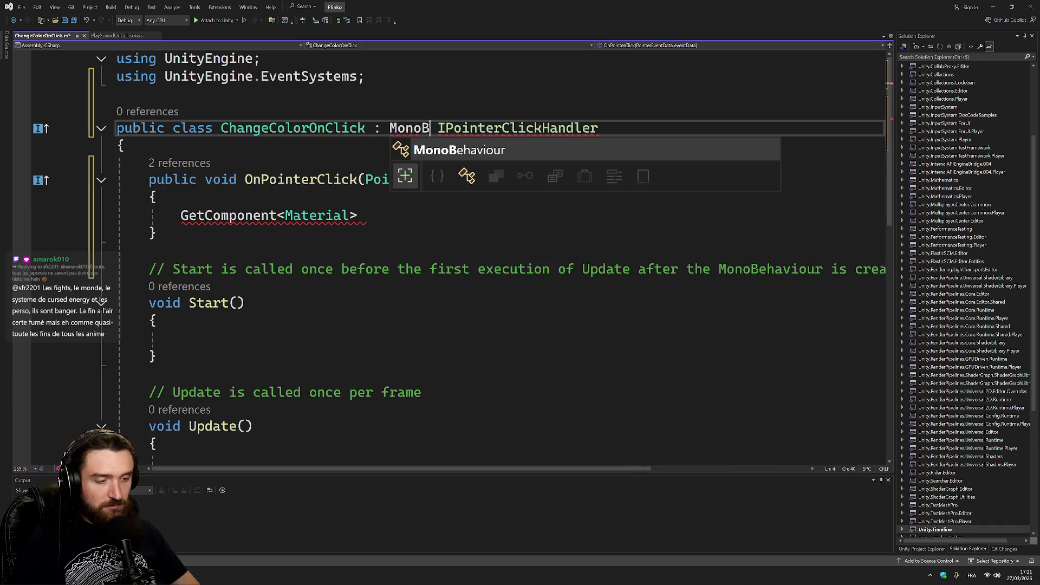
{"action": "key", "text": "Tab"}
{"action": "type", "text": ","}
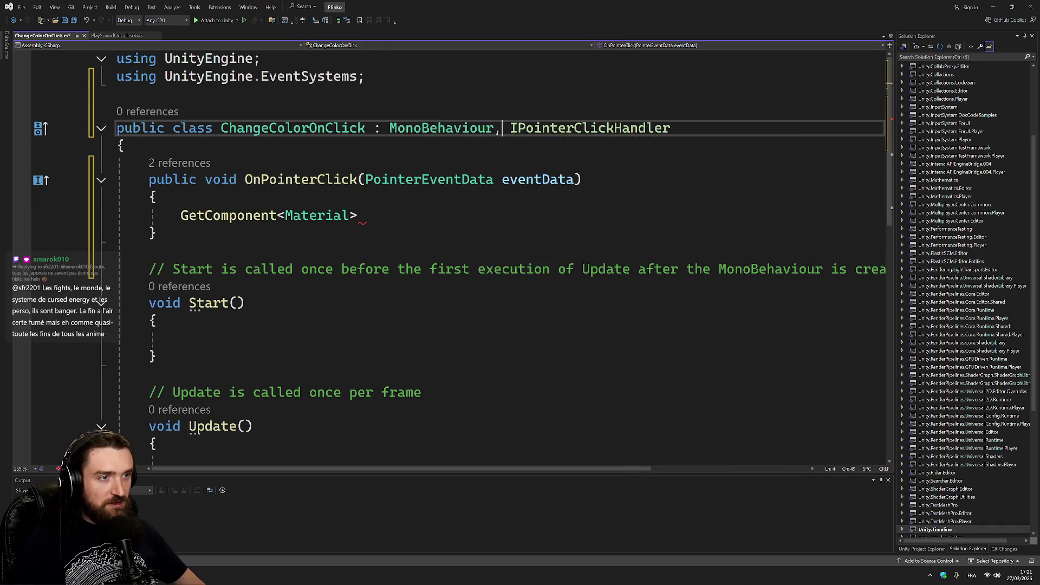
- Finish the handler line as GetComponent<Material>().color = Color.red
{"action": "left_click", "coordinate": [358, 215]}
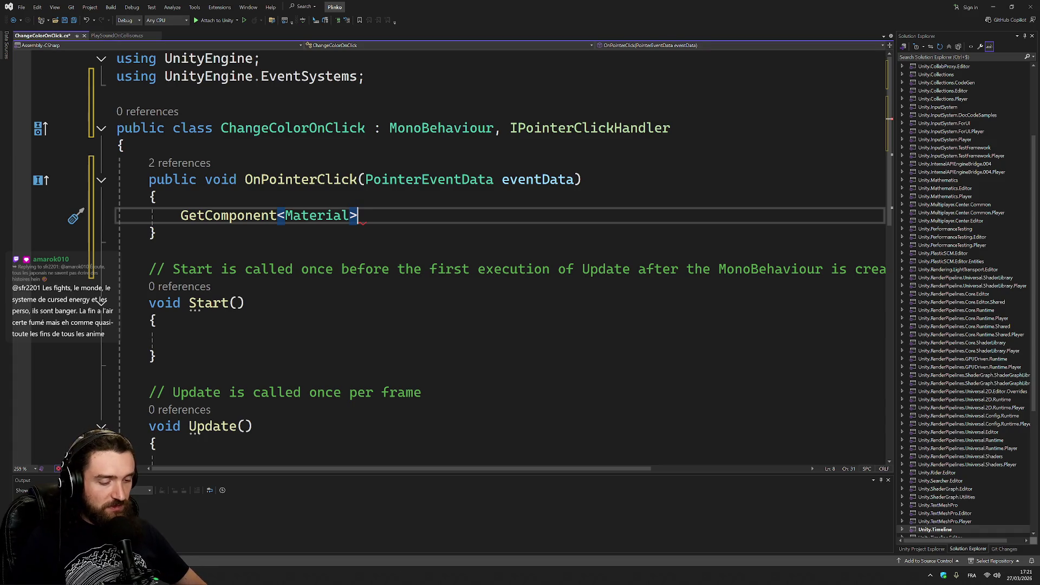
{"action": "type", "text": "()."}
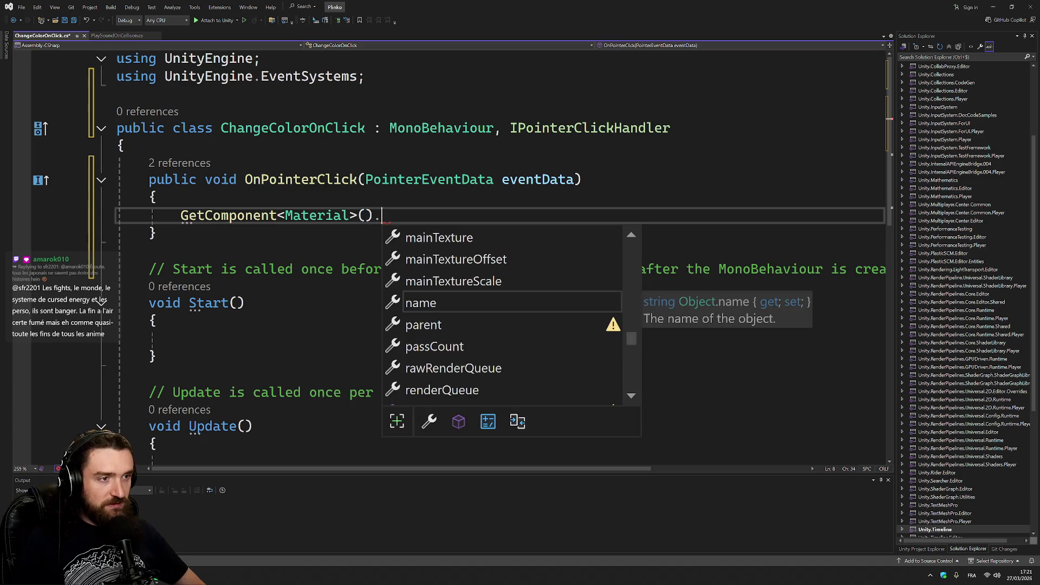
{"action": "type", "text": "color"}
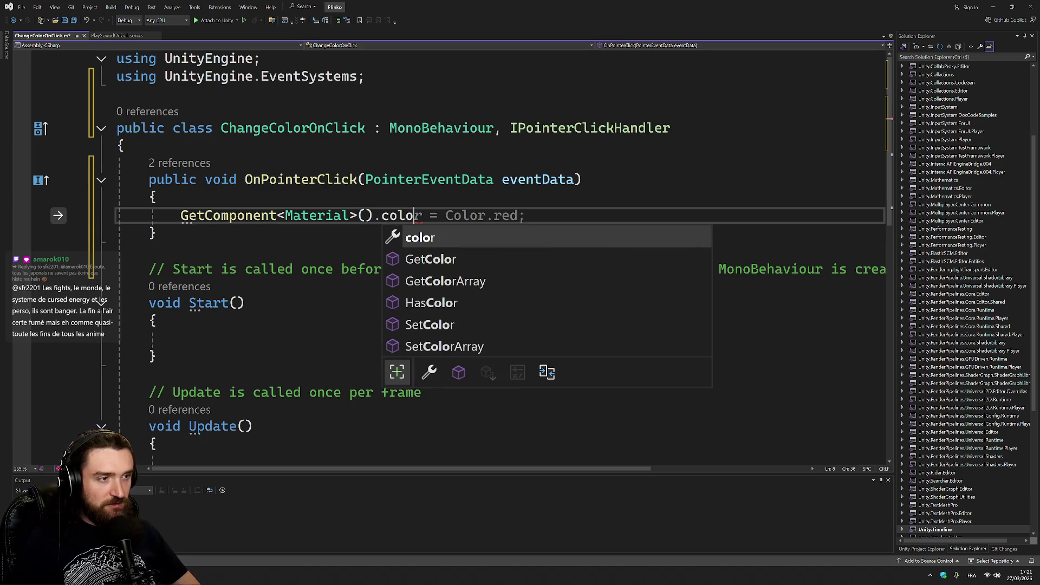
{"action": "key", "text": "Tab"}
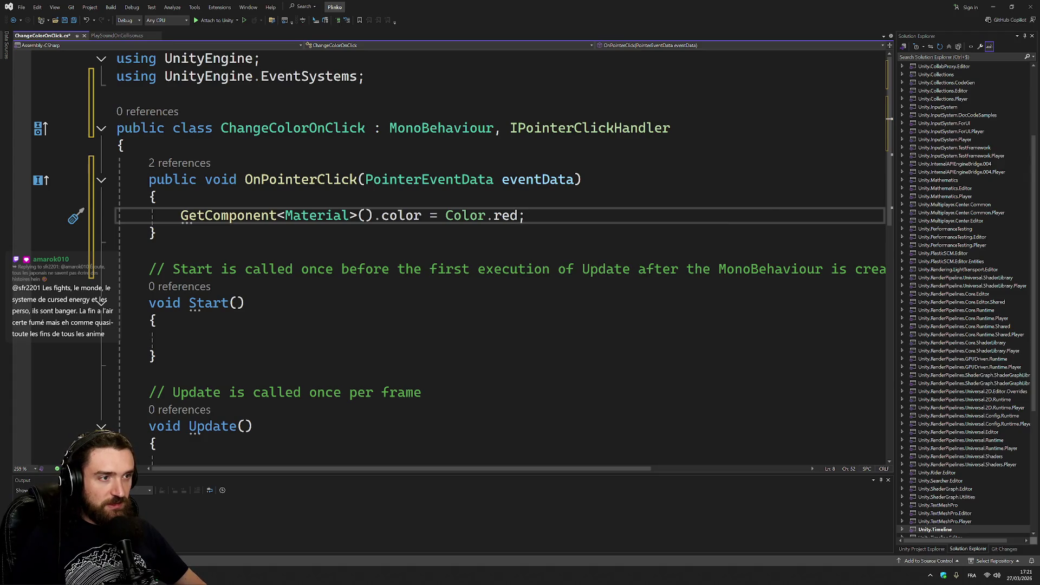
{"action": "left_click", "coordinate": [124, 145]}
- Declare a public Color field 'color' defaulting to Color.rebeccaPurple and save the script
{"action": "key", "text": "Return"}
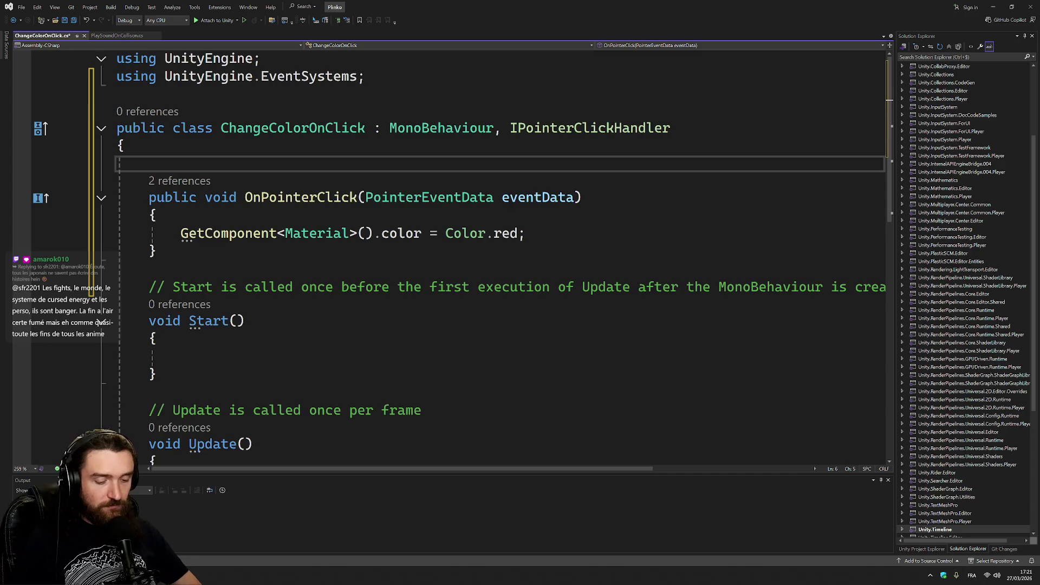
{"action": "type", "text": "public Color"}
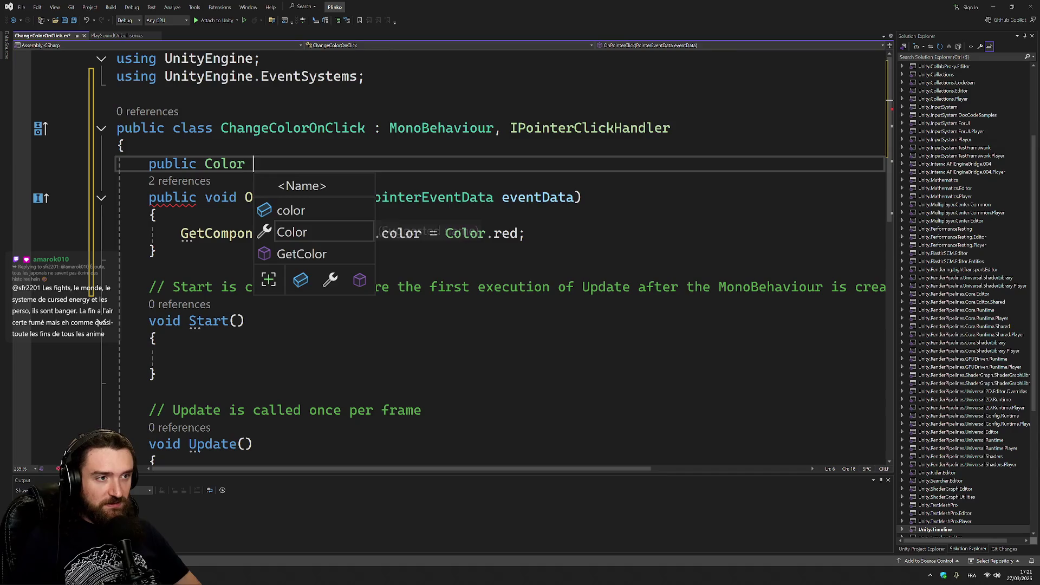
{"action": "type", "text": " color;"}
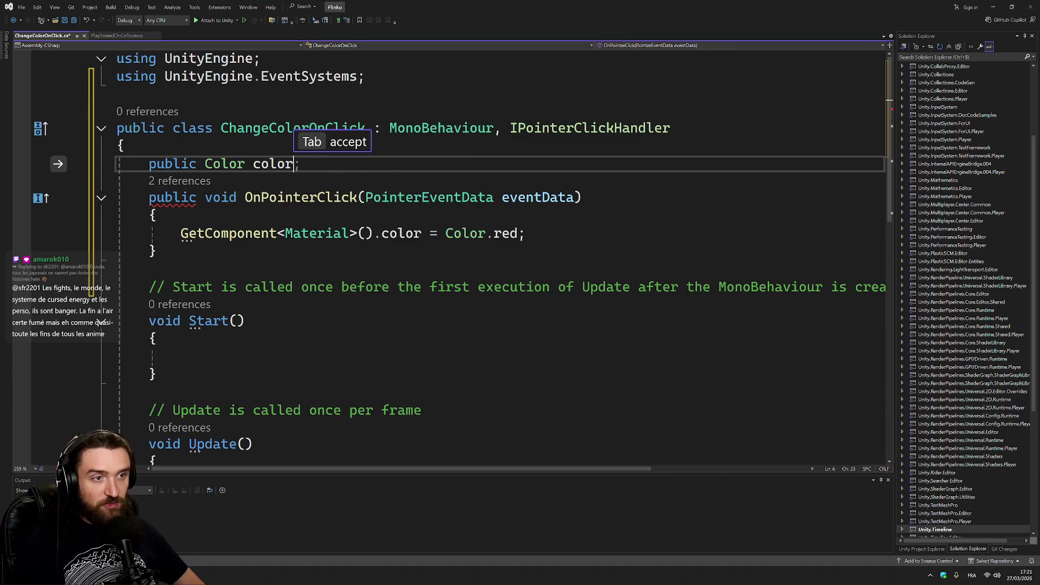
{"action": "key", "text": "Left"}
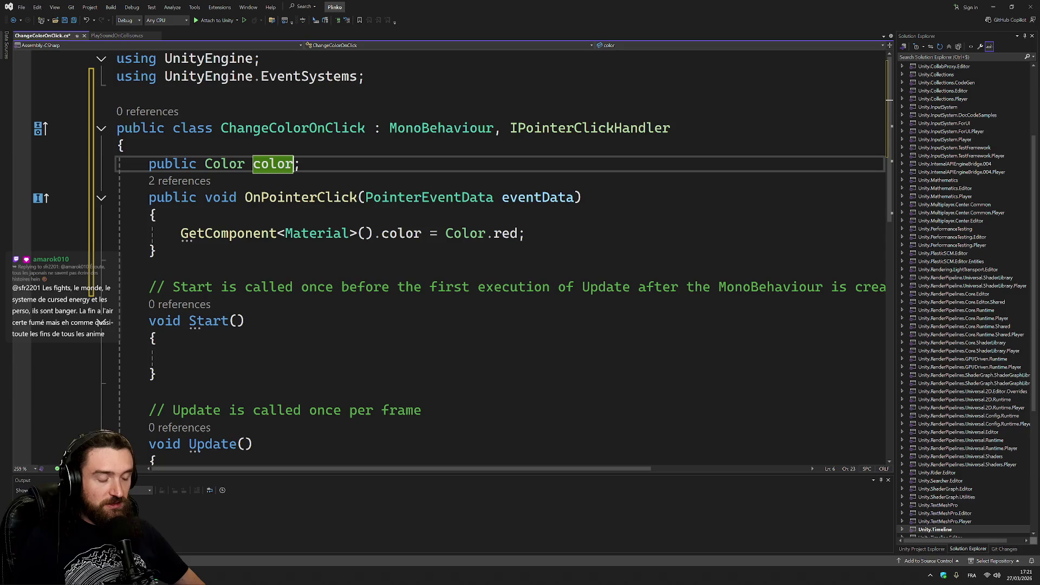
{"action": "type", "text": "= Color.r"}
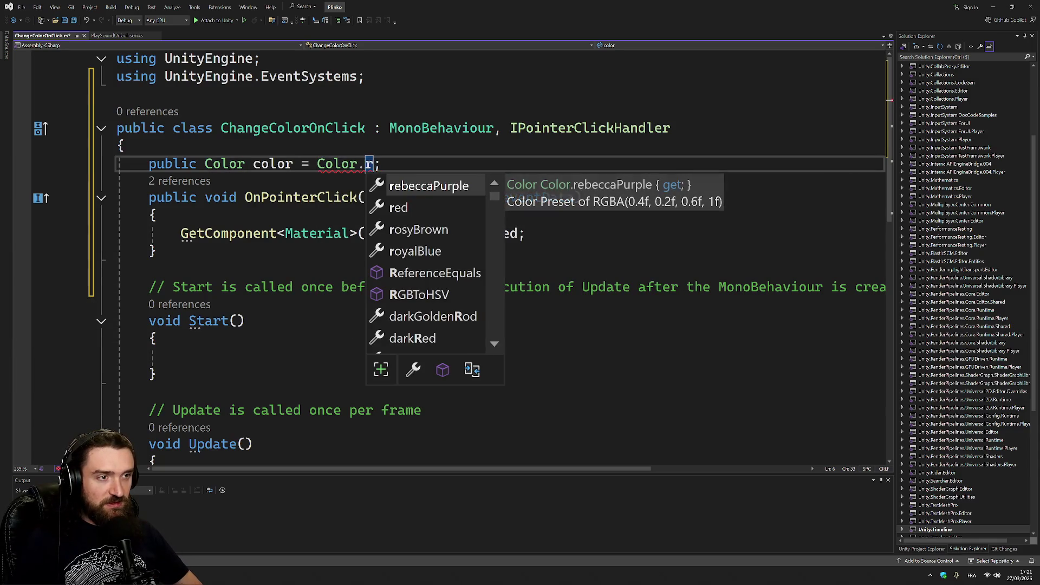
{"action": "key", "text": "Tab"}
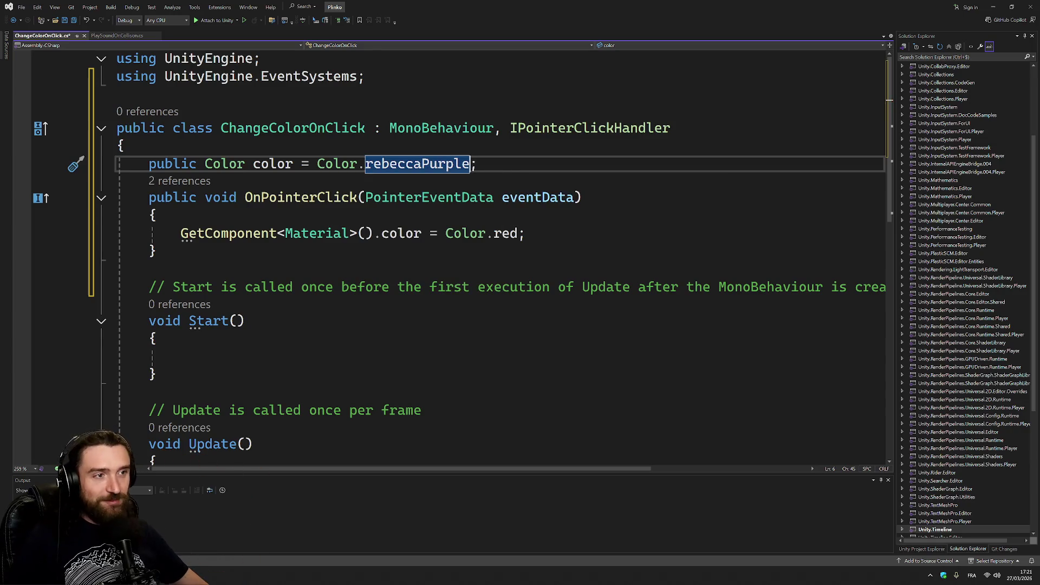
{"action": "key", "text": "ctrl+s"}
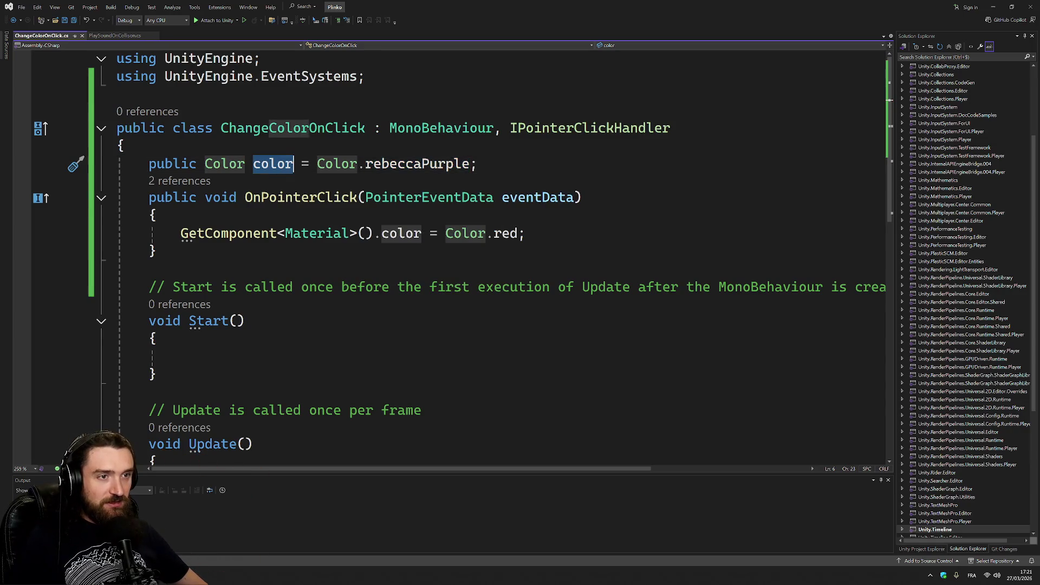
- Assign the color field instead of Color.red in OnPointerClick, then return to Unity
{"action": "left_click_drag", "start_coordinate": [446, 233], "coordinate": [519, 233]}
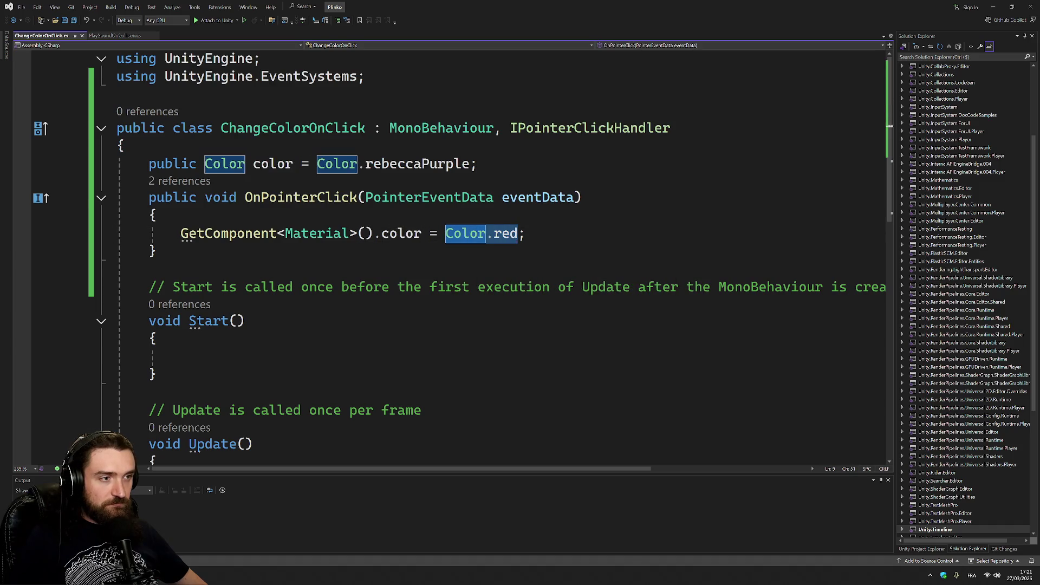
{"action": "type", "text": "color"}
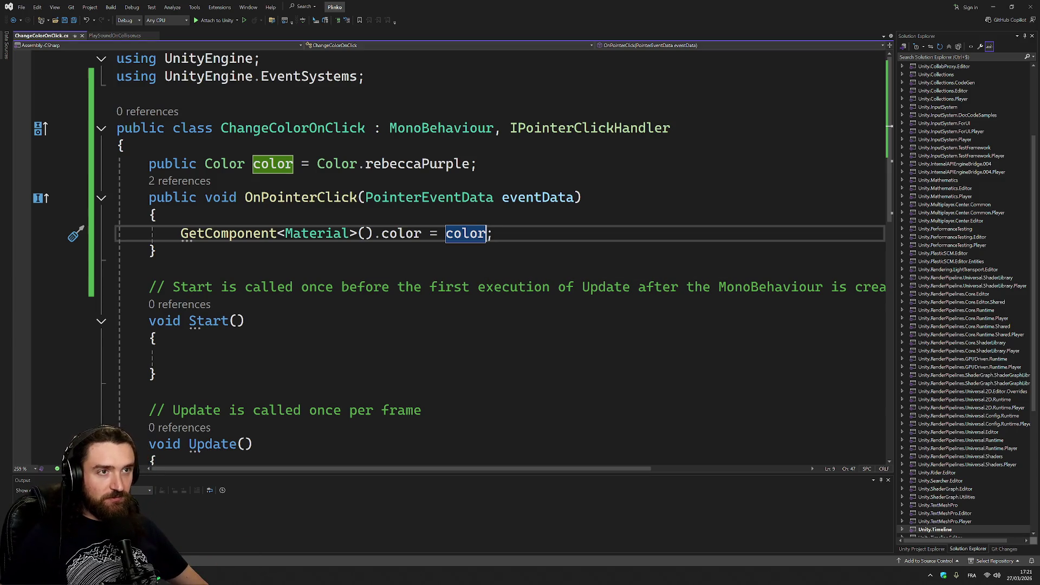
{"action": "left_click", "coordinate": [430, 163]}
{"action": "double_click", "coordinate": [430, 164]}
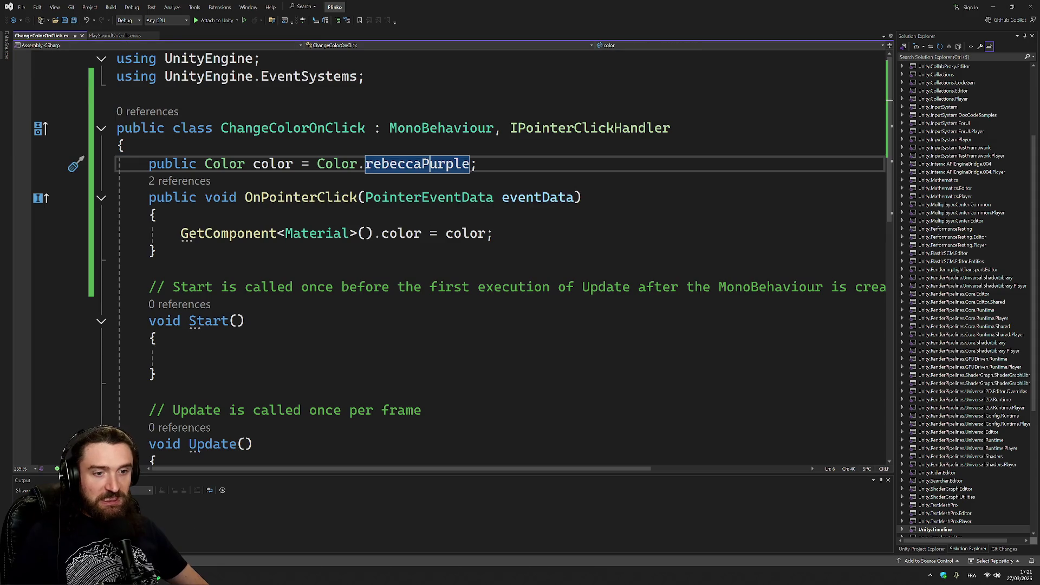
{"action": "key", "text": "alt+Tab"}
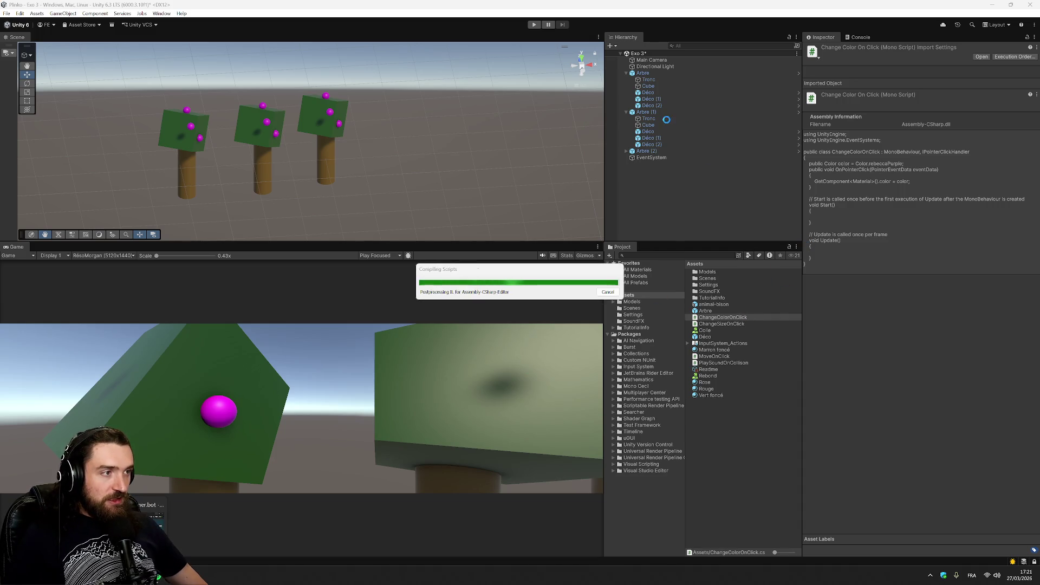
- Set the first tree's Déco click colour to green 3C9933 in the Change Color On Click component
{"action": "left_click", "coordinate": [650, 93]}
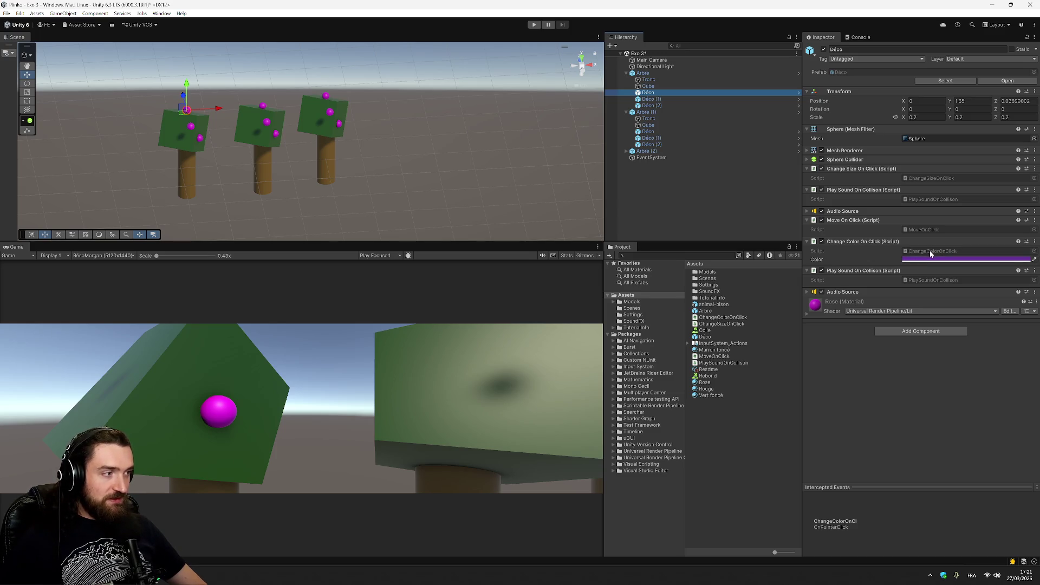
{"action": "left_click", "coordinate": [920, 261]}
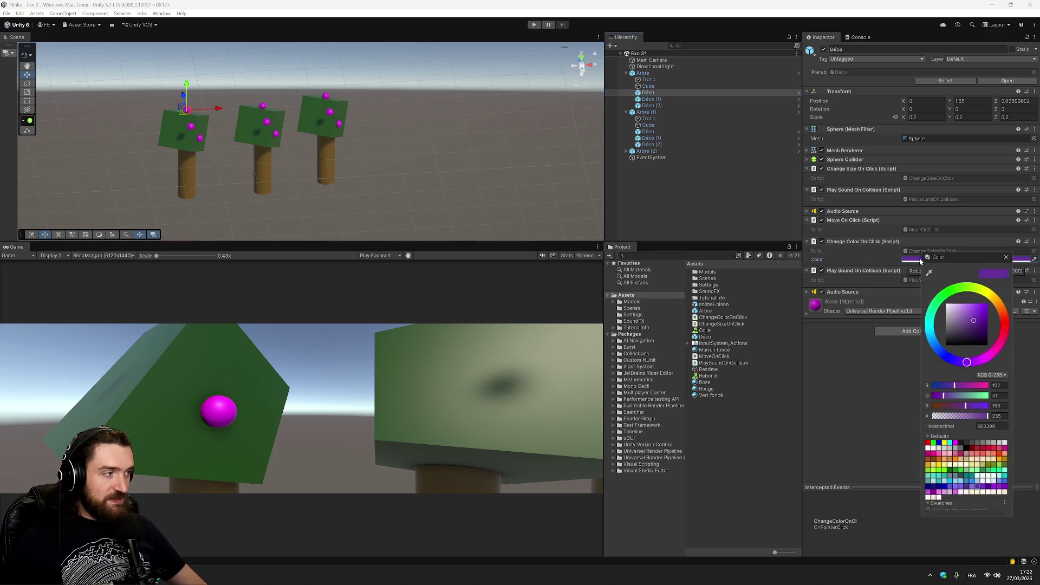
{"action": "left_click", "coordinate": [951, 287]}
{"action": "left_click", "coordinate": [876, 388]}
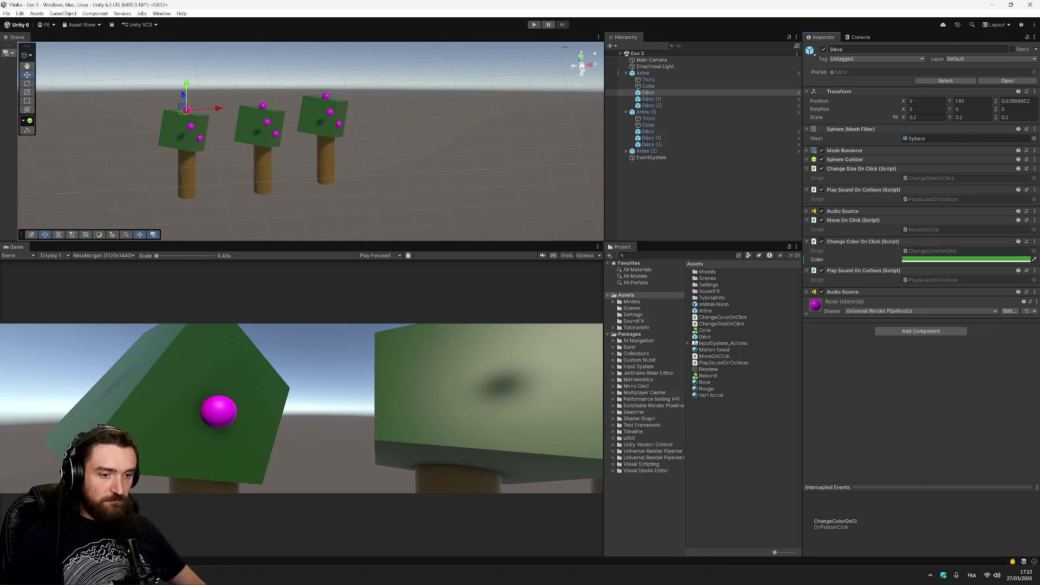
- Compare the green Déco sphere with the second tree's Déco (1), still purple
{"action": "key", "text": "alt+Tab"}
{"action": "key", "text": "Up"}
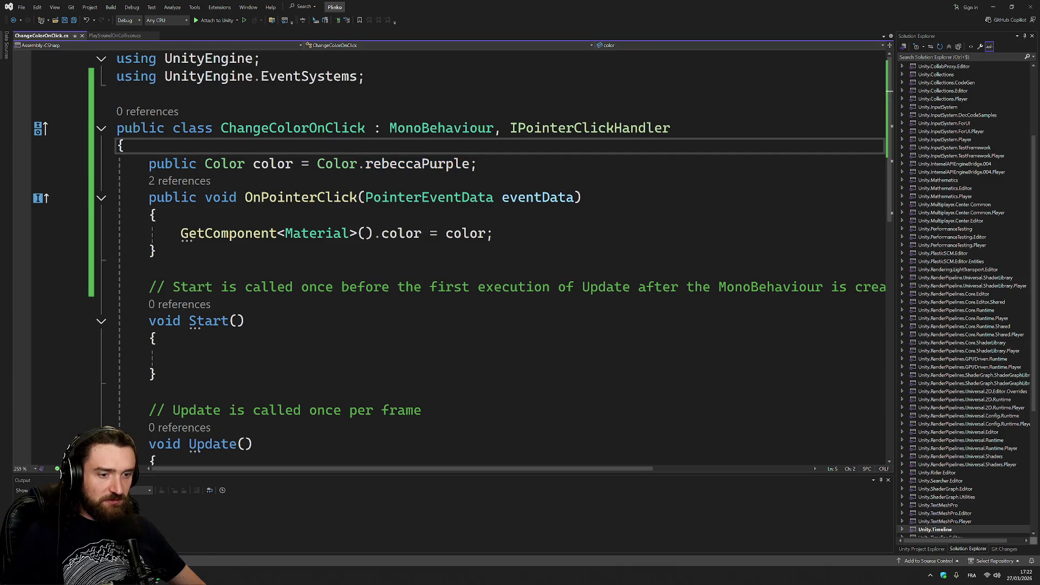
{"action": "key", "text": "alt+Tab"}
{"action": "left_click", "coordinate": [681, 130]}
{"action": "left_click", "coordinate": [684, 137]}
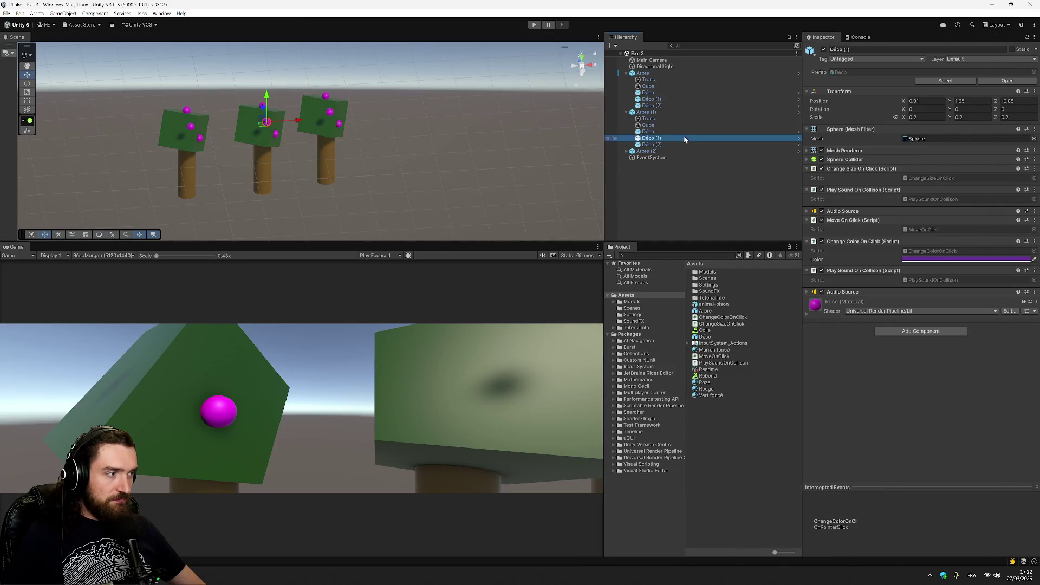
{"action": "left_click", "coordinate": [683, 132]}
{"action": "left_click", "coordinate": [675, 92]}
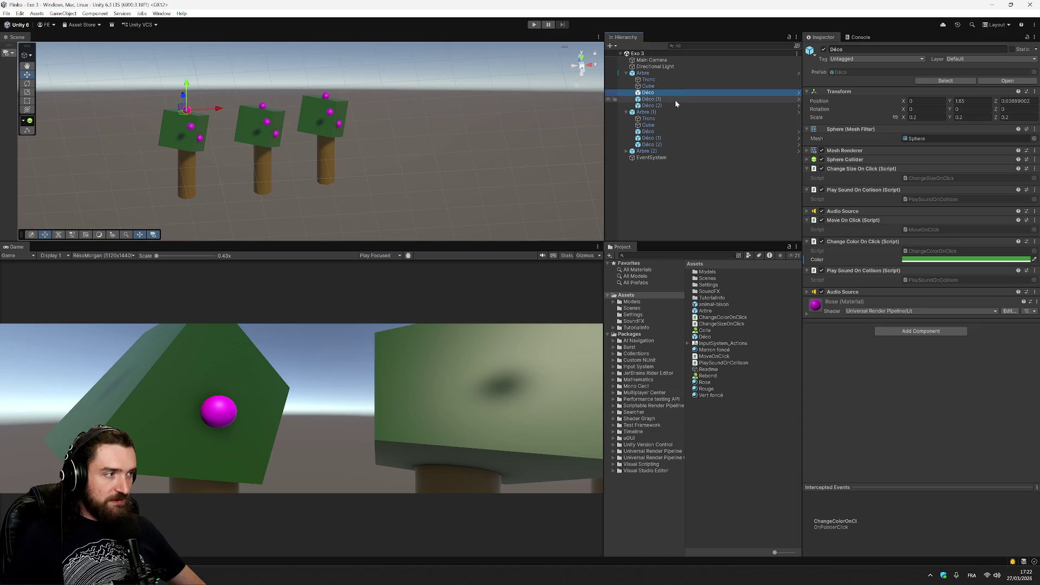
{"action": "left_click", "coordinate": [675, 100]}
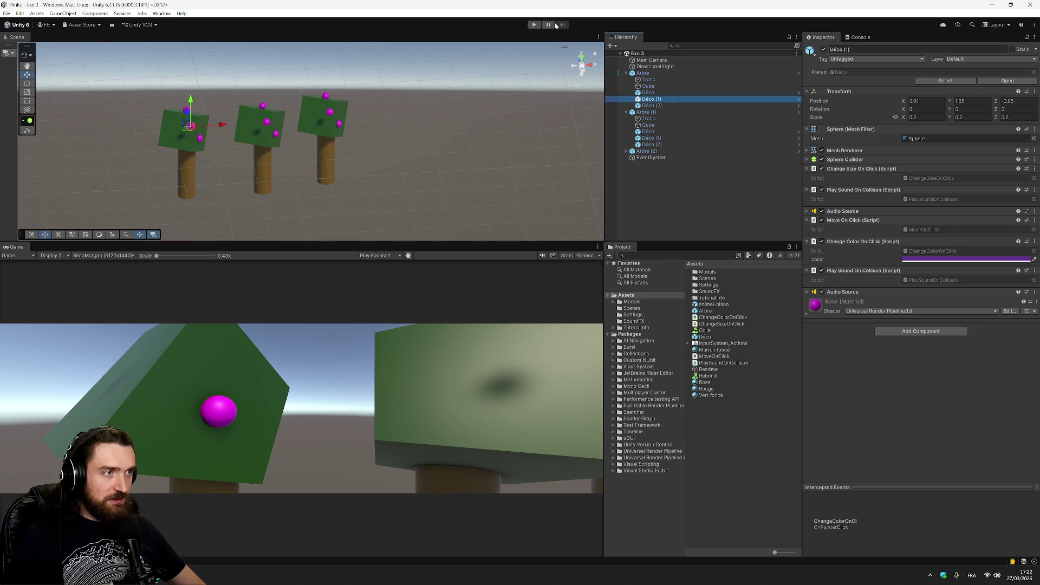
- Play the scene, click the tree objects, and open the MissingComponentException error from the Console
{"action": "left_click", "coordinate": [534, 25]}
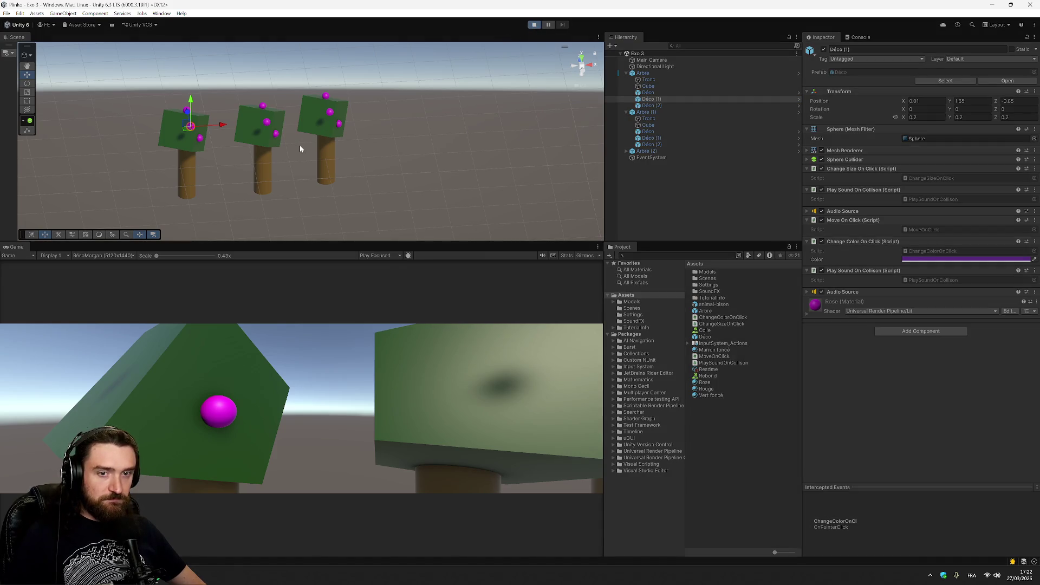
{"action": "left_click", "coordinate": [223, 127]}
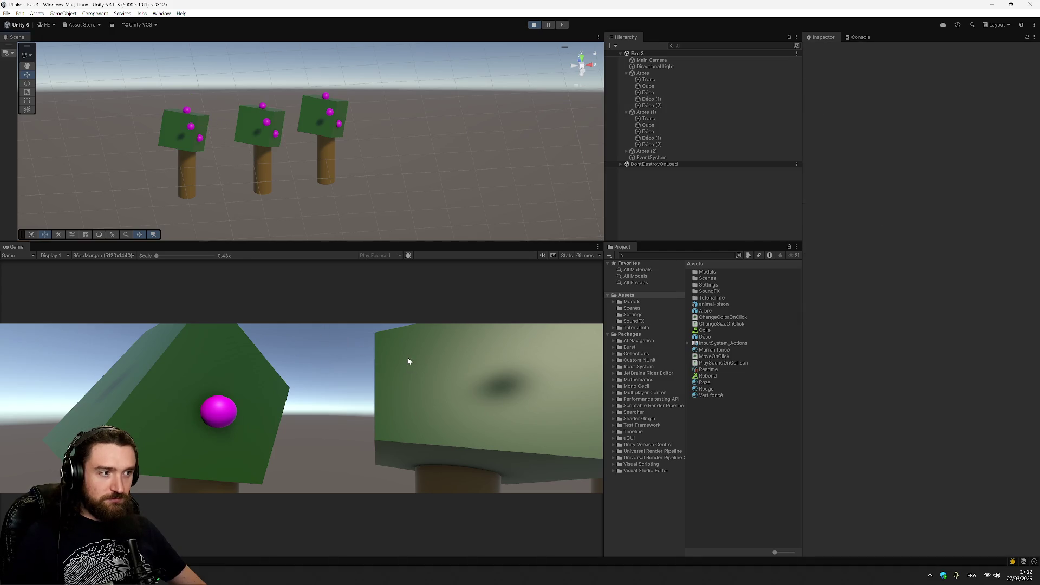
{"action": "scroll", "coordinate": [343, 144], "scroll_direction": "down", "scroll_amount": 3}
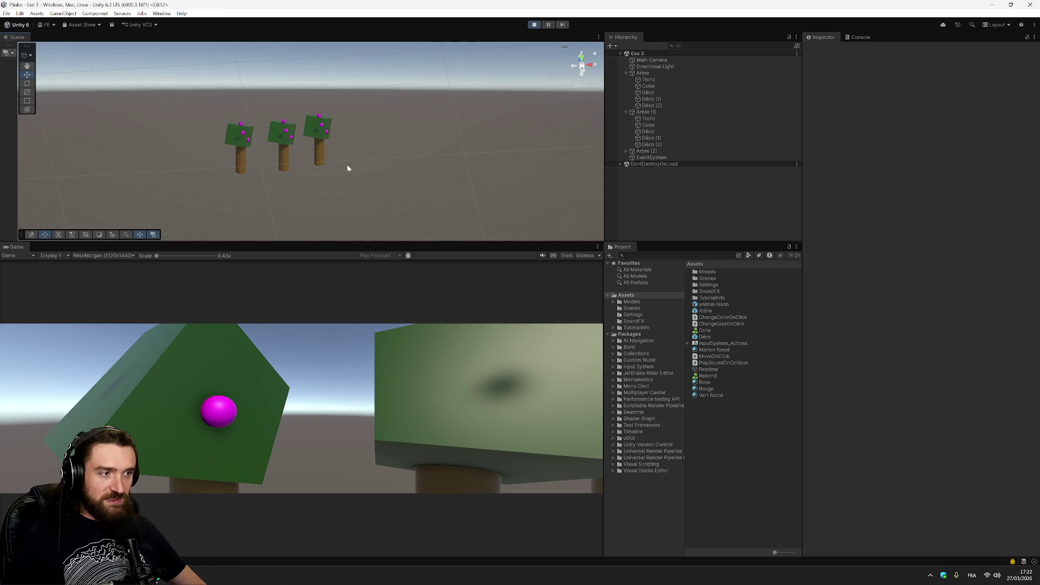
{"action": "left_click", "coordinate": [240, 135]}
{"action": "left_click", "coordinate": [279, 190]}
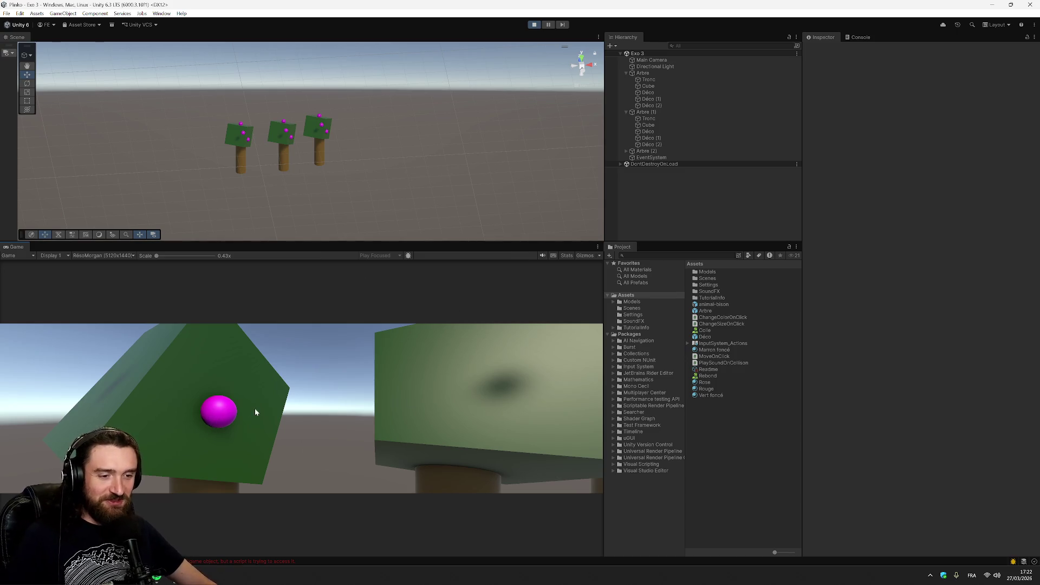
{"action": "left_click", "coordinate": [229, 561]}
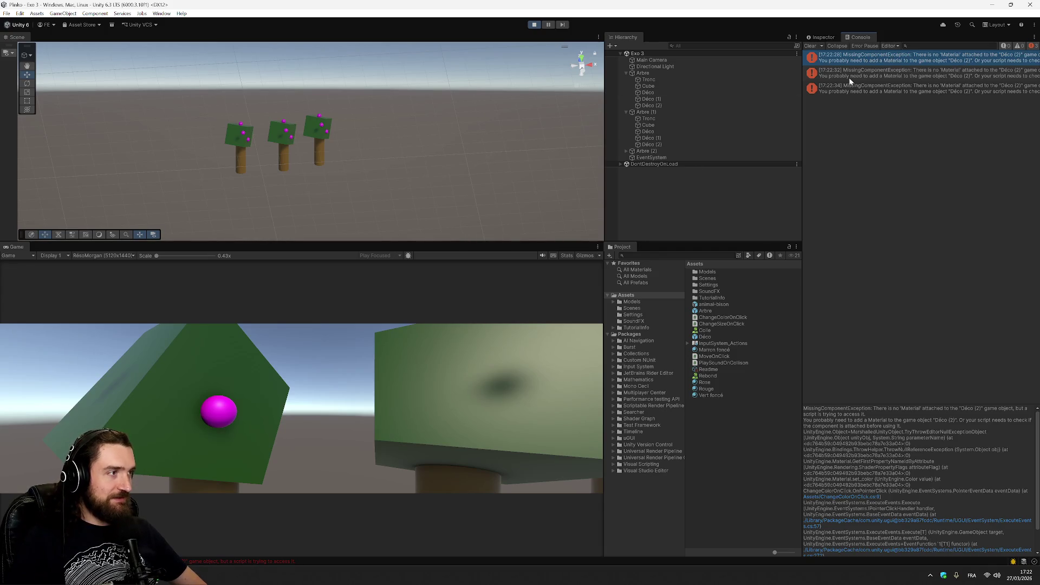
{"action": "double_click", "coordinate": [850, 79]}
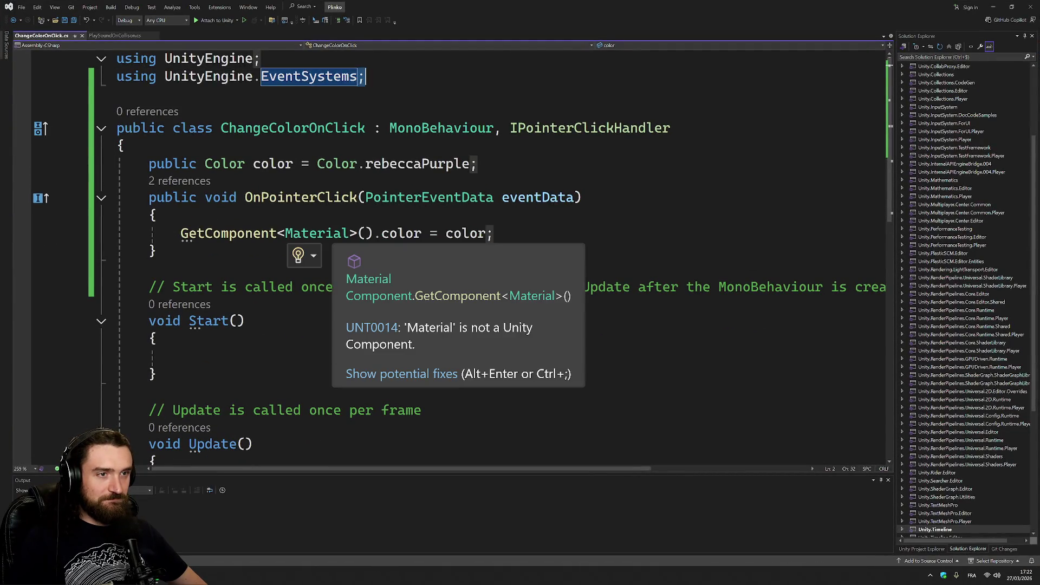
{"action": "left_click", "coordinate": [246, 164]}
{"action": "double_click", "coordinate": [317, 233]}
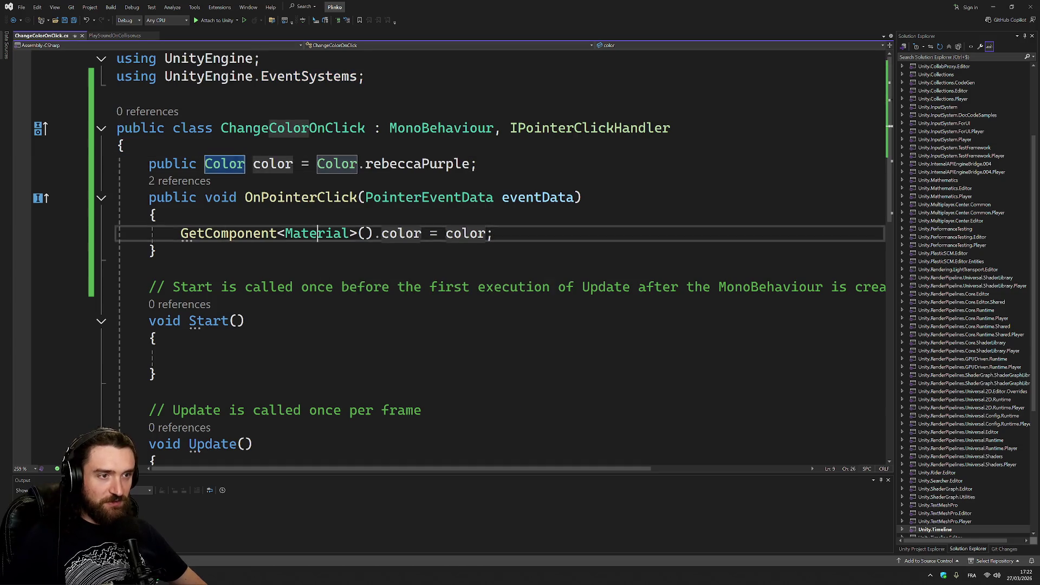
{"action": "type", "text": "Color"}
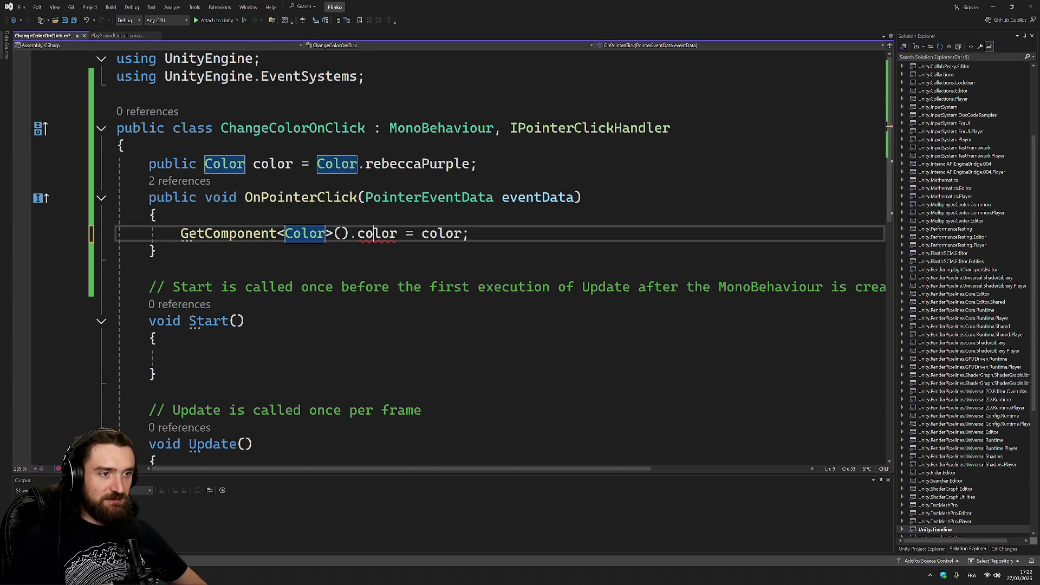
{"action": "double_click", "coordinate": [373, 233]}
{"action": "key", "text": "BackSpace"}
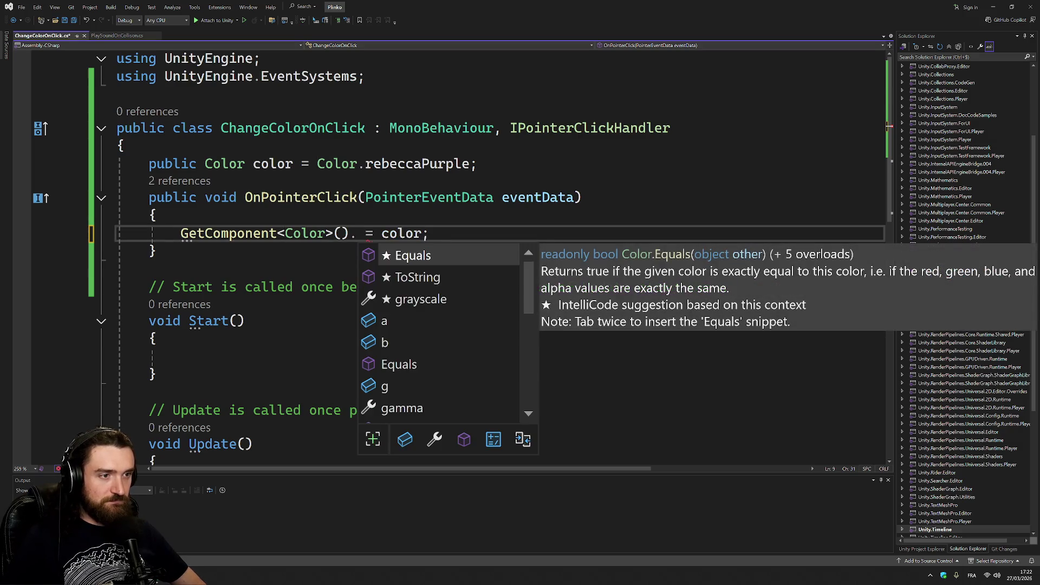
{"action": "key", "text": "ctrl+z"}
{"action": "key", "text": "ctrl+z"}
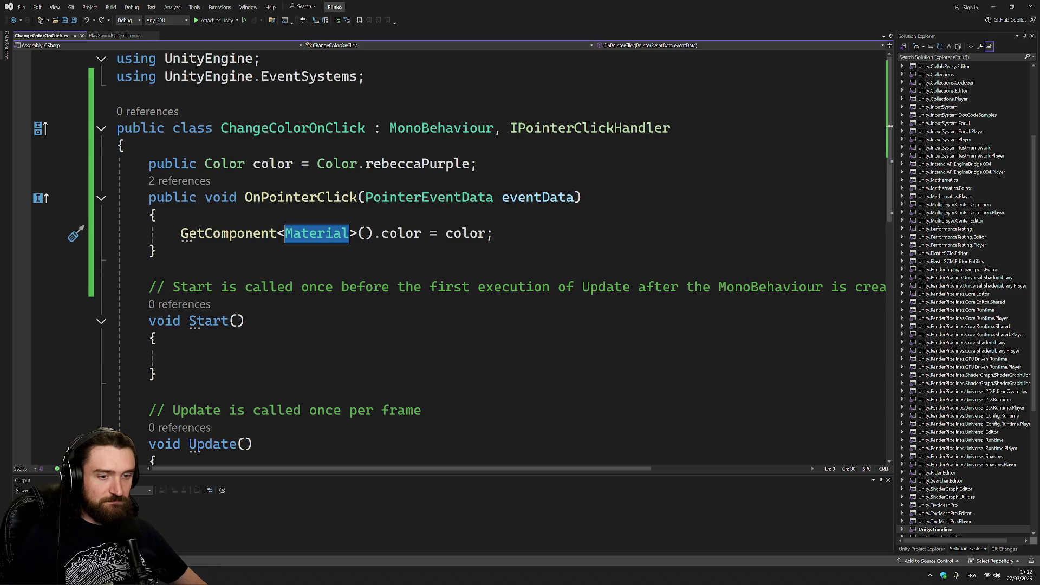
{"action": "key", "text": "alt+Tab"}
{"action": "key", "text": "alt+Tab"}
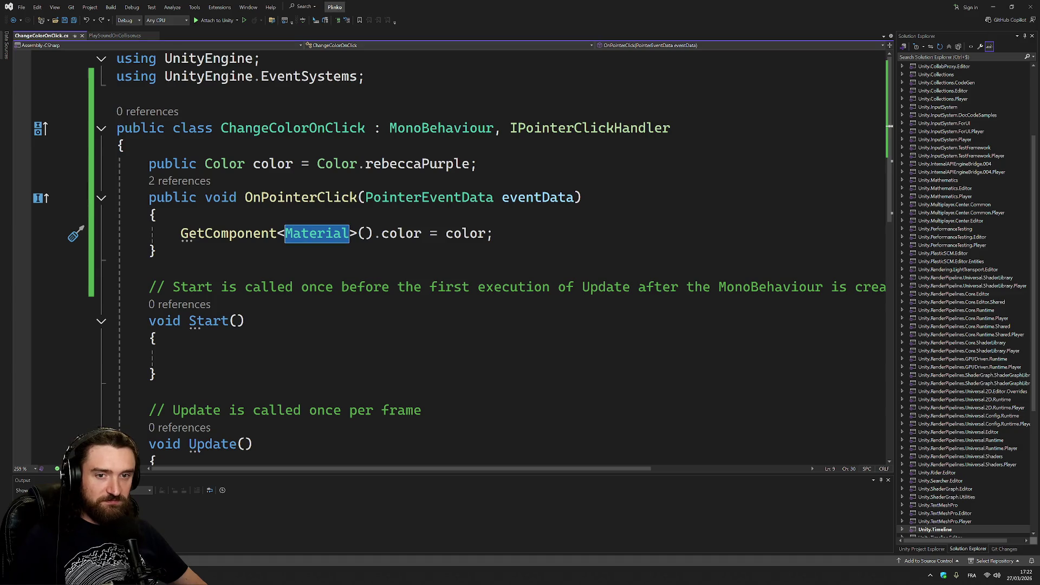
{"action": "key", "text": "alt+Tab"}
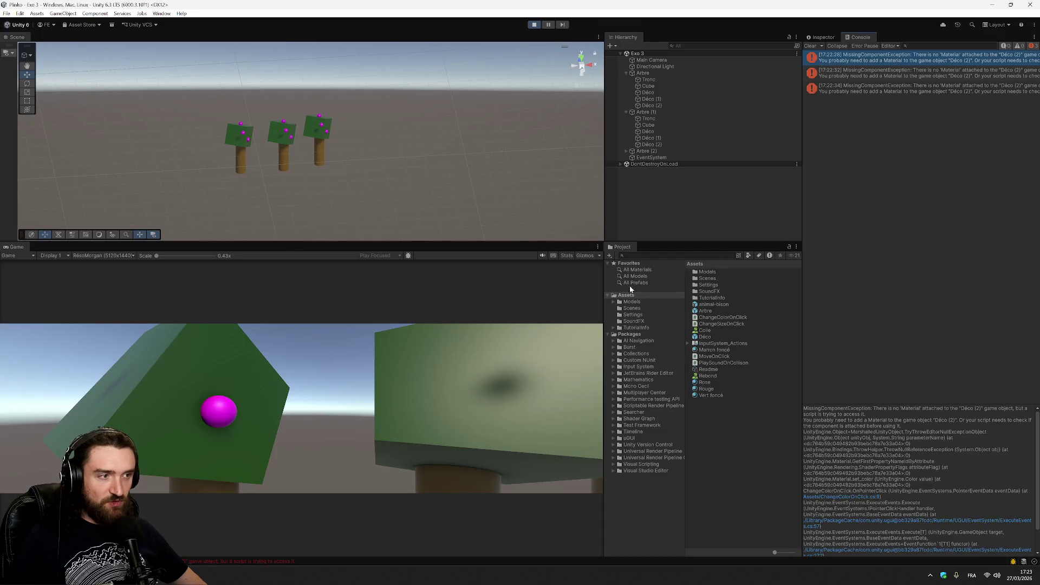
- Inspect the Déco spheres on both trees and expand the Rose material's settings
{"action": "left_click", "coordinate": [673, 92]}
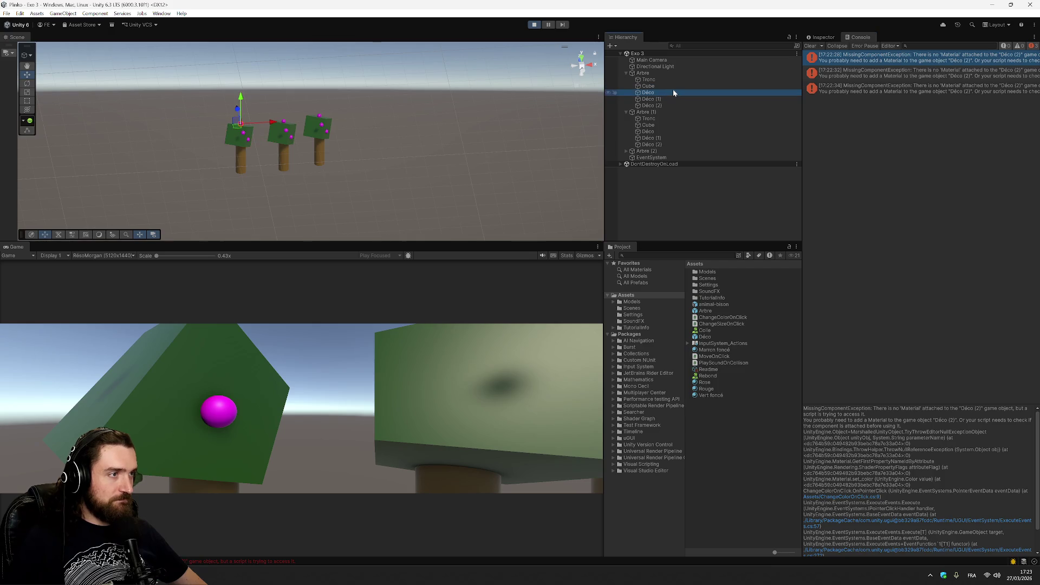
{"action": "left_click", "coordinate": [824, 38]}
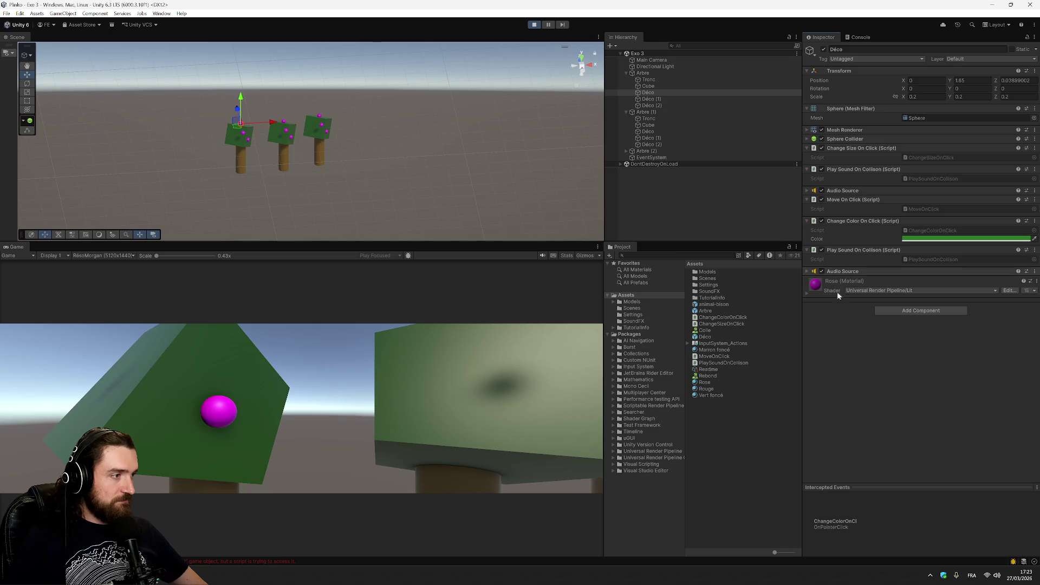
{"action": "left_click", "coordinate": [876, 282]}
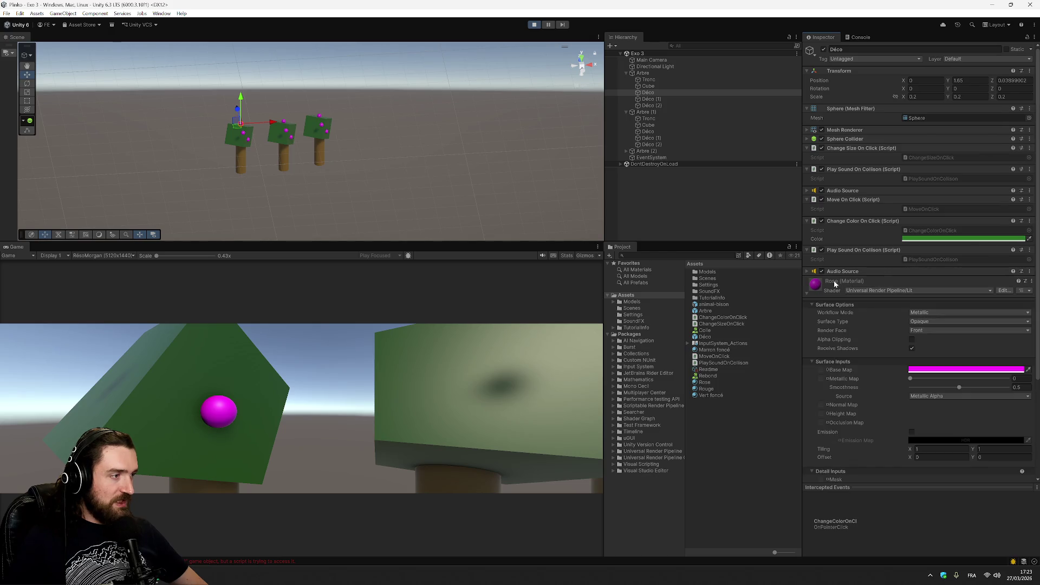
{"action": "left_click", "coordinate": [657, 99]}
{"action": "left_click", "coordinate": [657, 105]}
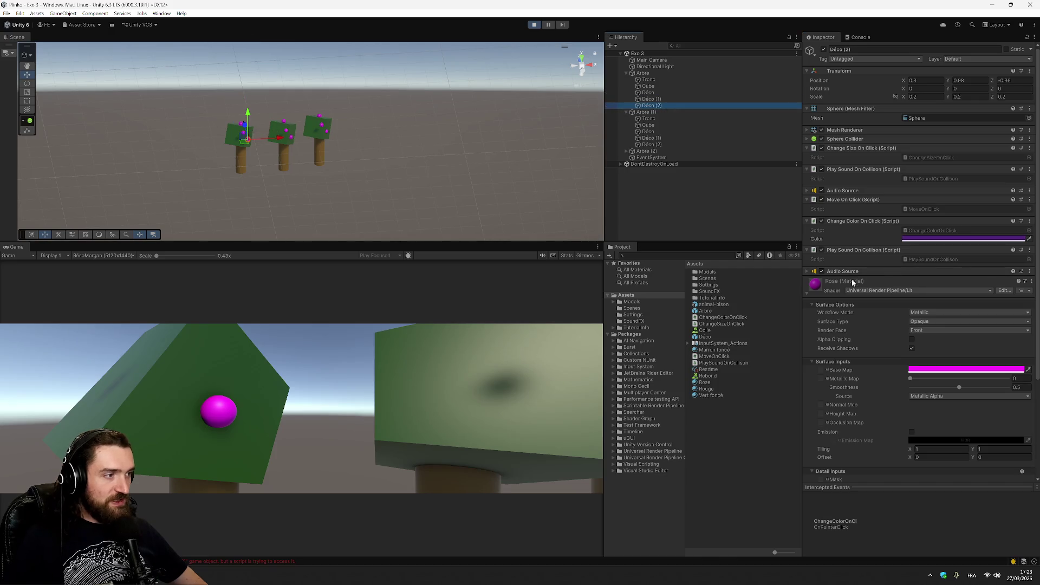
{"action": "left_click", "coordinate": [667, 132]}
{"action": "left_click", "coordinate": [663, 144]}
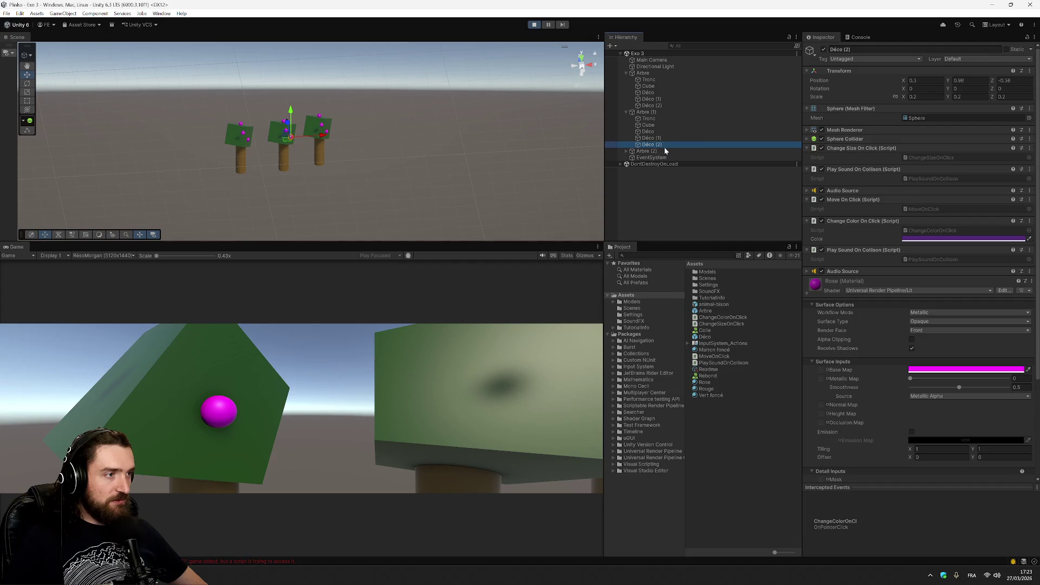
{"action": "left_click", "coordinate": [662, 138]}
{"action": "left_click", "coordinate": [671, 119]}
{"action": "left_click", "coordinate": [667, 131]}
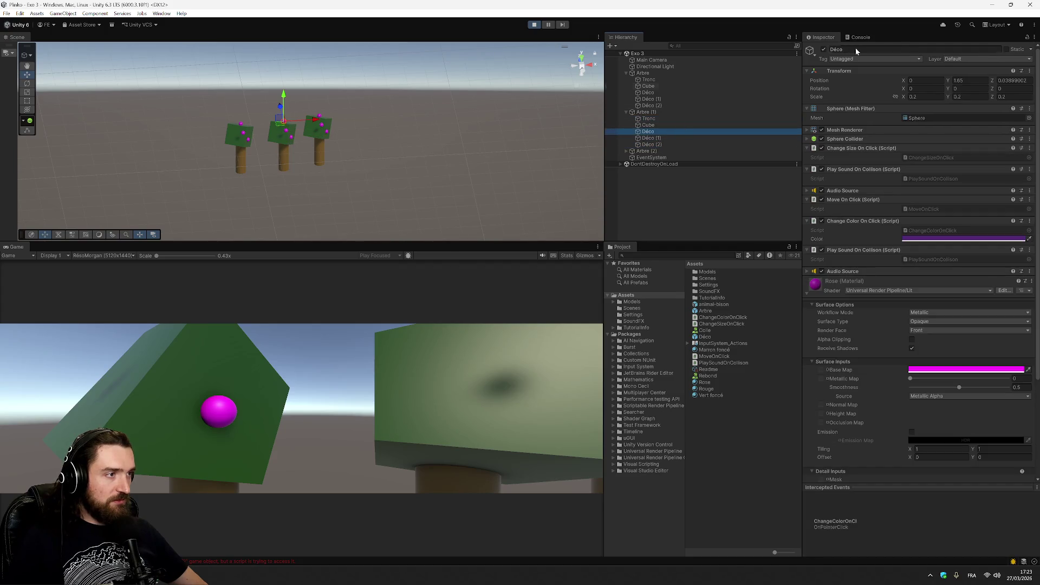
- Recheck the console errors and shader list, then select the Déco prefab in the Project window
{"action": "left_click", "coordinate": [867, 37]}
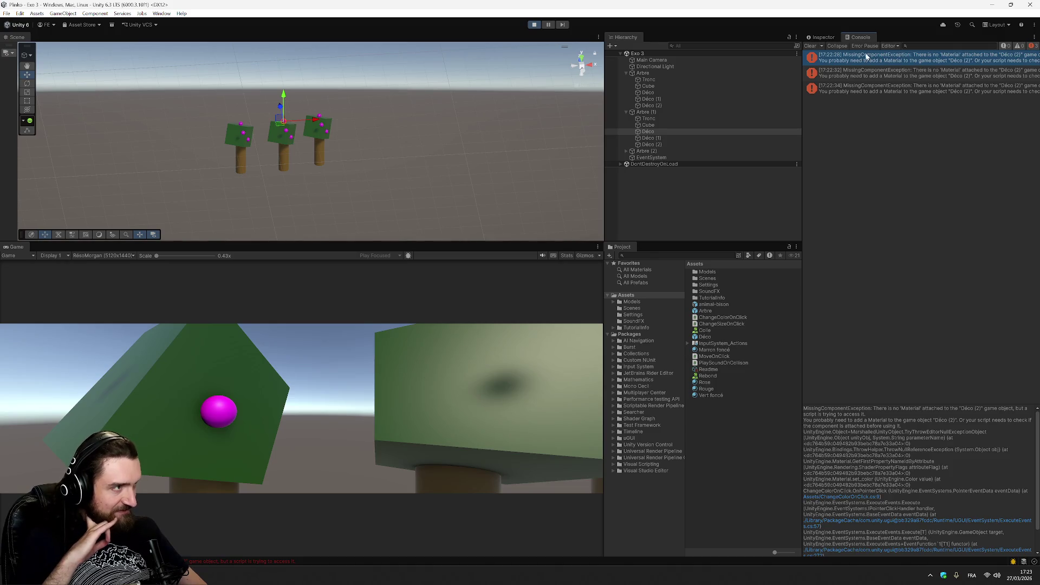
{"action": "left_click", "coordinate": [822, 37]}
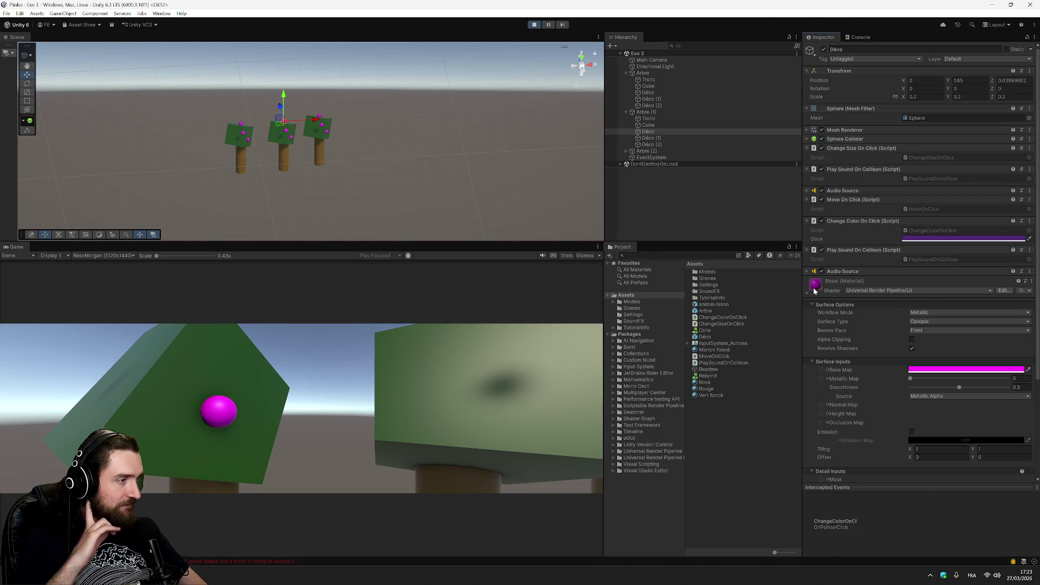
{"action": "left_click", "coordinate": [956, 293]}
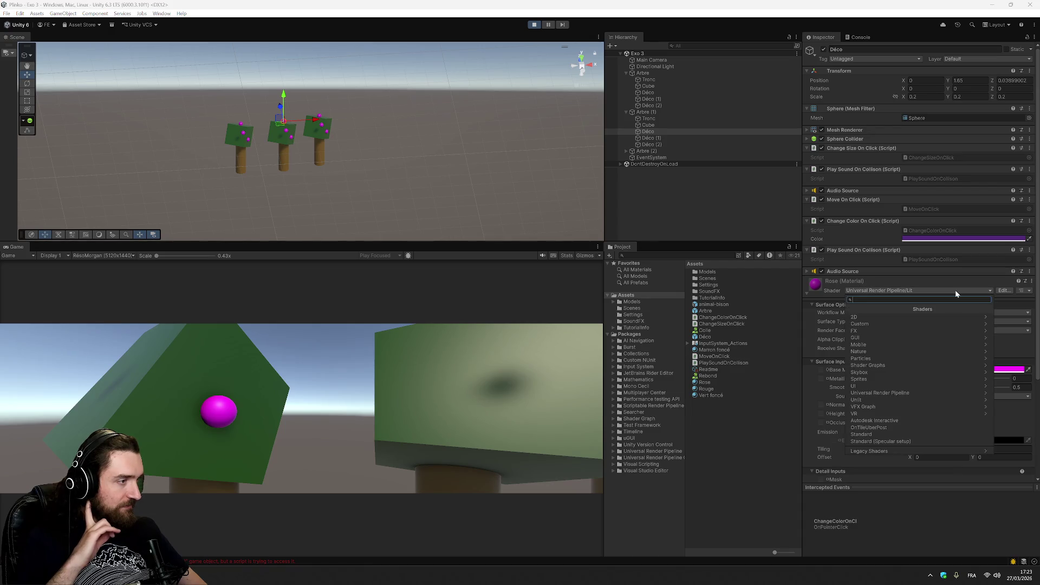
{"action": "left_click", "coordinate": [960, 277]}
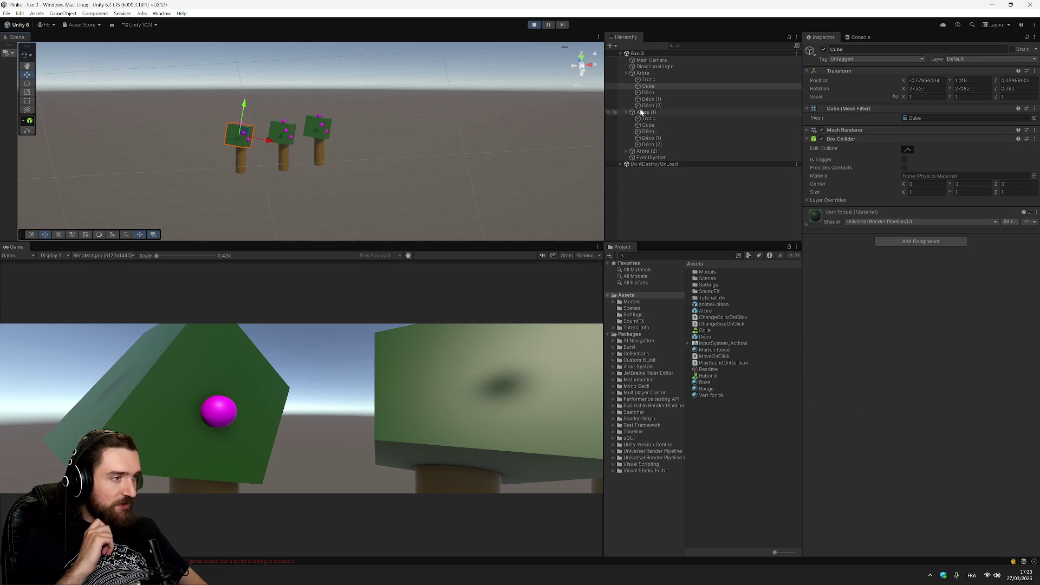
{"action": "left_click", "coordinate": [708, 337]}
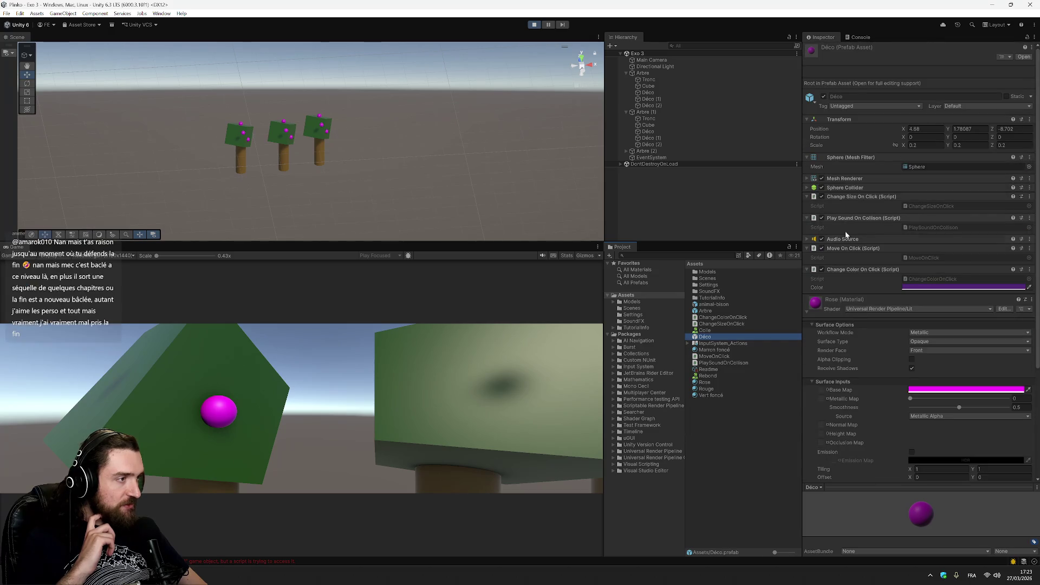
- Uncheck Play On Awake on the Audio Source, save the scene and exit Play mode
{"action": "left_click", "coordinate": [808, 238]}
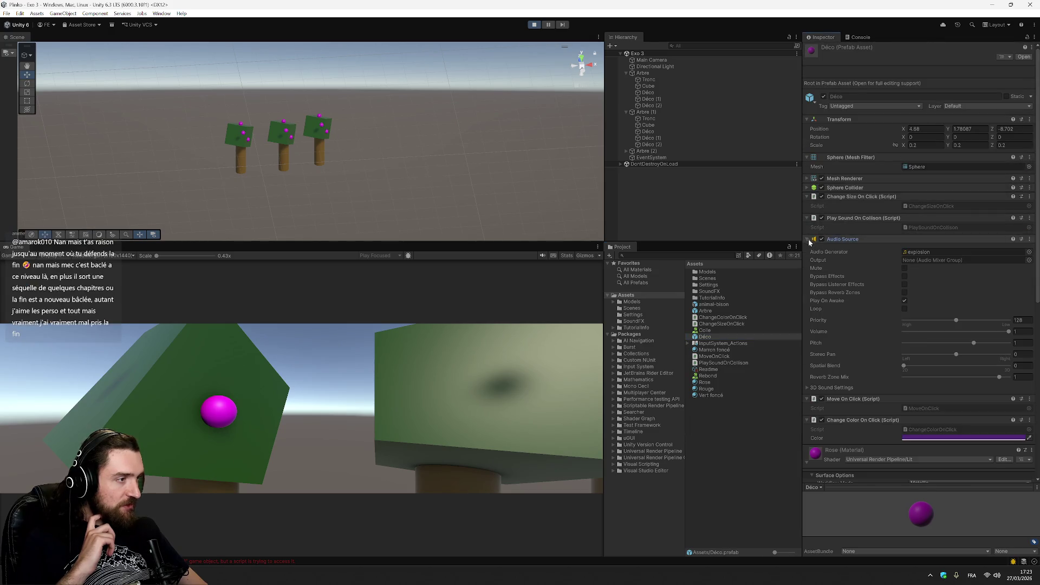
{"action": "left_click", "coordinate": [904, 301]}
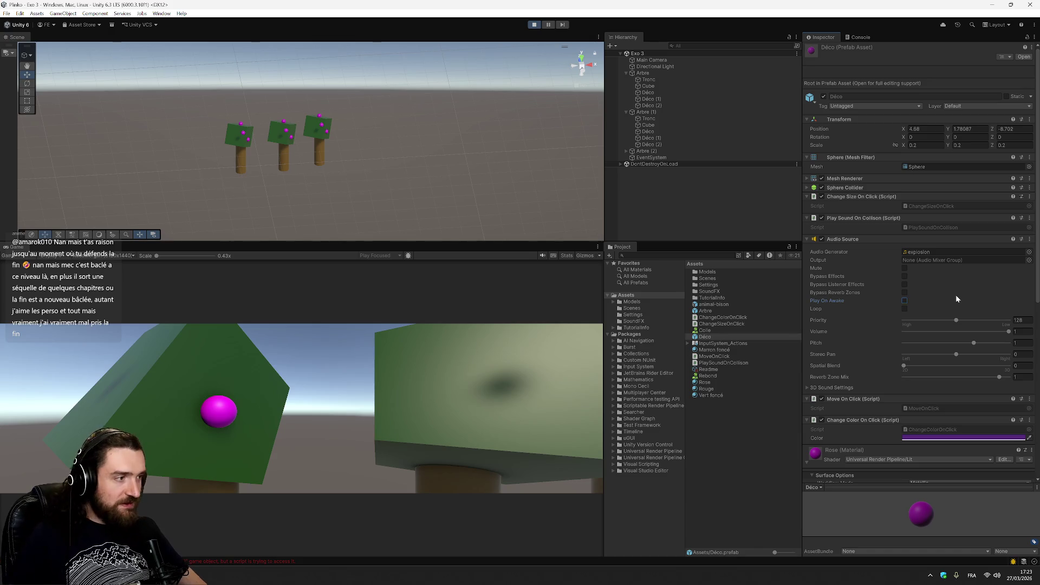
{"action": "key", "text": "ctrl+s"}
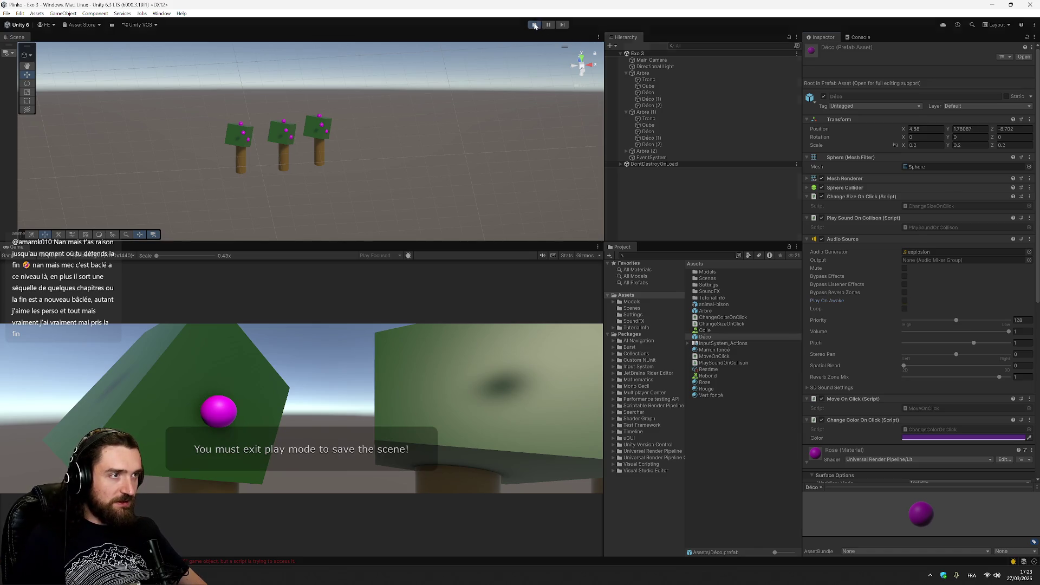
{"action": "left_click", "coordinate": [534, 25]}
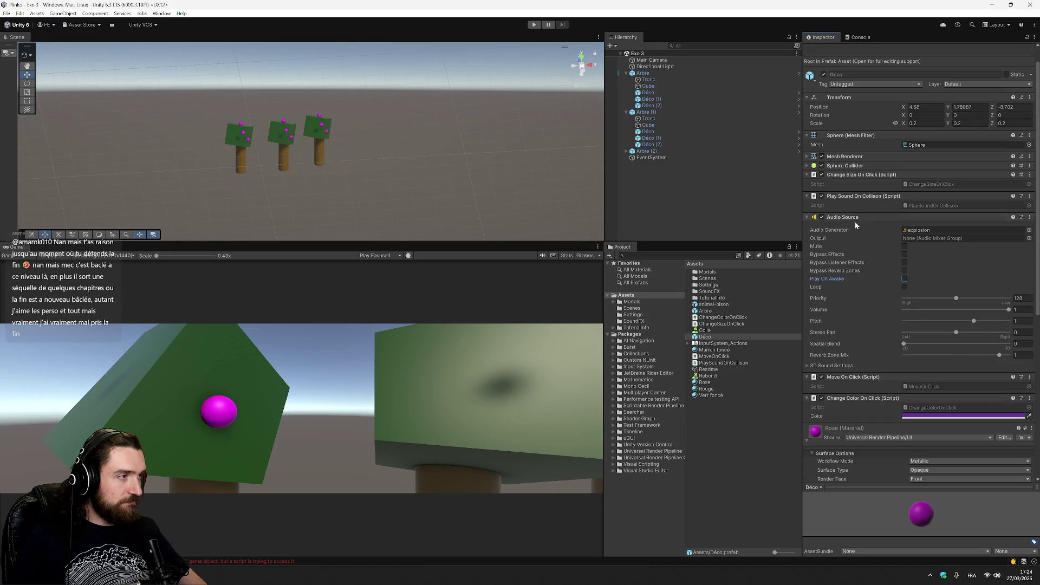
- Remove the Play Sound On Collison script component from the Déco prefab
{"action": "scroll", "coordinate": [855, 222], "scroll_direction": "down", "scroll_amount": 1}
{"action": "scroll", "coordinate": [862, 225], "scroll_direction": "up", "scroll_amount": 1}
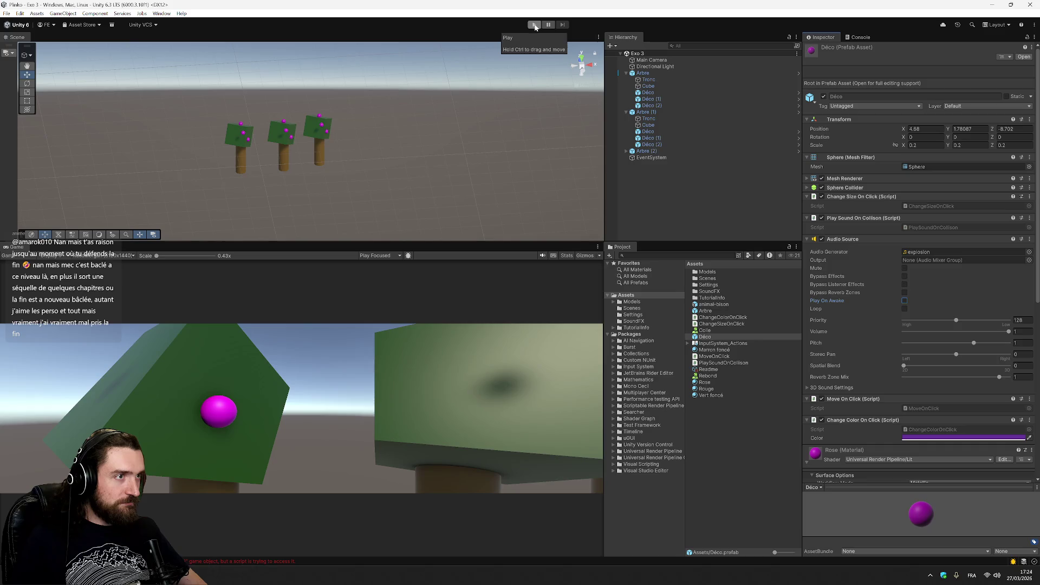
{"action": "left_click", "coordinate": [822, 218]}
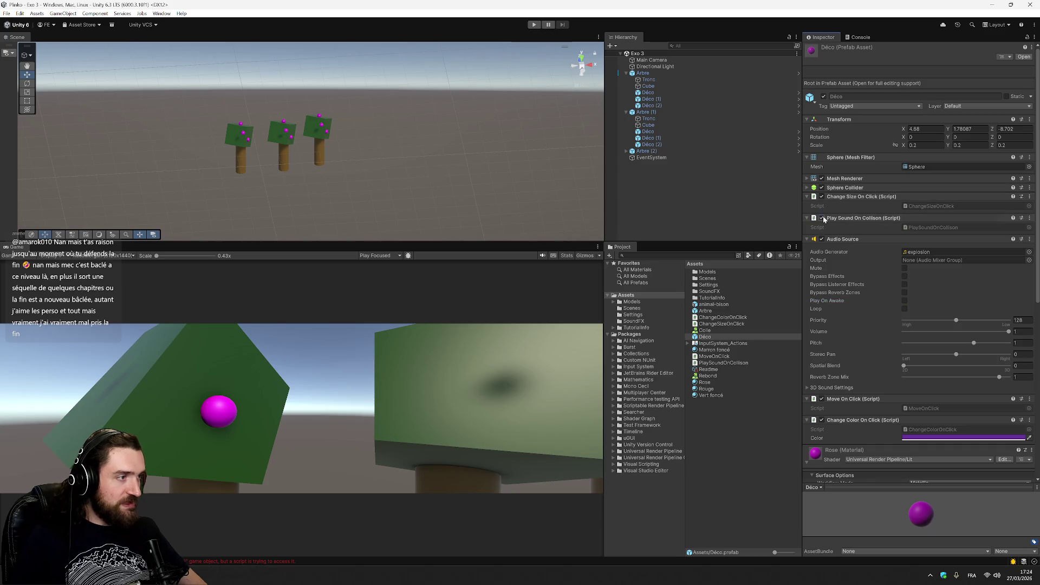
{"action": "left_click", "coordinate": [823, 218]}
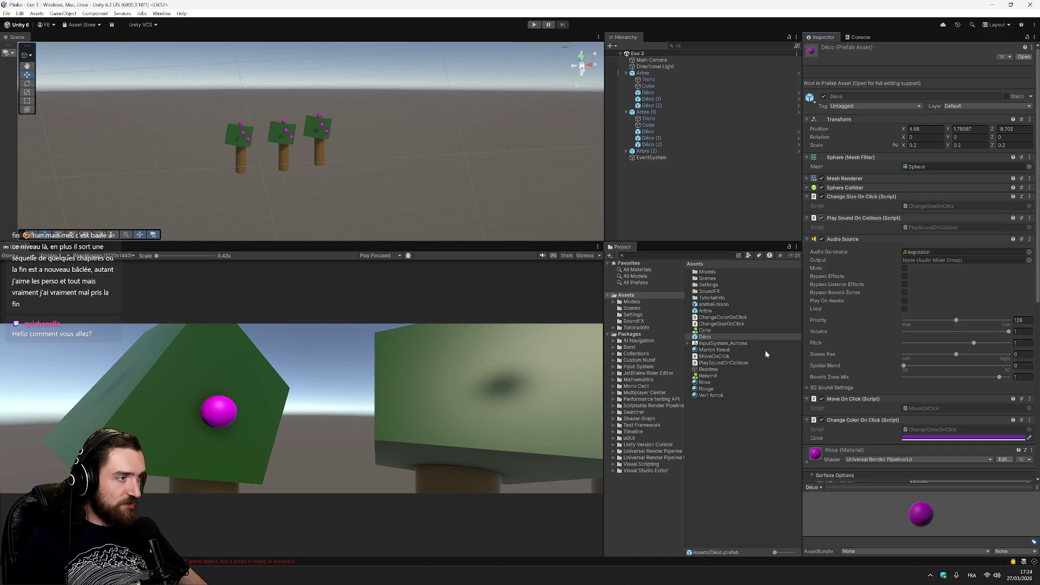
{"action": "left_click", "coordinate": [1029, 218]}
{"action": "left_click", "coordinate": [964, 259]}
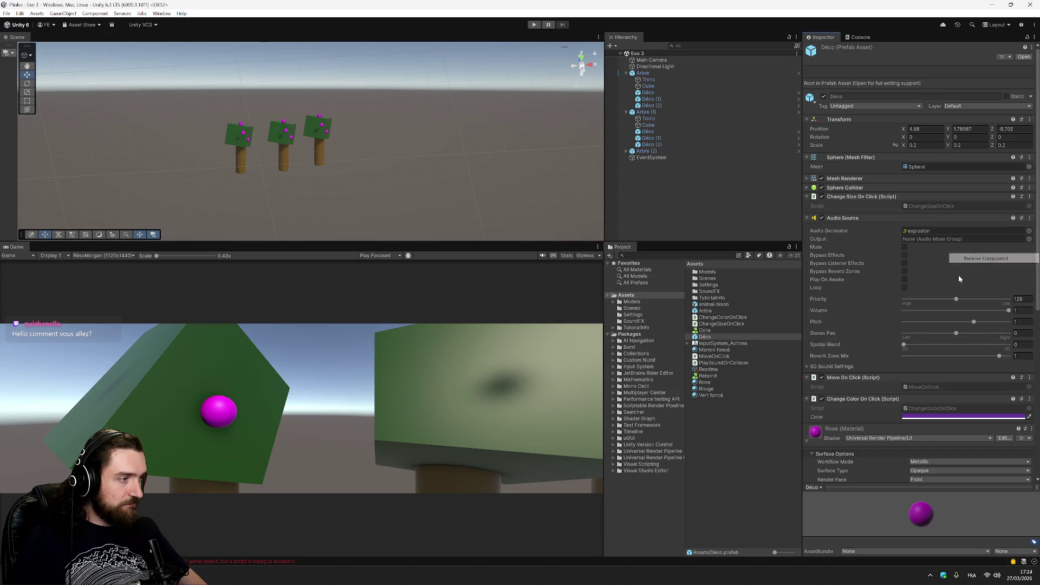
- Create a MonoBehaviour script in Assets via Create > Scripting, named PlaySoundOnClick
{"action": "right_click", "coordinate": [719, 428]}
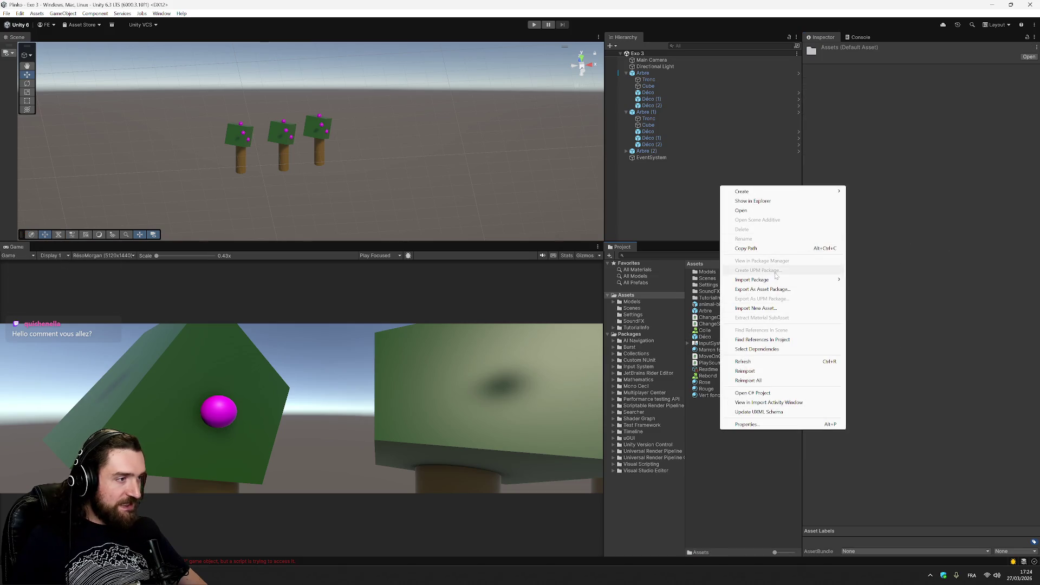
{"action": "mouse_move", "coordinate": [808, 192]}
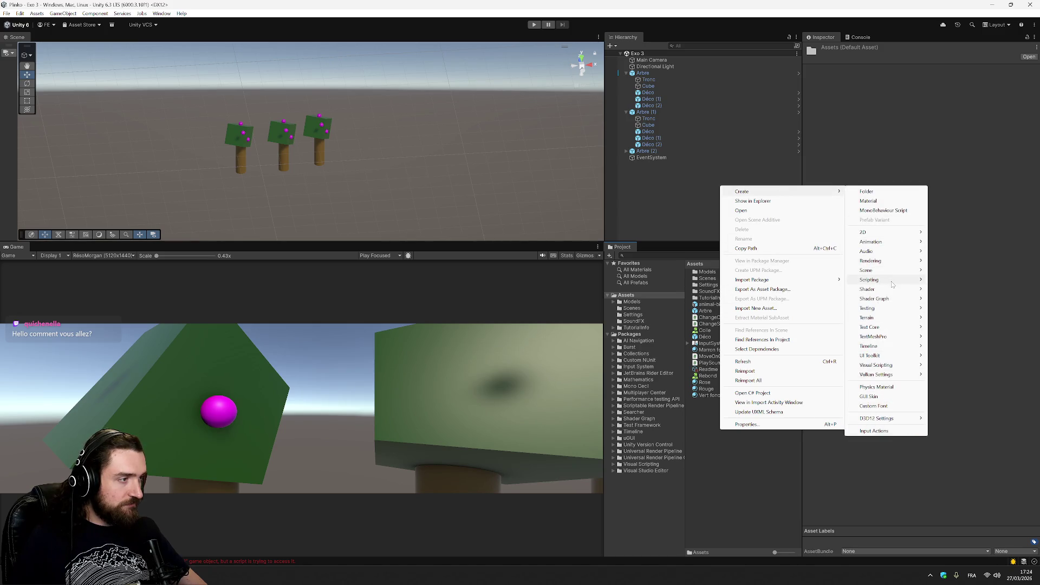
{"action": "mouse_move", "coordinate": [892, 283]}
{"action": "left_click", "coordinate": [955, 283]}
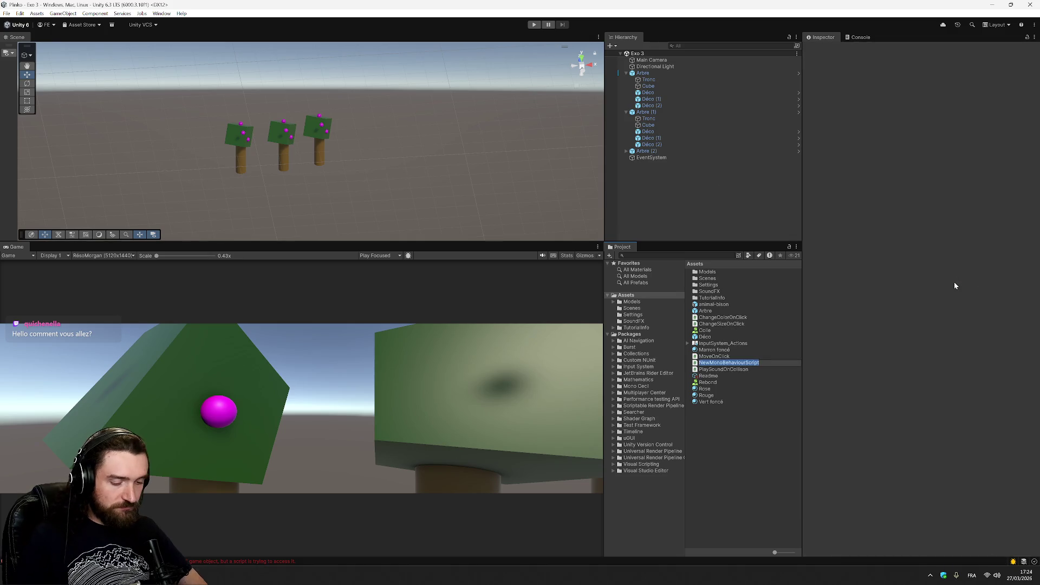
{"action": "type", "text": "PlaySoundOnClick"}
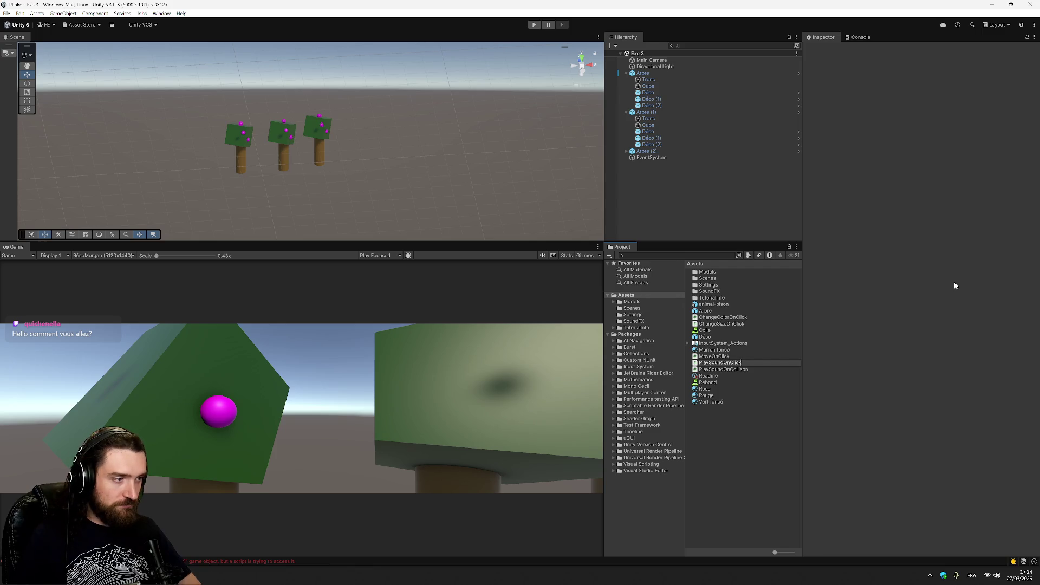
{"action": "key", "text": "Return"}
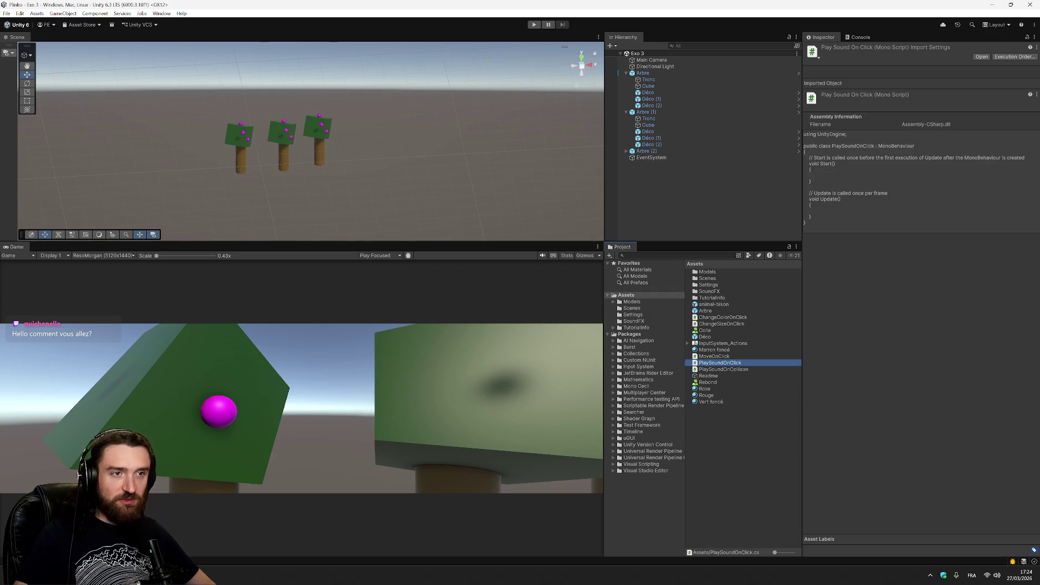
- Copy the OnCollisionEnter method from PlaySoundOnCollision into PlaySoundOnClick below the Update method
{"action": "key", "text": "Return"}
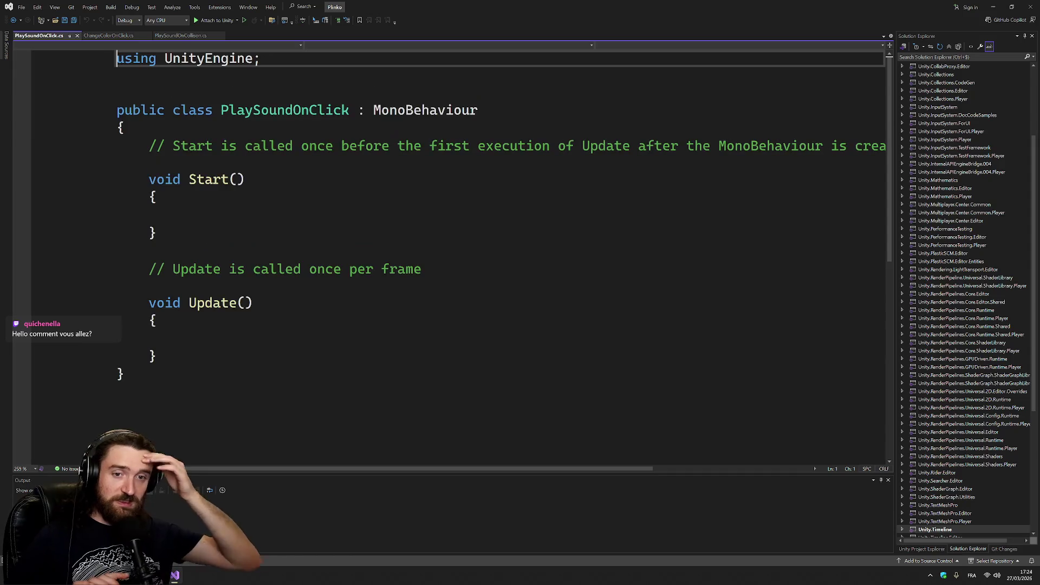
{"action": "left_click", "coordinate": [179, 36]}
{"action": "mouse_move", "coordinate": [153, 306]}
{"action": "left_mouse_down"}
{"action": "mouse_move", "coordinate": [228, 375]}
{"action": "mouse_move", "coordinate": [158, 410]}
{"action": "left_mouse_up"}
{"action": "key", "text": "ctrl+c"}
{"action": "left_click", "coordinate": [38, 36]}
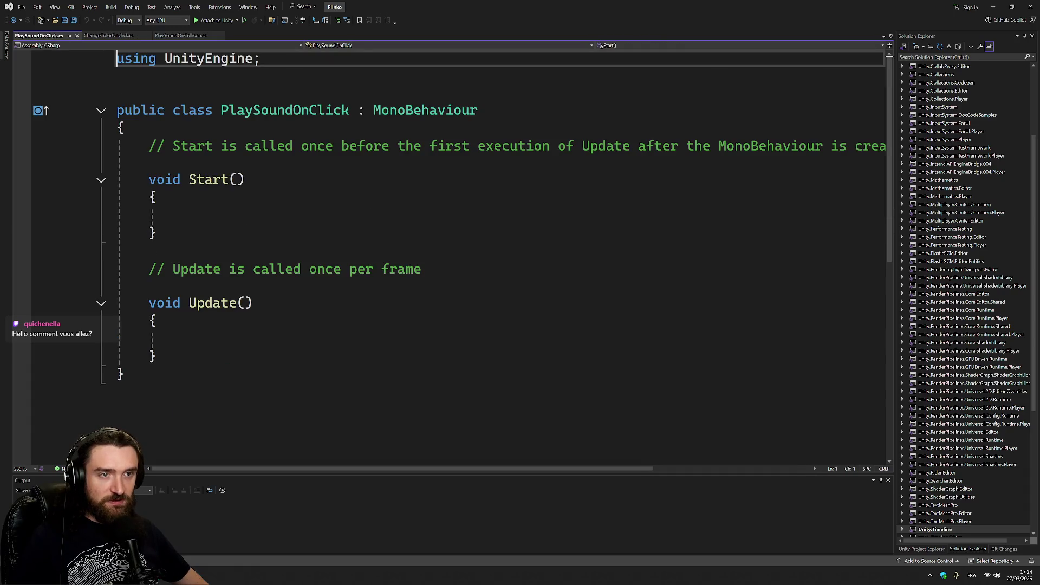
{"action": "left_click", "coordinate": [156, 356]}
{"action": "key", "text": "ctrl+v"}
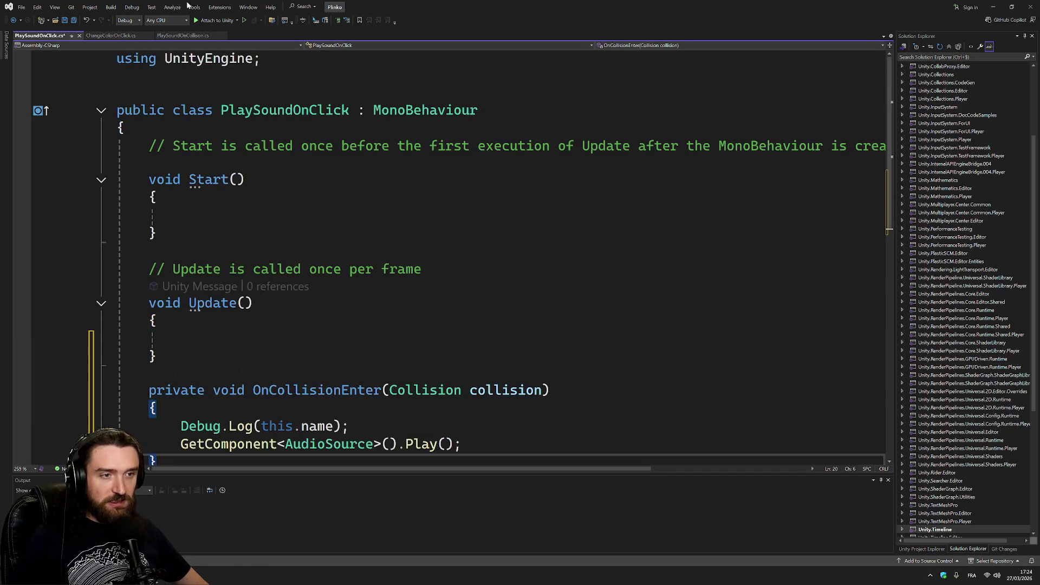
- Replace the pasted OnCollisionEnter signature with the OnPointerClick signature from ChangeColorOnClick
{"action": "left_click", "coordinate": [108, 35]}
{"action": "key", "text": "Up"}
{"action": "key", "text": "Up"}
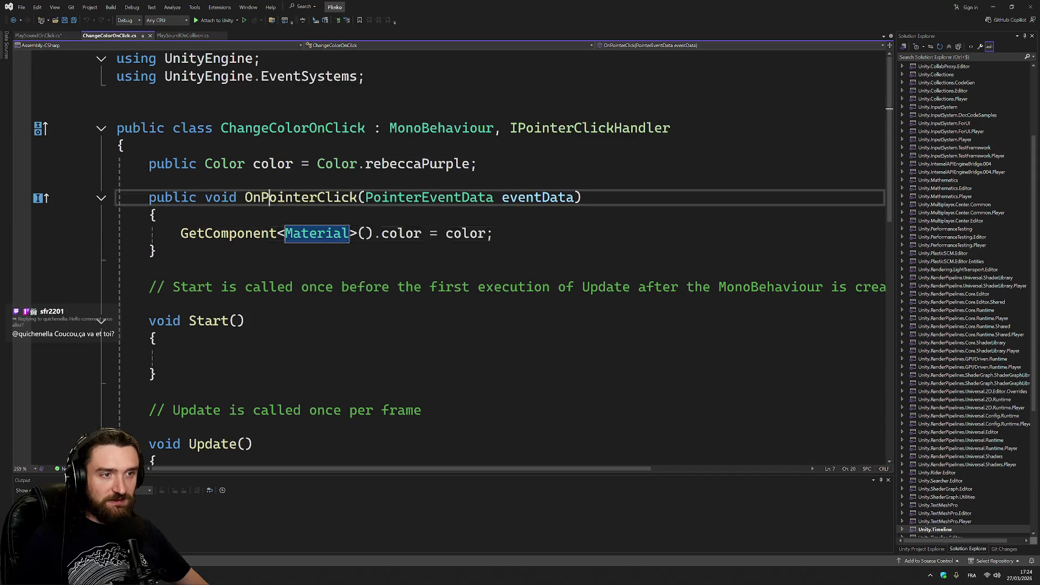
{"action": "key", "text": "Right"}
{"action": "left_click", "coordinate": [38, 35]}
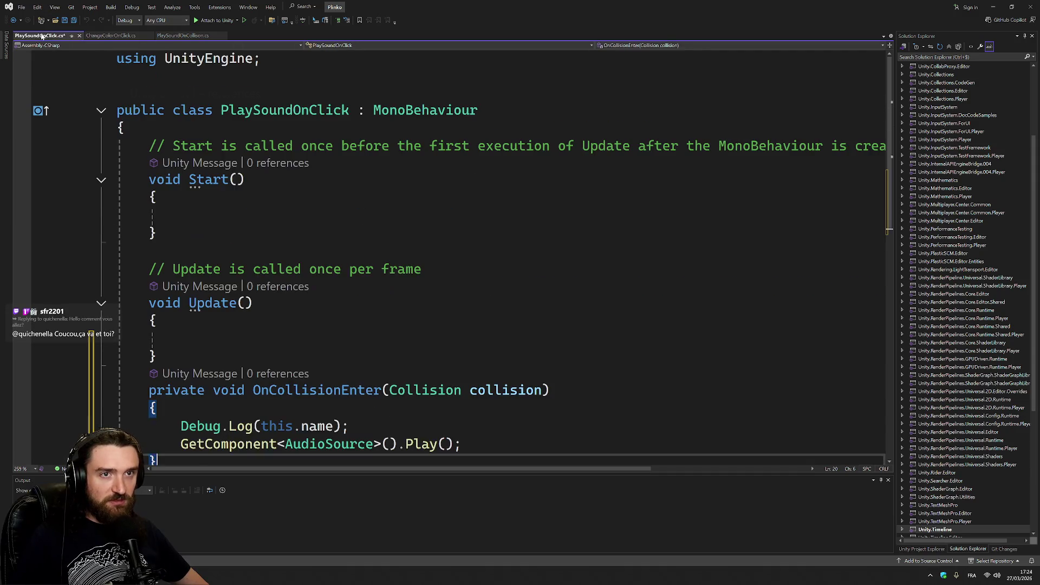
{"action": "left_click_drag", "start_coordinate": [253, 390], "coordinate": [549, 390]}
{"action": "type", "text": "OnPointerClick(PointerEventData eventData)"}
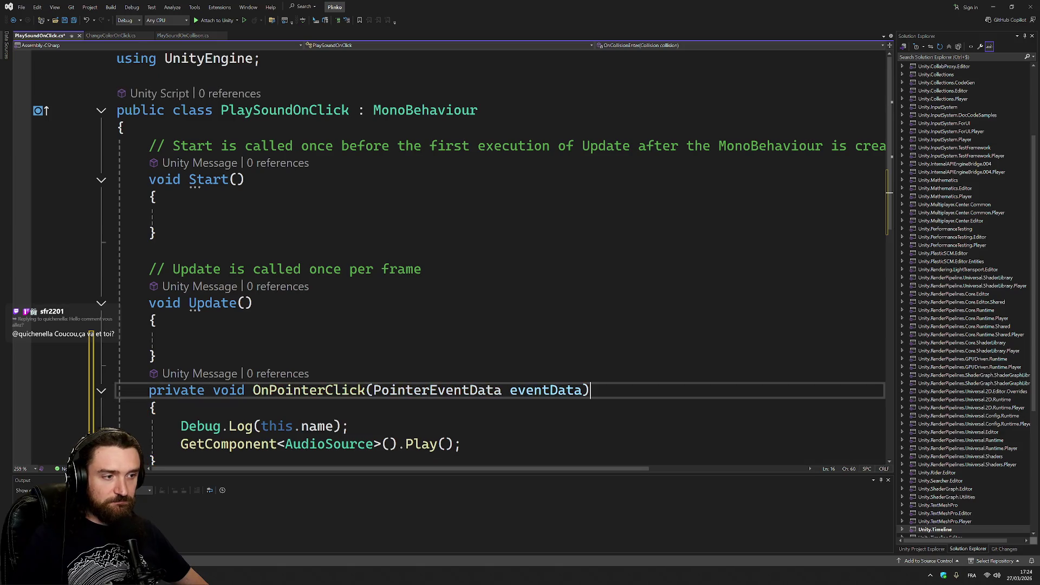
- Add IPointerClickHandler to the PlaySoundOnClick class declaration and save
{"action": "left_click", "coordinate": [110, 36]}
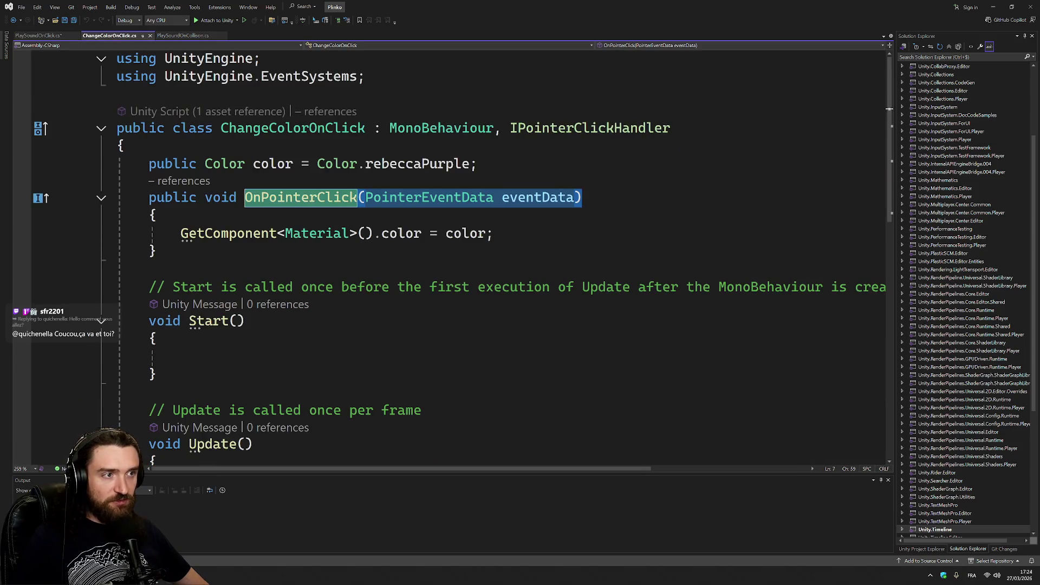
{"action": "left_click_drag", "start_coordinate": [495, 128], "coordinate": [671, 128]}
{"action": "key", "text": "ctrl+c"}
{"action": "left_click", "coordinate": [42, 35]}
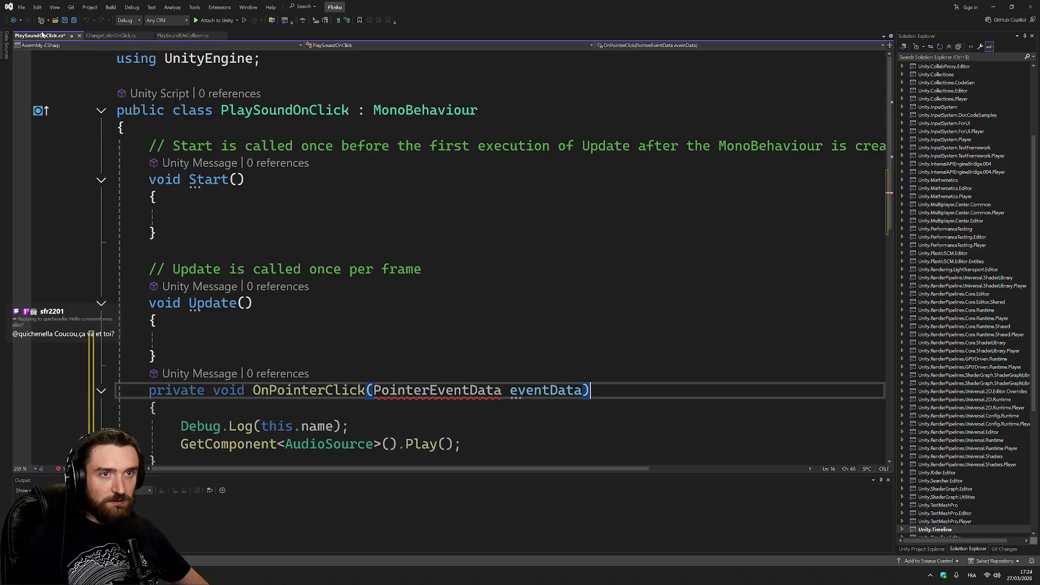
{"action": "left_click", "coordinate": [477, 110]}
{"action": "key", "text": "ctrl+v"}
{"action": "key", "text": "ctrl+s"}
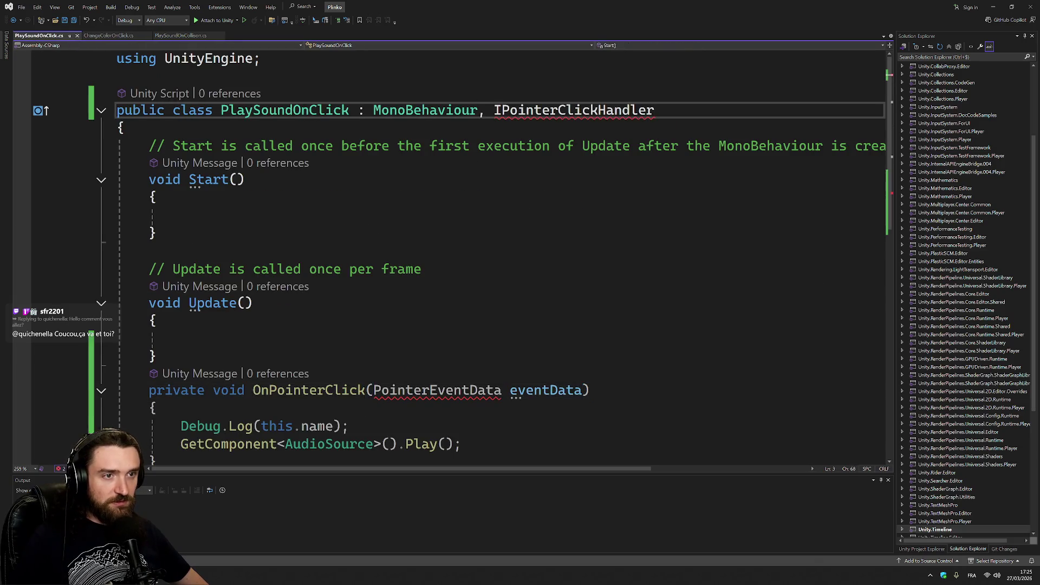
- Fix the PointerEventData error by adding the UnityEngine.EventSystems using line
{"action": "scroll", "coordinate": [450, 244], "scroll_direction": "down", "scroll_amount": 4}
{"action": "scroll", "coordinate": [449, 244], "scroll_direction": "up", "scroll_amount": 3}
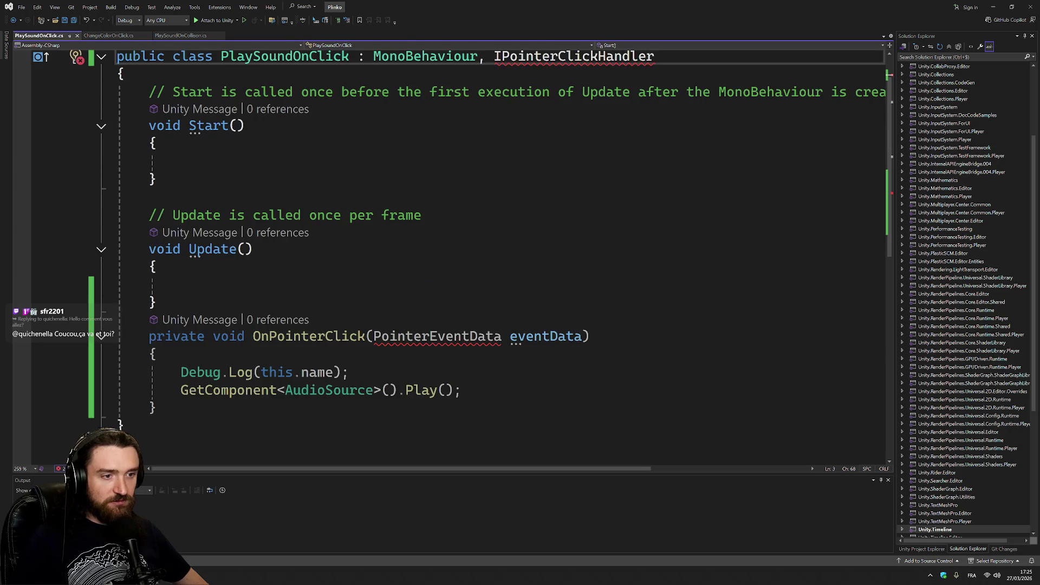
{"action": "left_click", "coordinate": [430, 336]}
{"action": "scroll", "coordinate": [430, 346], "scroll_direction": "up", "scroll_amount": 1}
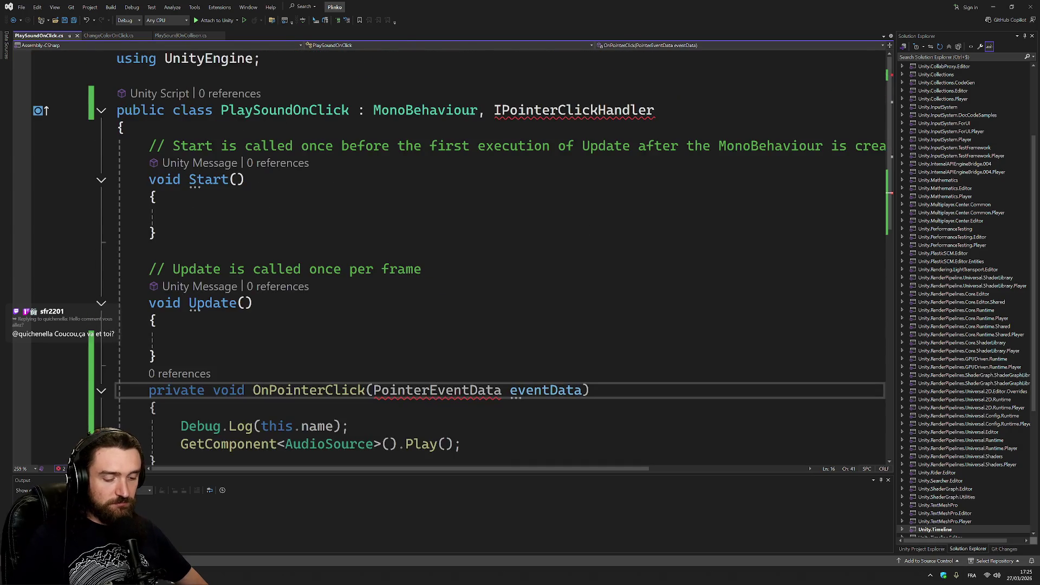
{"action": "key", "text": "ctrl+period"}
{"action": "key", "text": "Return"}
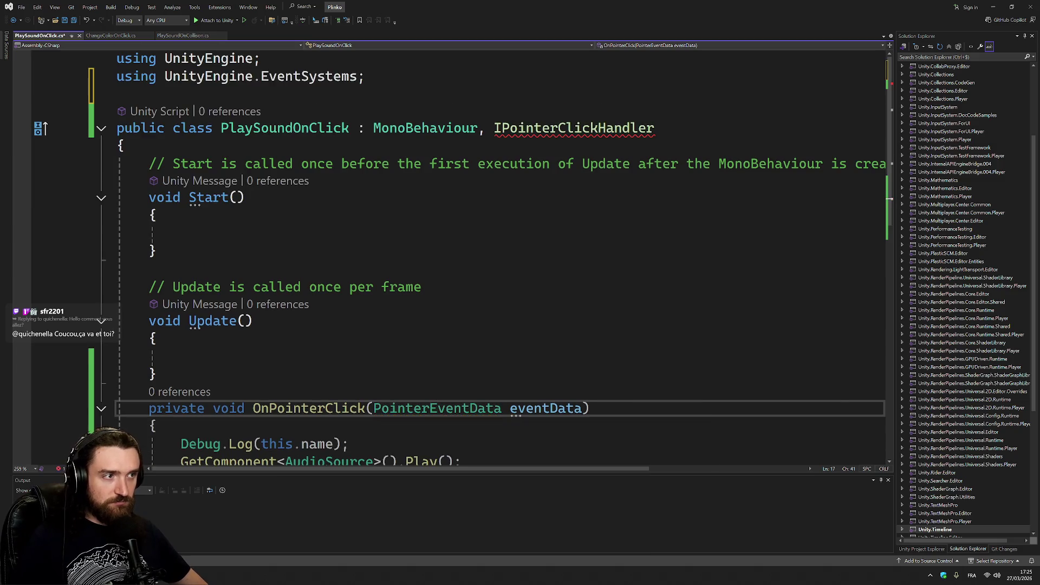
- Auto-implement the IPointerClickHandler interface in PlaySoundOnClick
{"action": "left_click", "coordinate": [635, 128]}
{"action": "key", "text": "ctrl+period"}
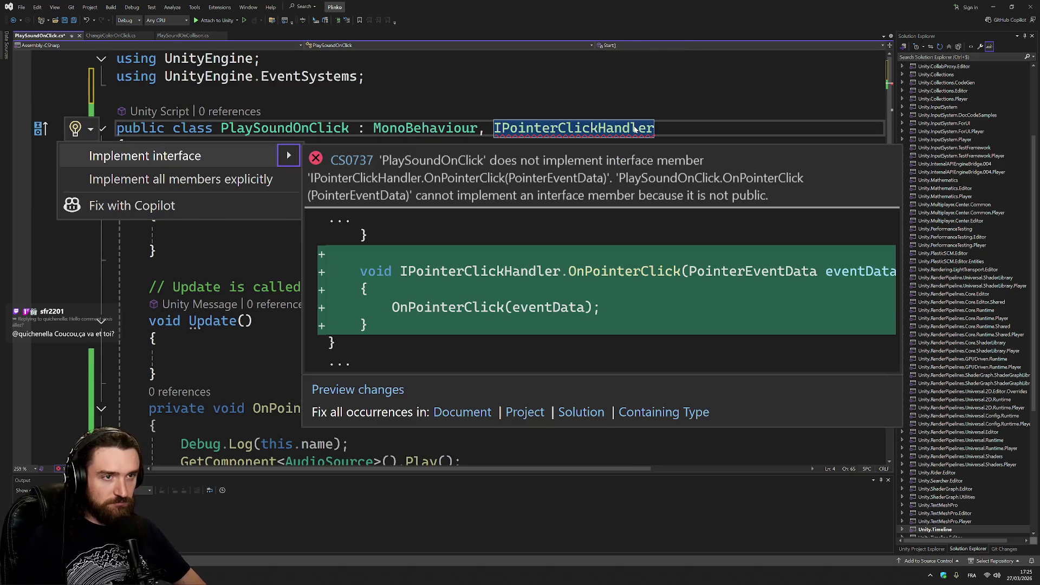
{"action": "key", "text": "Return"}
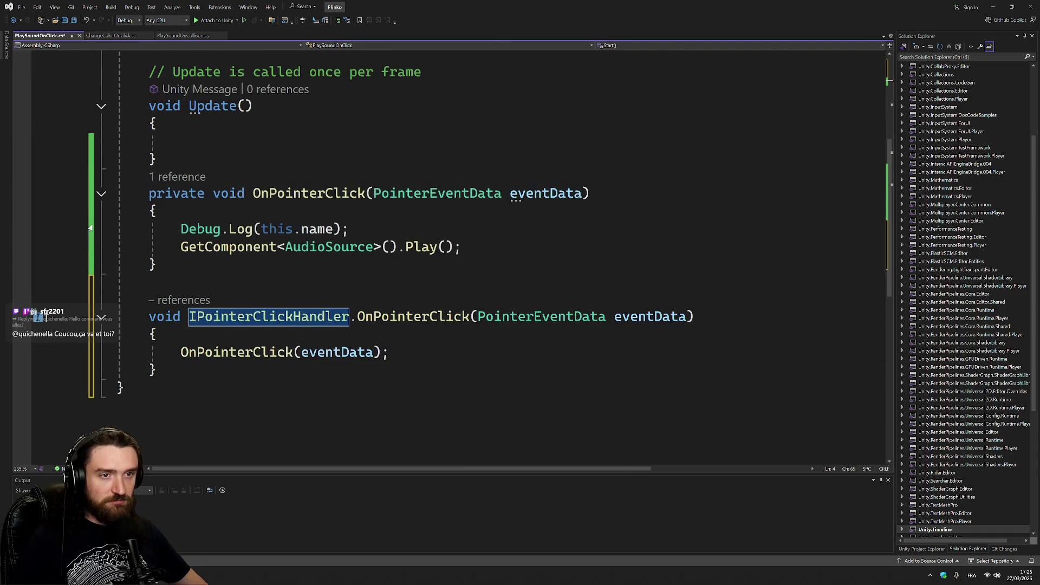
- Move the Debug.Log and audio Play lines into OnPointerClick, delete the old private method, and save
{"action": "left_click_drag", "start_coordinate": [91, 227], "coordinate": [91, 247]}
{"action": "key", "text": "ctrl+x"}
{"action": "left_click", "coordinate": [90, 316]}
{"action": "key", "text": "ctrl+v"}
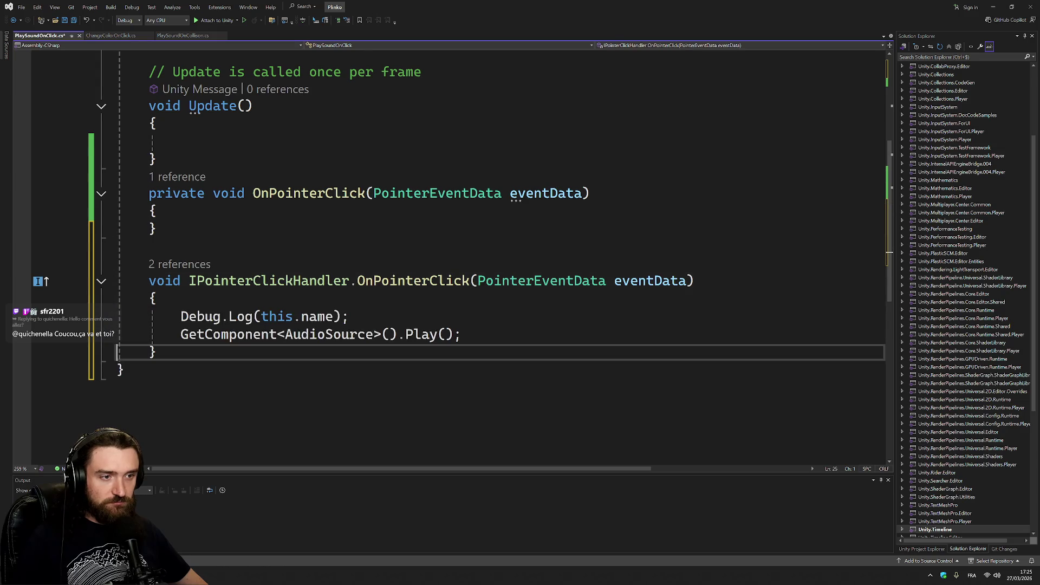
{"action": "left_click_drag", "start_coordinate": [158, 159], "coordinate": [157, 228]}
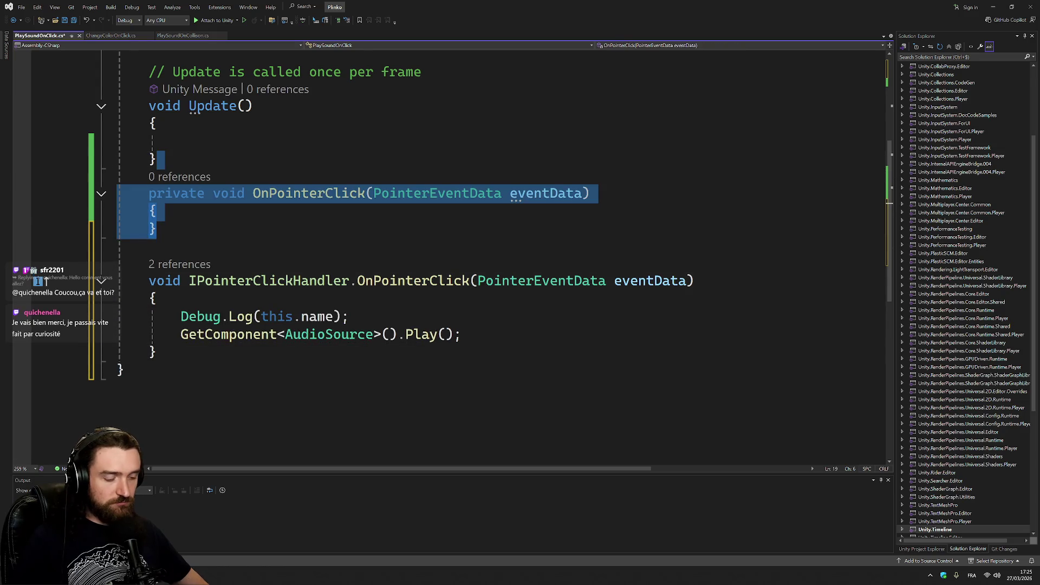
{"action": "key", "text": "Delete"}
{"action": "key", "text": "ctrl+s"}
- In PlaySoundOnCollision, delete the private keyword before OnCollisionEnter, then undo it
{"action": "scroll", "coordinate": [487, 244], "scroll_direction": "up", "scroll_amount": 3}
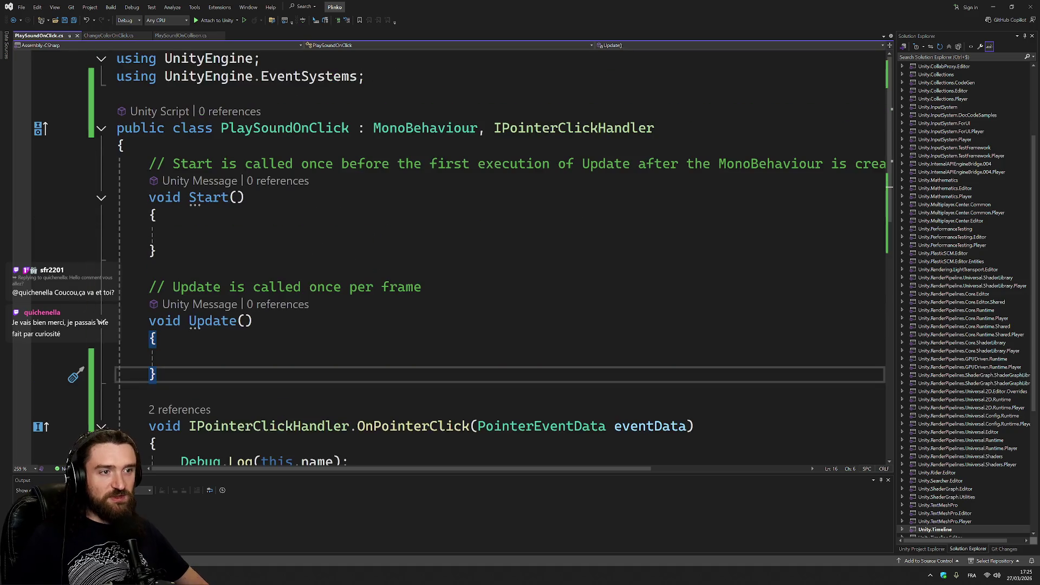
{"action": "key", "text": "ctrl+Tab"}
{"action": "double_click", "coordinate": [179, 339]}
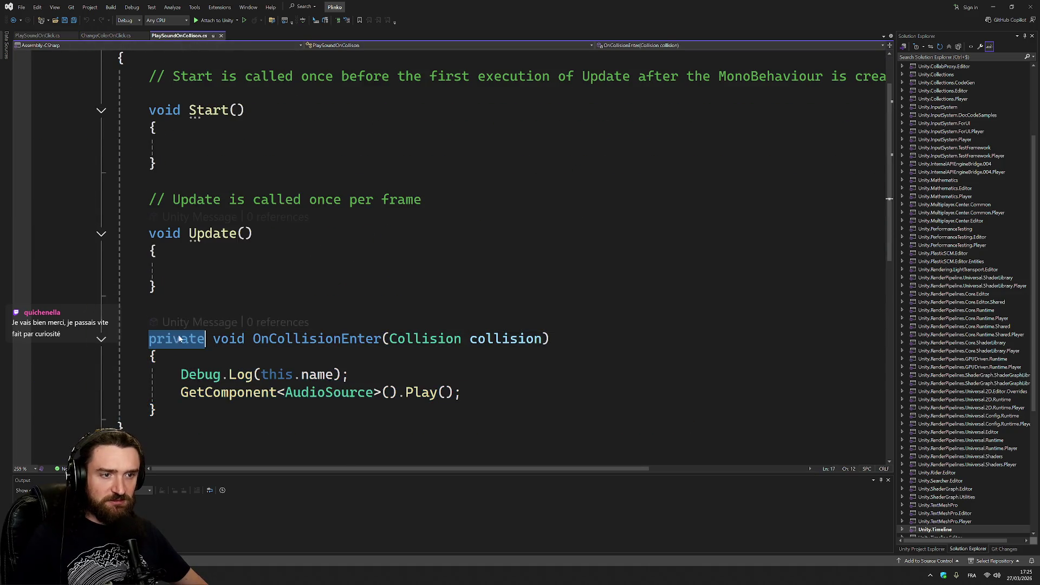
{"action": "key", "text": "Delete"}
{"action": "key", "text": "Insert"}
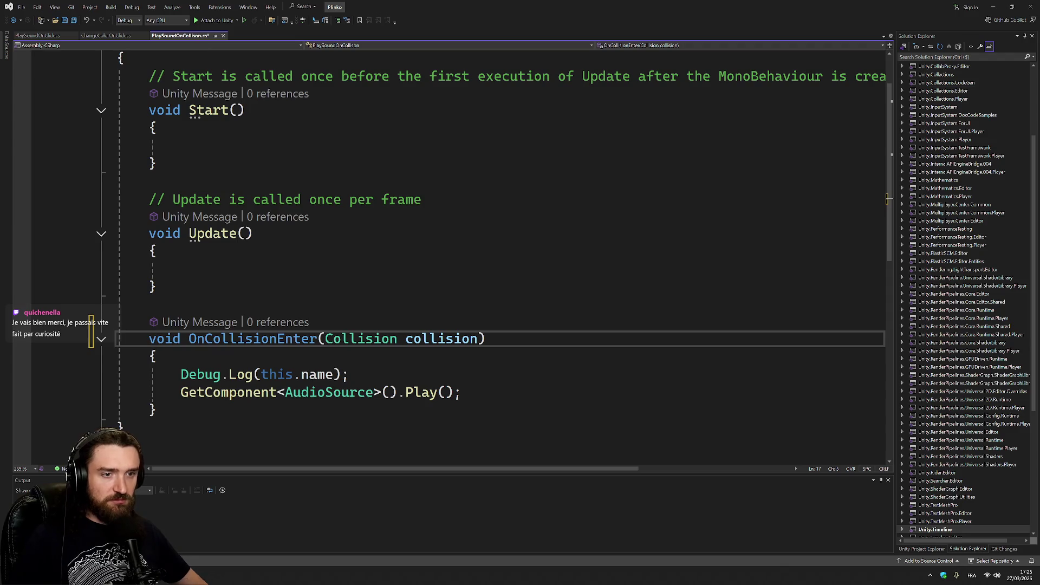
{"action": "key", "text": "ctrl+z"}
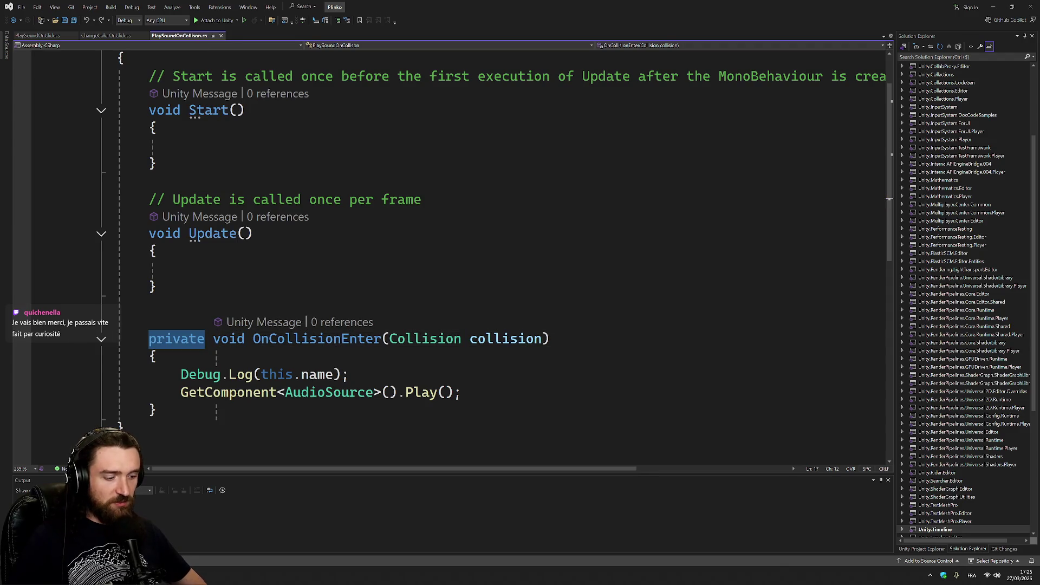
{"action": "key", "text": "Insert"}
{"action": "key", "text": "Up"}
{"action": "key", "text": "Up"}
{"action": "key", "text": "Up"}
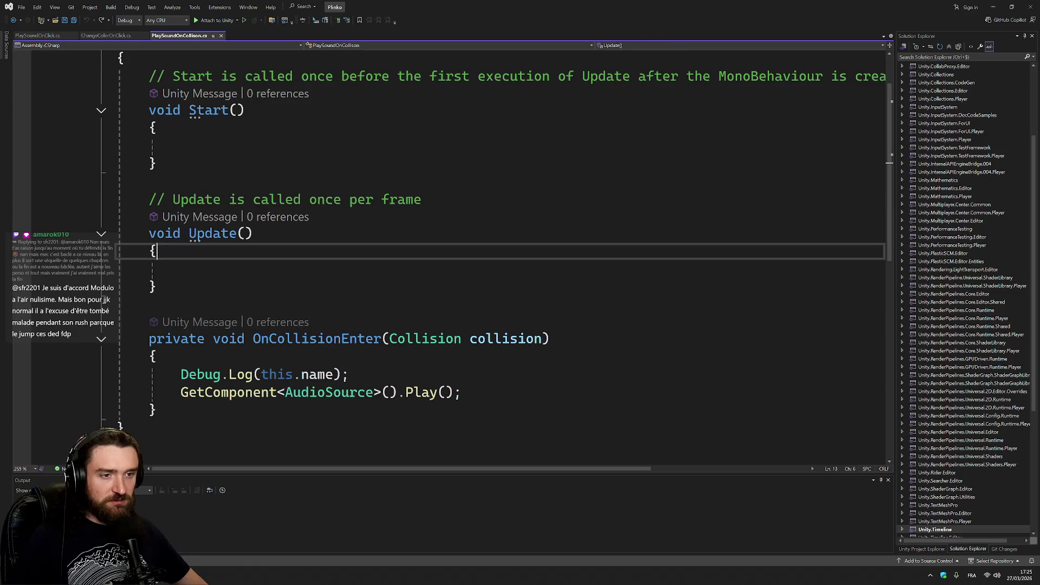
- Save all open scripts and return to the Unity editor
{"action": "left_click", "coordinate": [111, 36]}
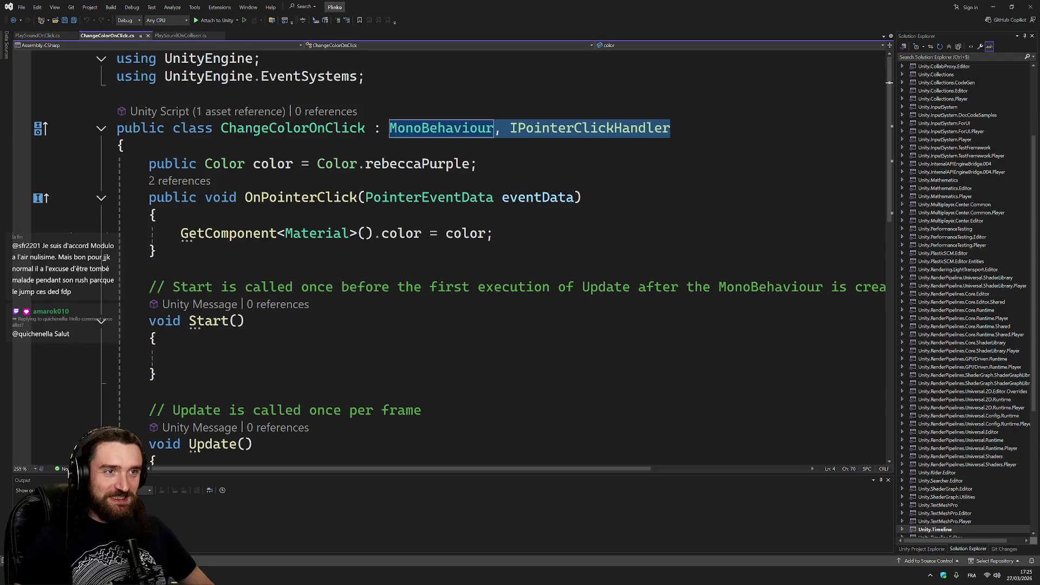
{"action": "left_click", "coordinate": [74, 20]}
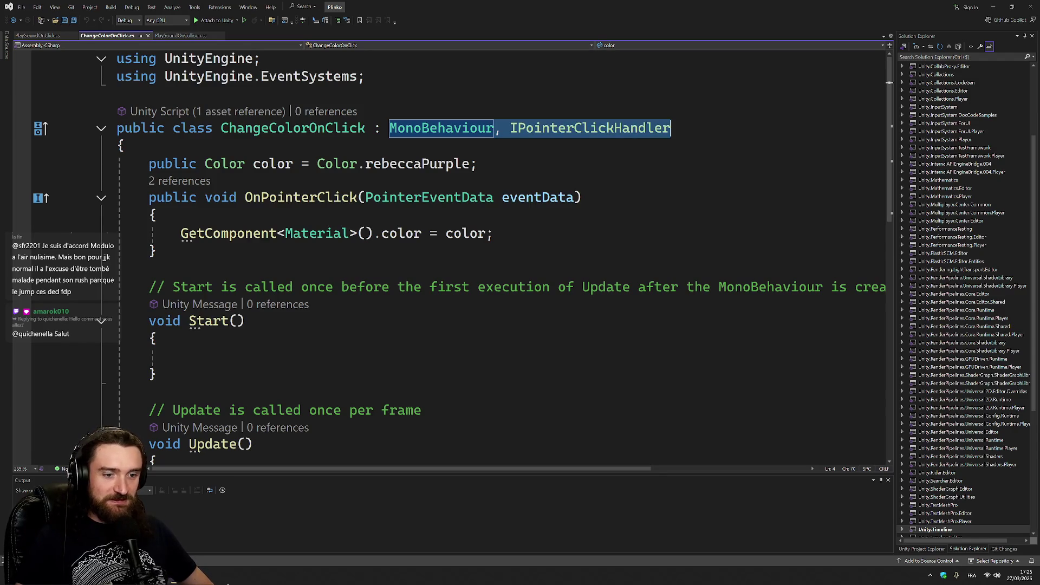
{"action": "key", "text": "alt+Tab"}
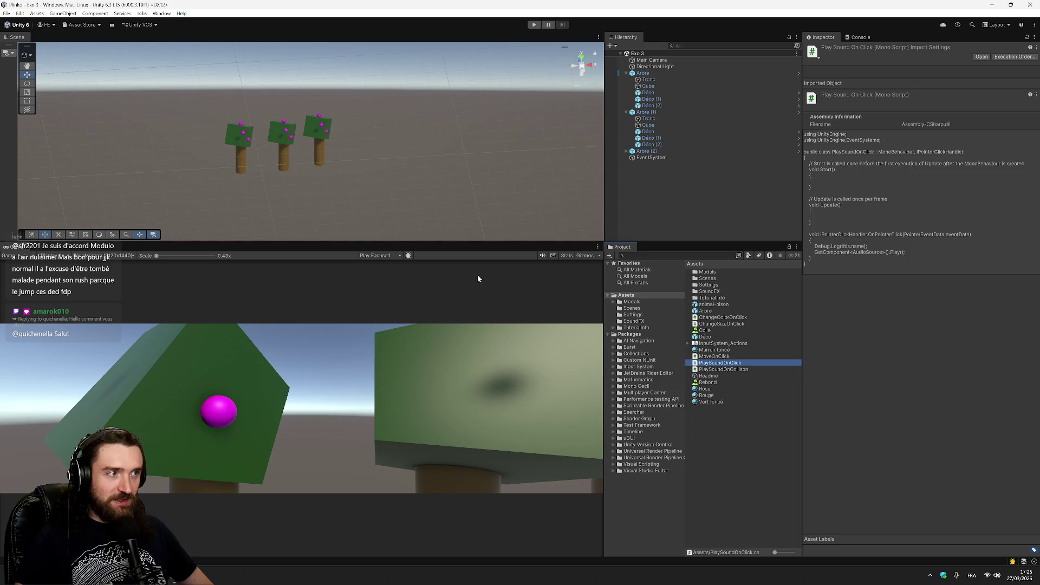
- Play-test the tree scene, stop it, and review the Déco prefab's components in the Inspector
{"action": "left_click", "coordinate": [533, 25]}
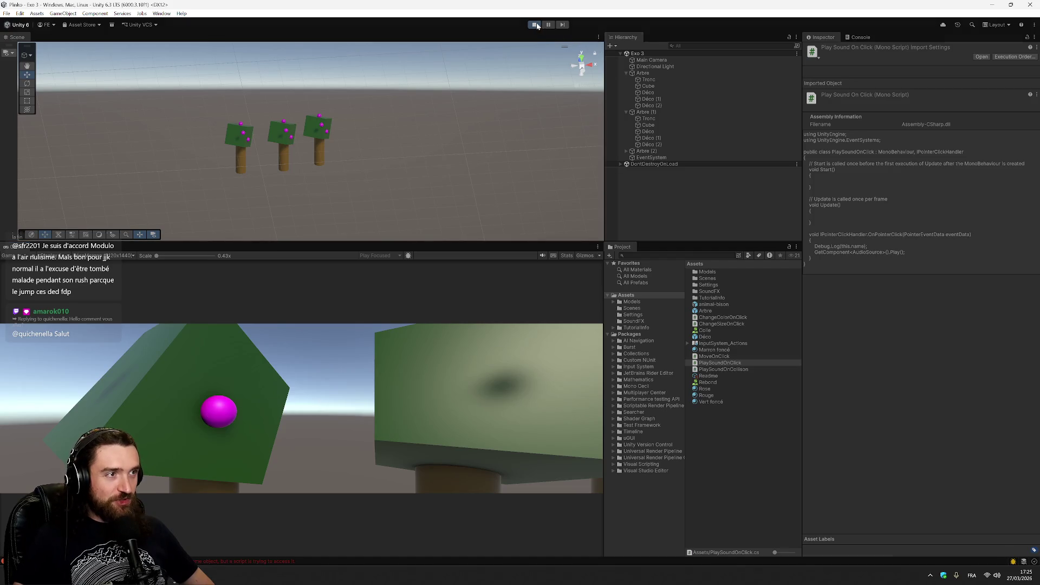
{"action": "key", "text": "ctrl+p"}
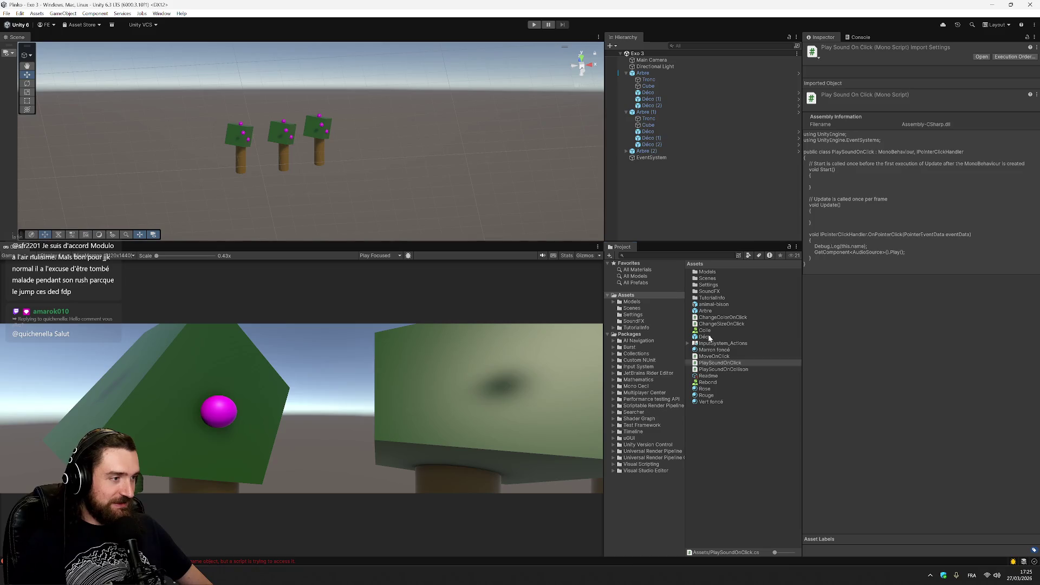
{"action": "left_click", "coordinate": [706, 337]}
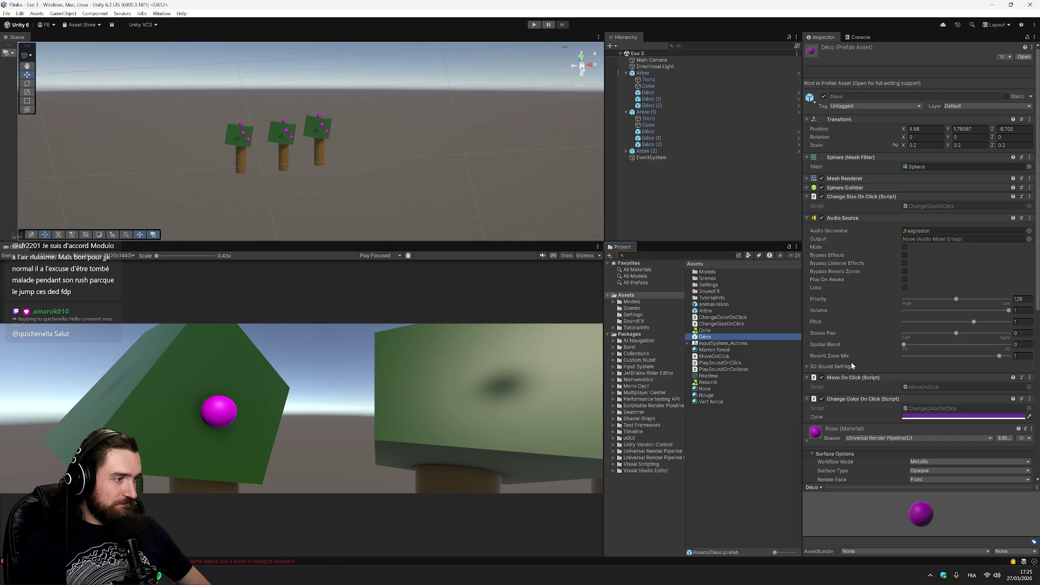
{"action": "scroll", "coordinate": [875, 362], "scroll_direction": "down", "scroll_amount": 5}
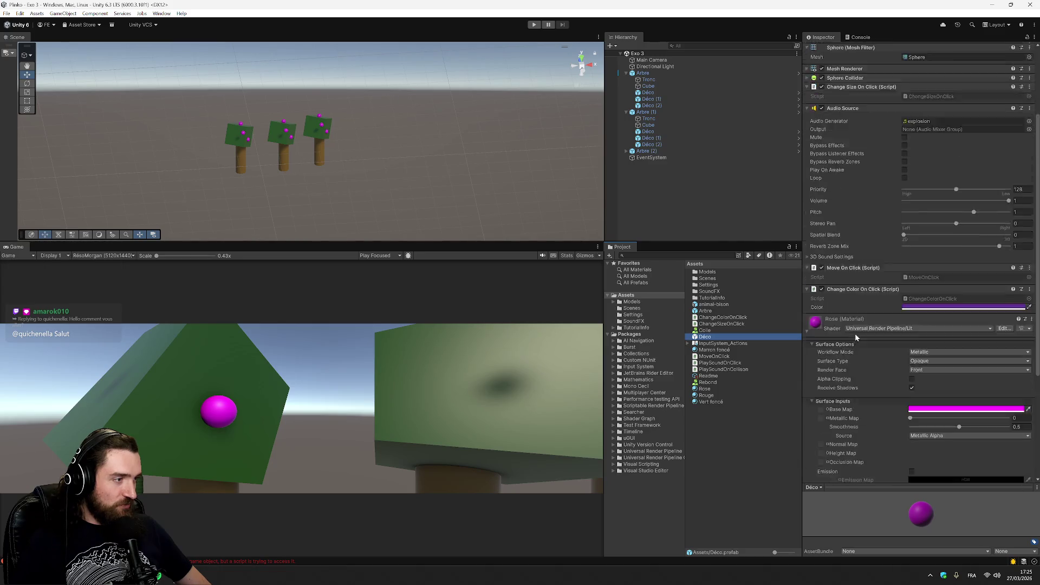
{"action": "scroll", "coordinate": [865, 333], "scroll_direction": "down", "scroll_amount": 3}
{"action": "scroll", "coordinate": [869, 330], "scroll_direction": "up", "scroll_amount": 6}
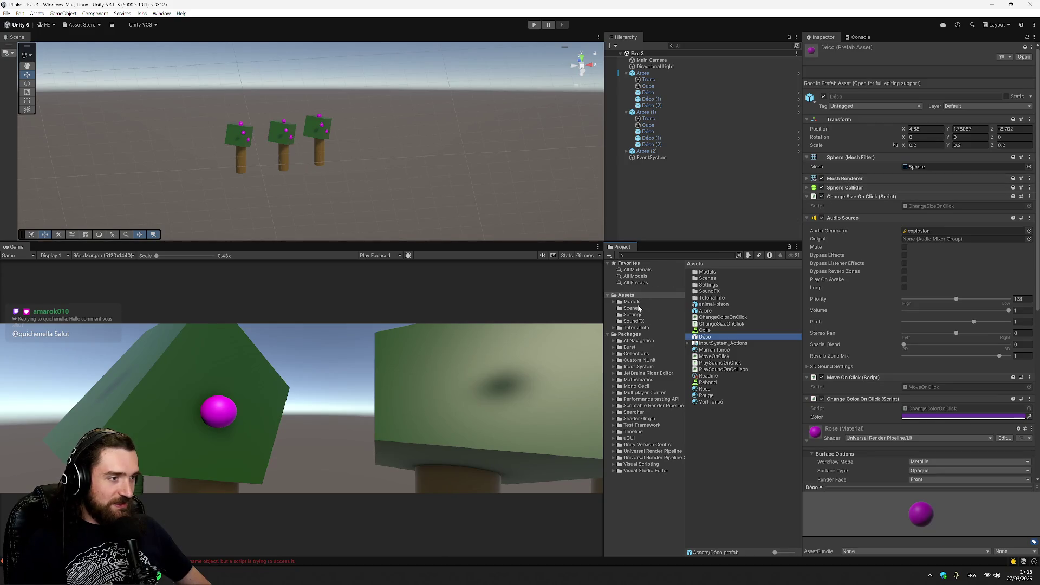
- Compare Déco under Arbre with the Déco prefab, collapsing Audio Source, Move On Click, Change Color On Click and Rose sections
{"action": "left_click", "coordinate": [653, 93]}
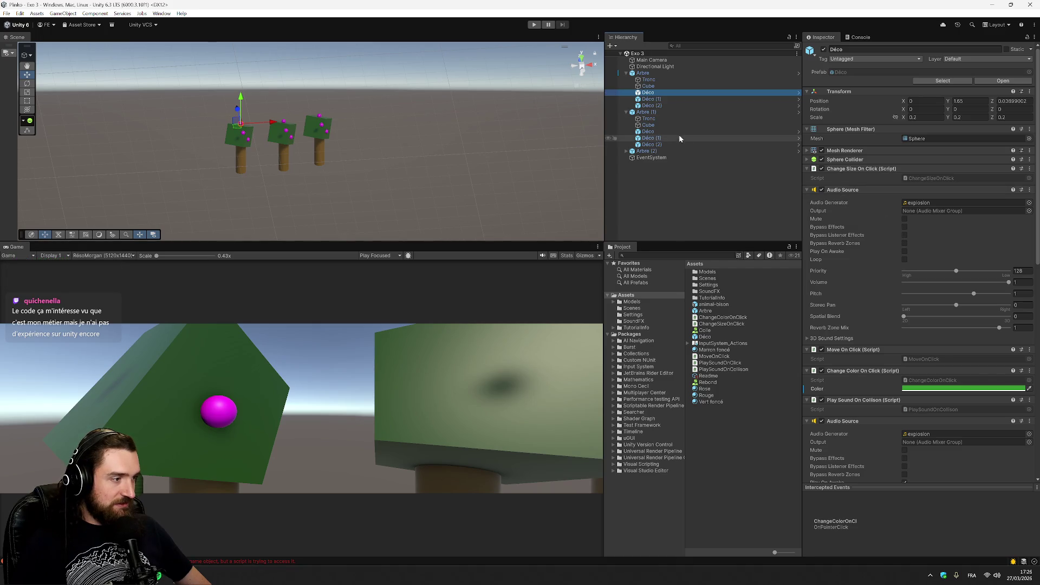
{"action": "scroll", "coordinate": [867, 454], "scroll_direction": "down", "scroll_amount": 3}
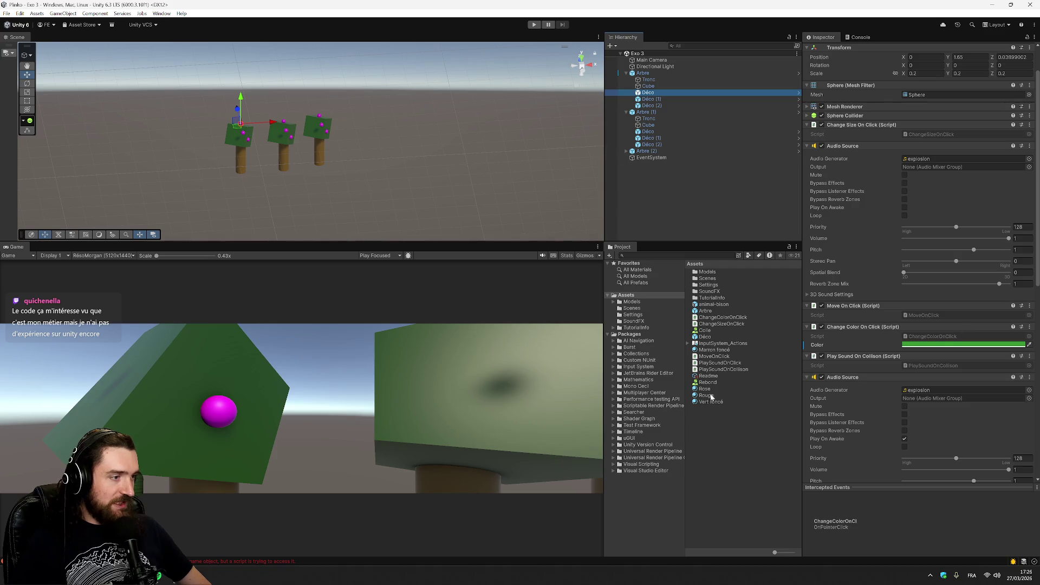
{"action": "left_click", "coordinate": [705, 337]}
{"action": "scroll", "coordinate": [873, 235], "scroll_direction": "down", "scroll_amount": 5}
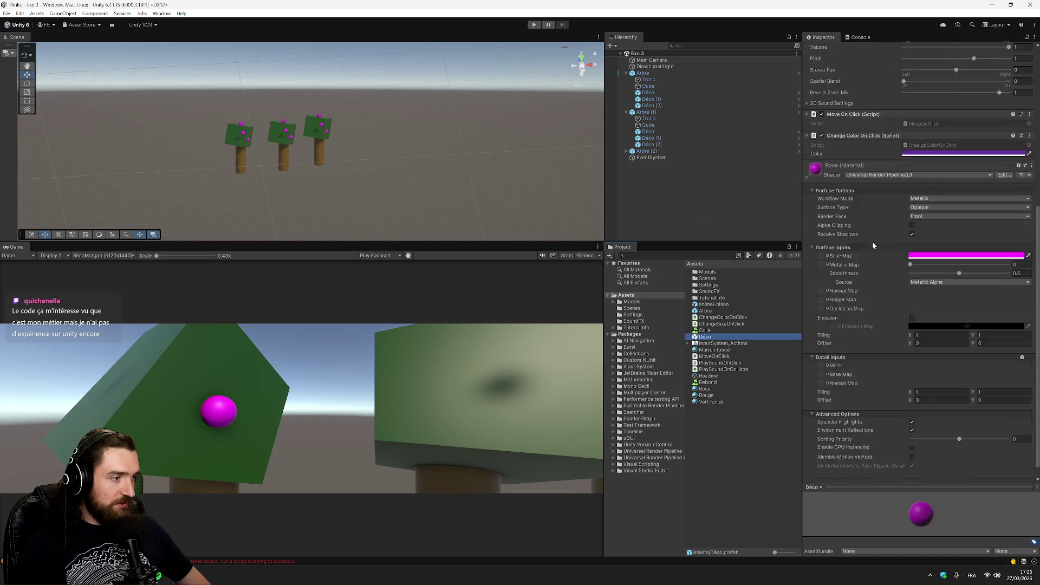
{"action": "scroll", "coordinate": [878, 266], "scroll_direction": "up", "scroll_amount": 5}
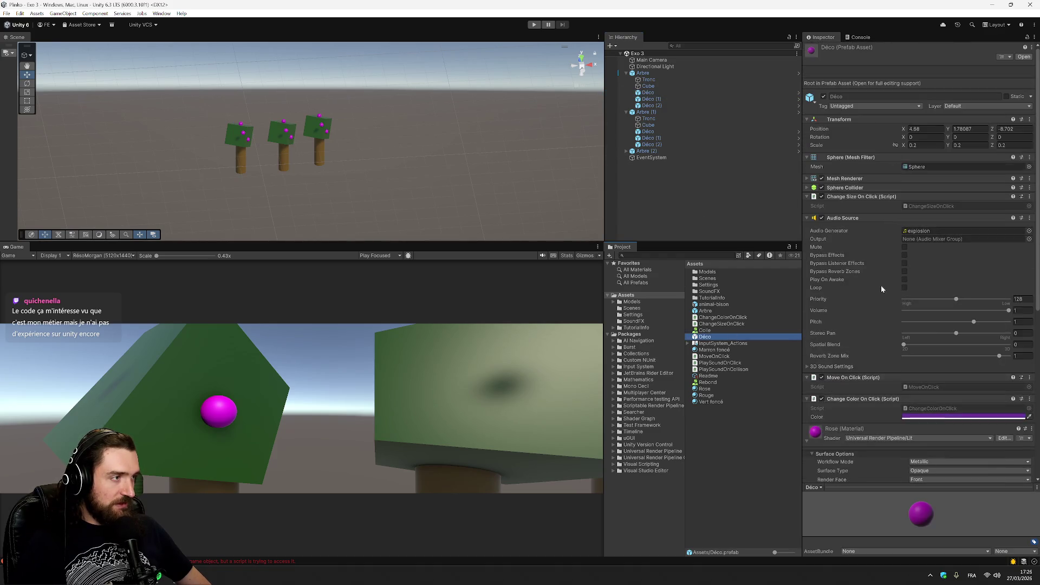
{"action": "left_click", "coordinate": [807, 218]}
{"action": "left_click", "coordinate": [808, 227]}
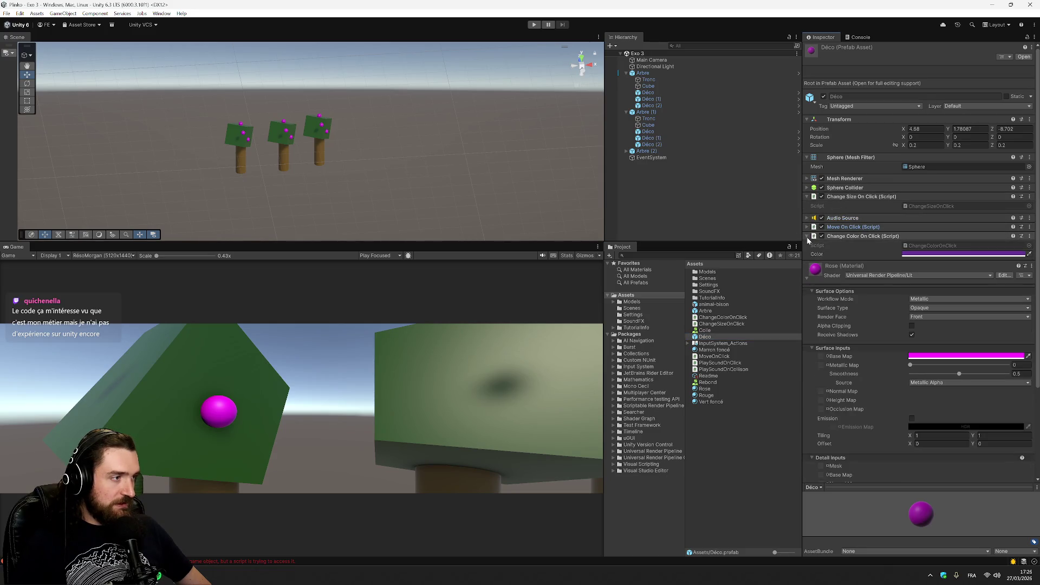
{"action": "left_click", "coordinate": [807, 236]}
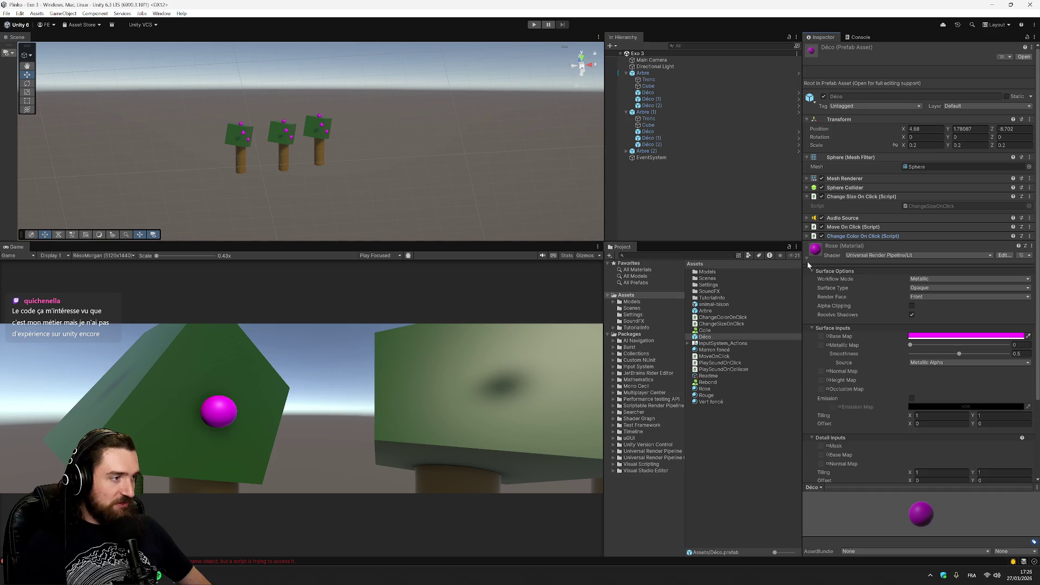
{"action": "left_click", "coordinate": [807, 260]}
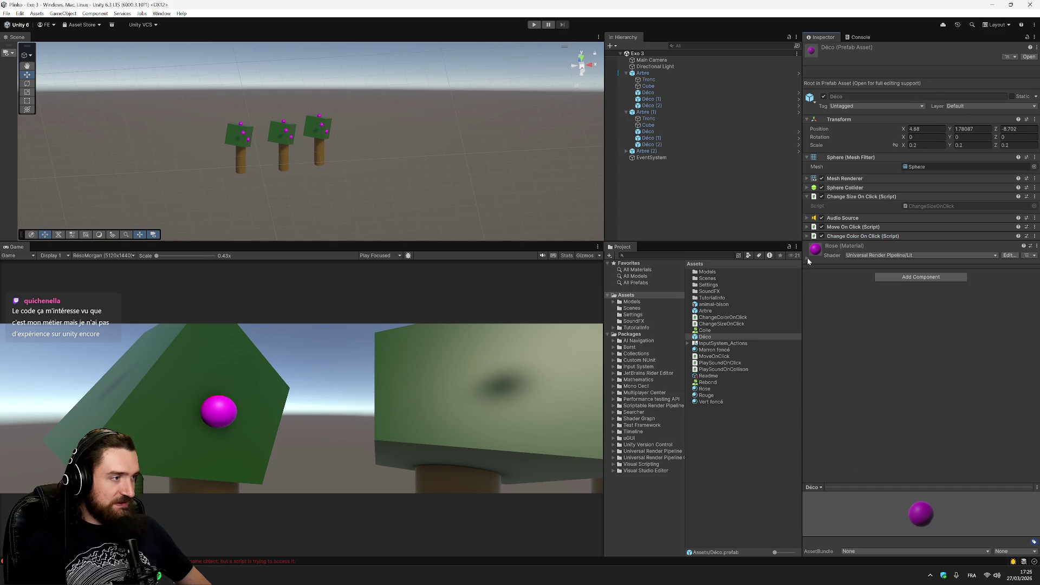
- Remove the second Audio Source from Déco (1) and check its removed-component override options
{"action": "left_click", "coordinate": [652, 99]}
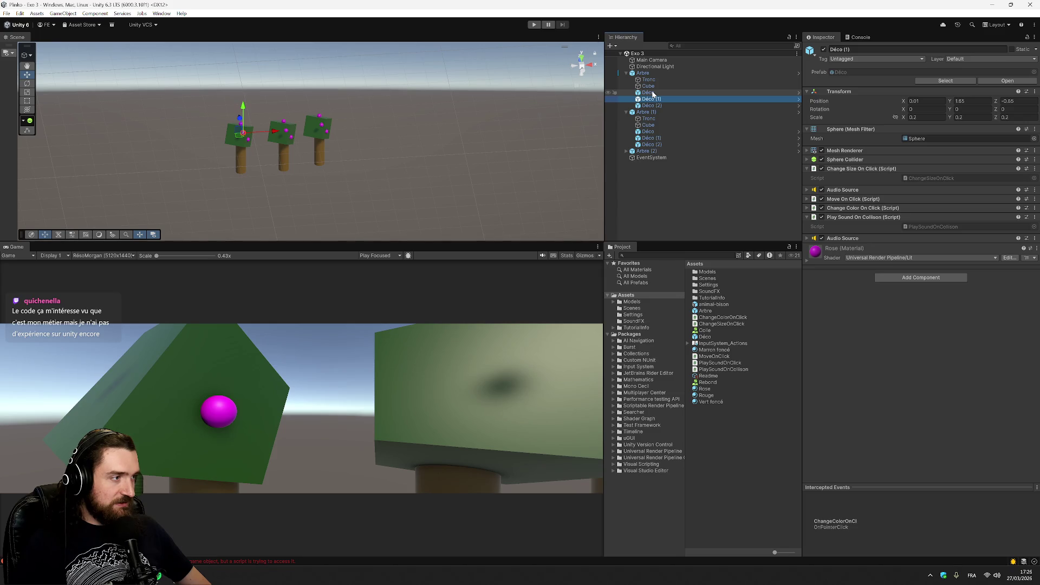
{"action": "left_click", "coordinate": [807, 238]}
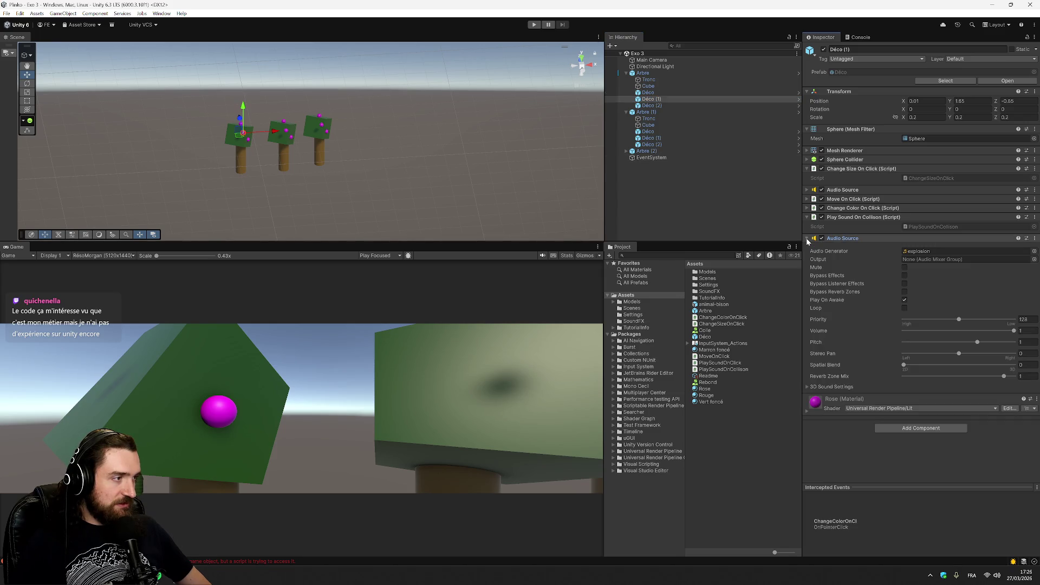
{"action": "left_click", "coordinate": [1035, 238]}
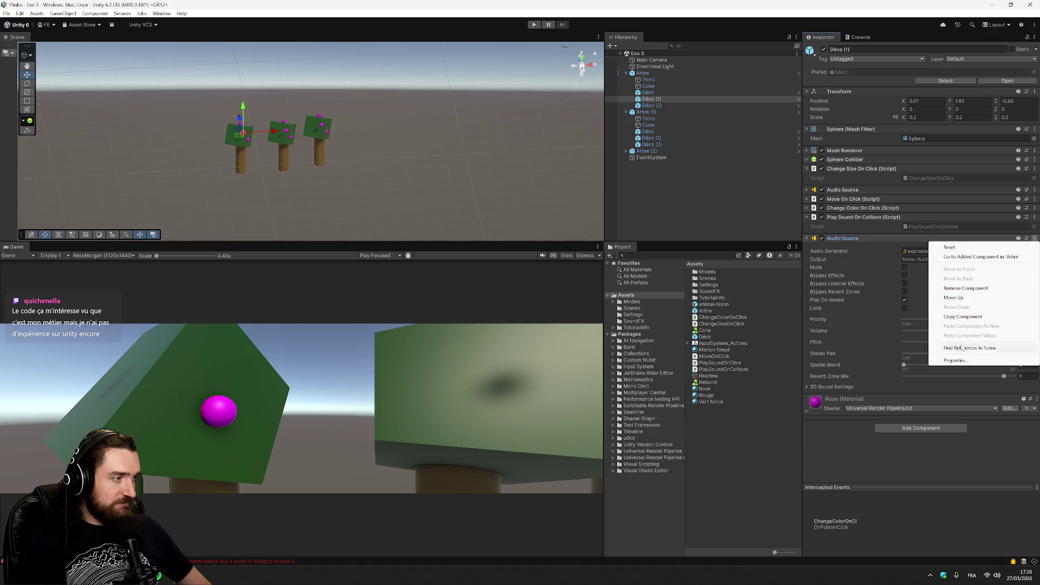
{"action": "left_click", "coordinate": [965, 289]}
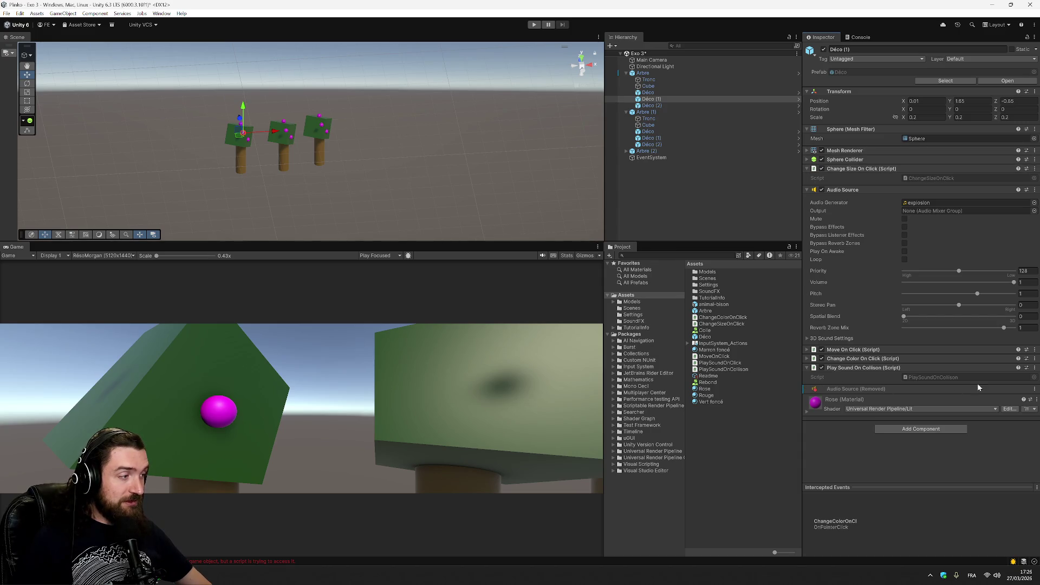
{"action": "left_click", "coordinate": [1035, 388]}
{"action": "mouse_move", "coordinate": [1003, 398]}
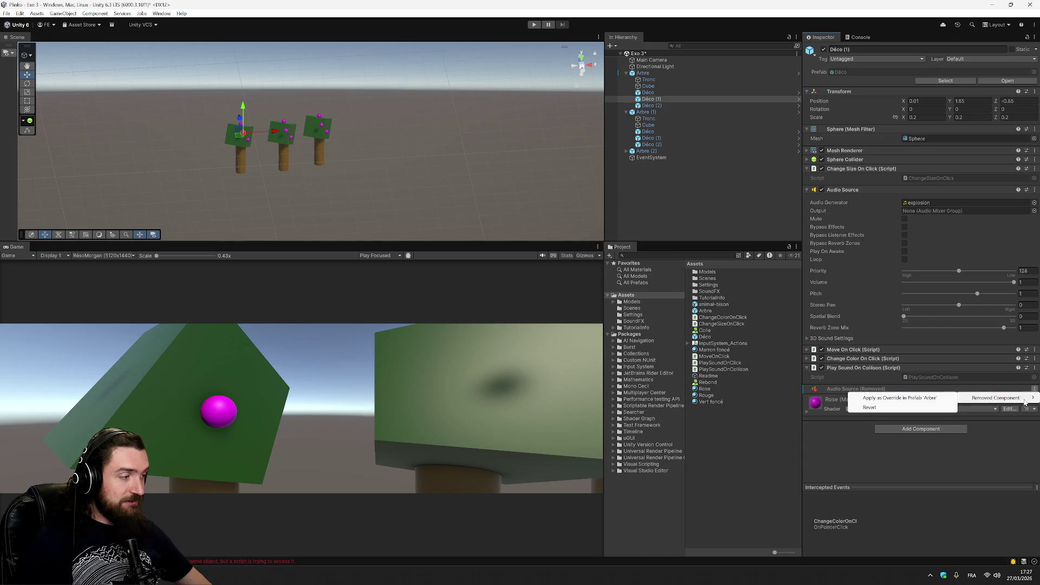
{"action": "left_click", "coordinate": [939, 451]}
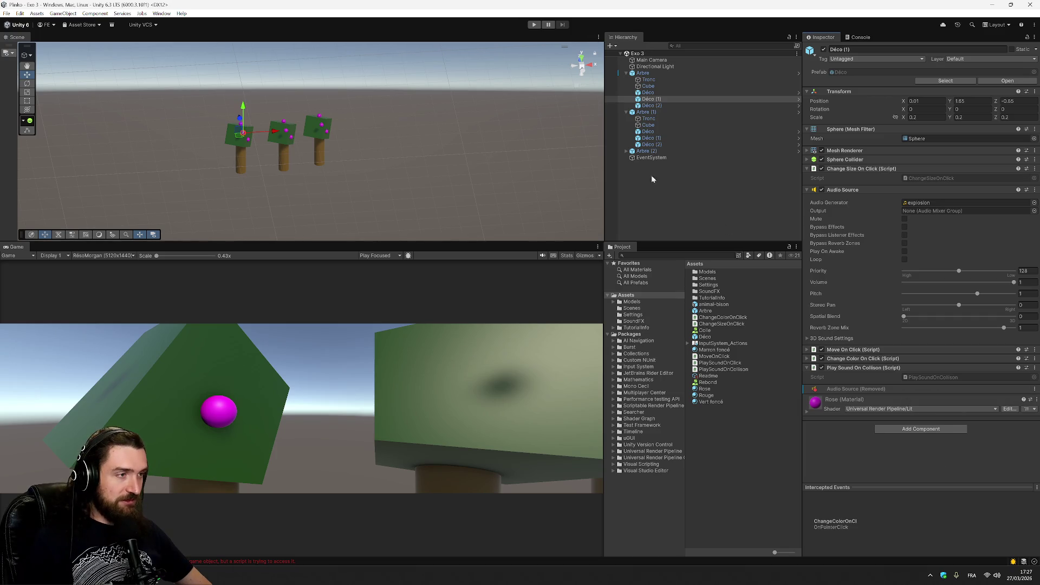
- Delete the three spheres of Arbre (1), then the Arbre (1) and Arbre (2) trees
{"action": "left_click", "coordinate": [714, 338]}
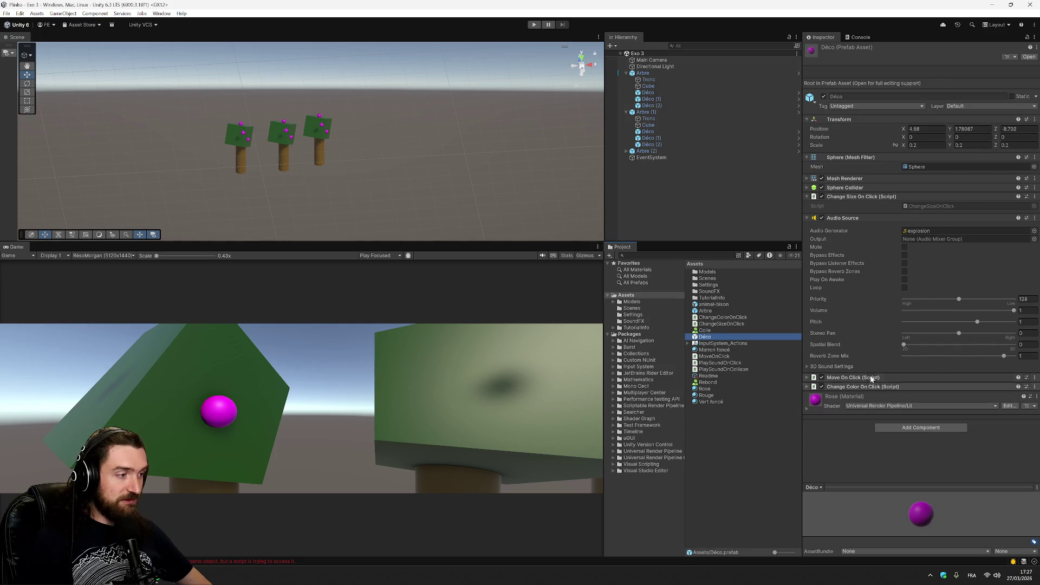
{"action": "left_click", "coordinate": [663, 131]}
{"action": "left_click", "coordinate": [668, 144], "text": "shift"}
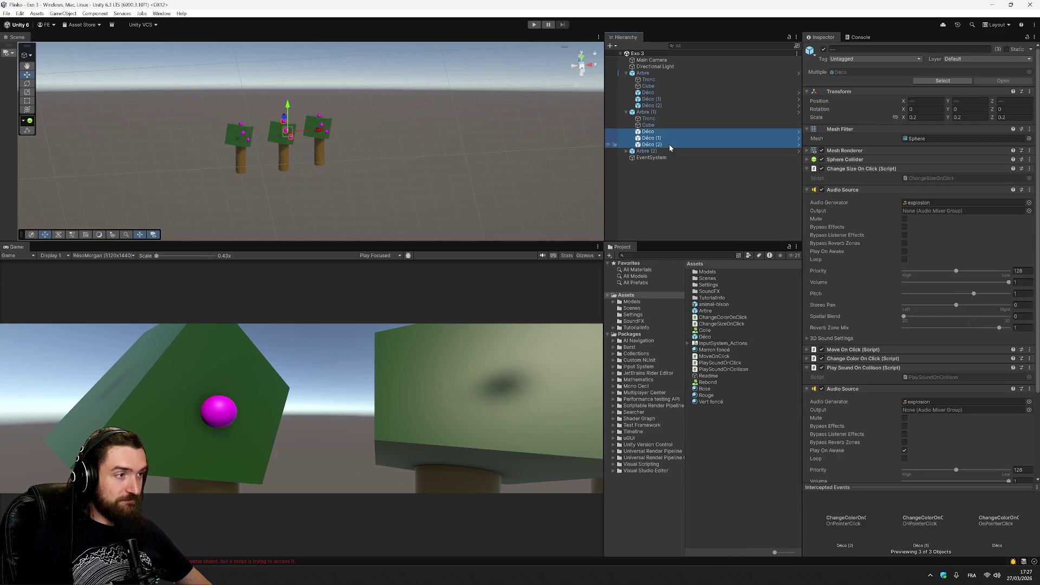
{"action": "key", "text": "Delete"}
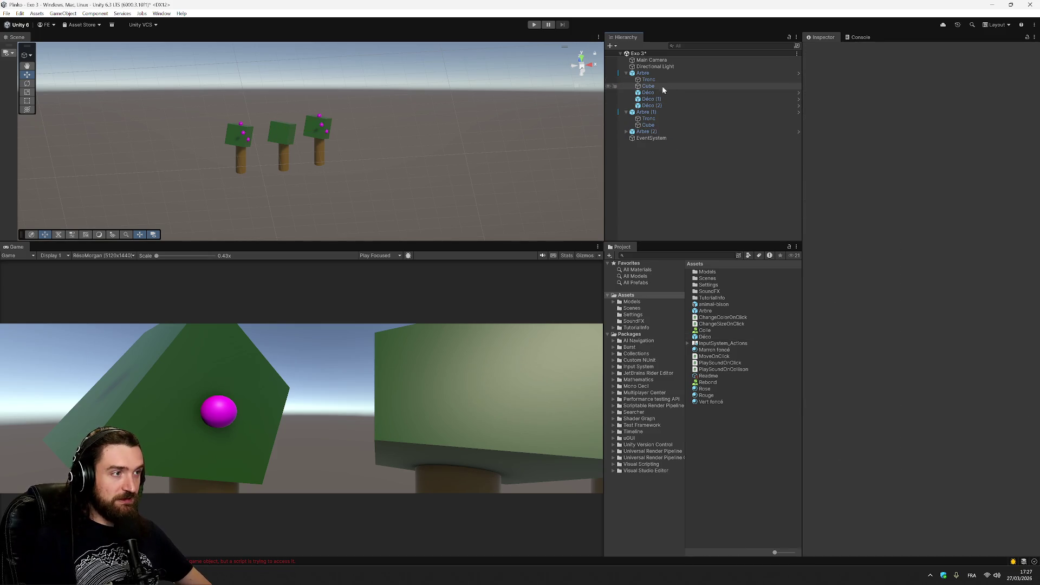
{"action": "left_click", "coordinate": [661, 112]}
{"action": "key", "text": "Delete"}
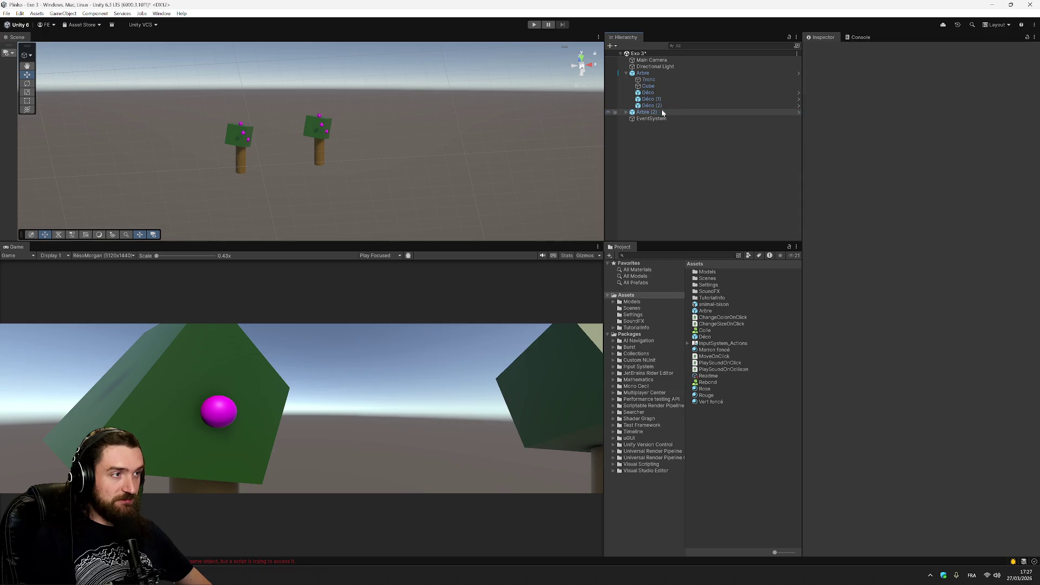
{"action": "left_click", "coordinate": [653, 112]}
{"action": "key", "text": "Delete"}
{"action": "left_click", "coordinate": [653, 111]}
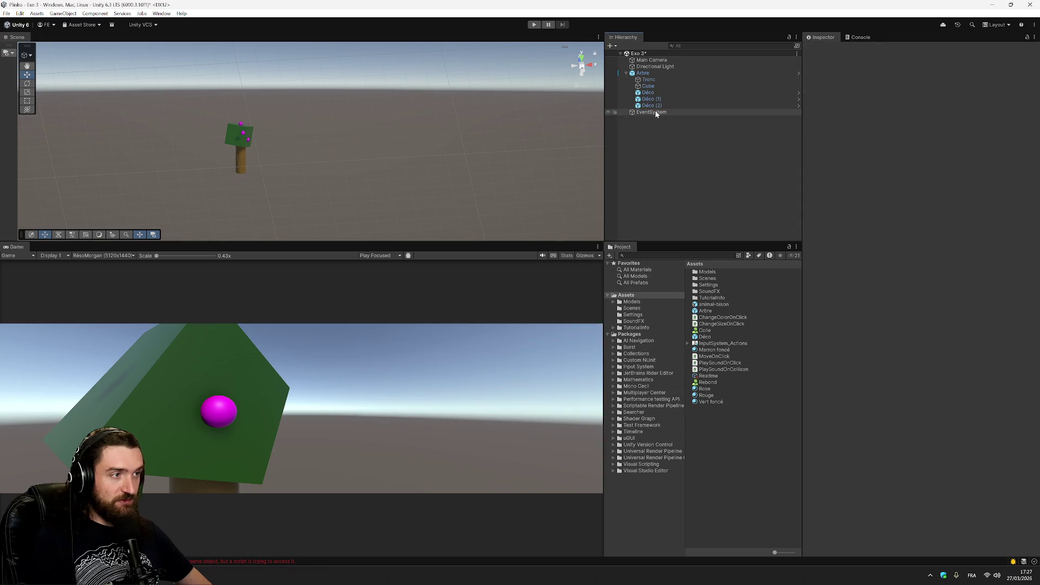
- Delete Déco, Déco (1) and Déco (2) from the remaining Arbre tree
{"action": "left_click", "coordinate": [661, 92]}
{"action": "key", "text": "Delete"}
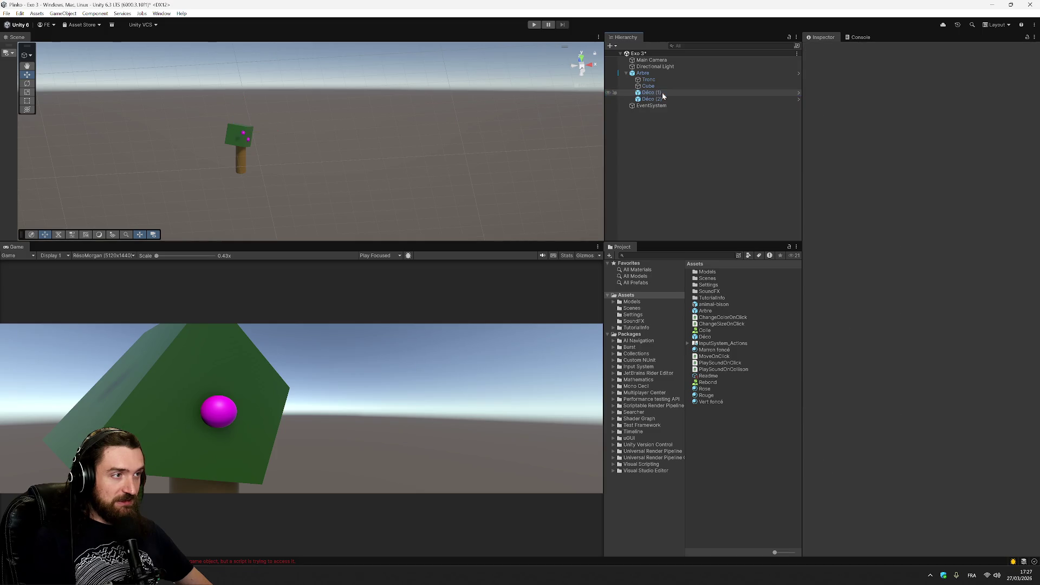
{"action": "left_click", "coordinate": [662, 92]}
{"action": "key", "text": "Delete"}
{"action": "left_click", "coordinate": [665, 92]}
{"action": "key", "text": "Delete"}
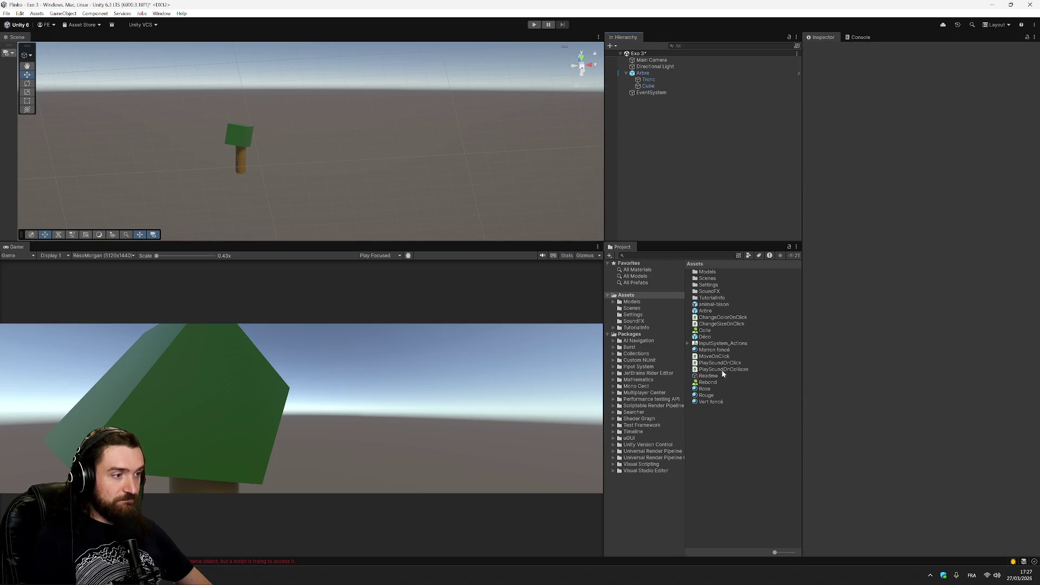
- Add a Déco prefab under Arbre, place it on the foliage, and duplicate it three times
{"action": "mouse_move", "coordinate": [704, 336]}
{"action": "left_mouse_down"}
{"action": "mouse_move", "coordinate": [650, 81]}
{"action": "mouse_move", "coordinate": [641, 90]}
{"action": "left_mouse_up"}
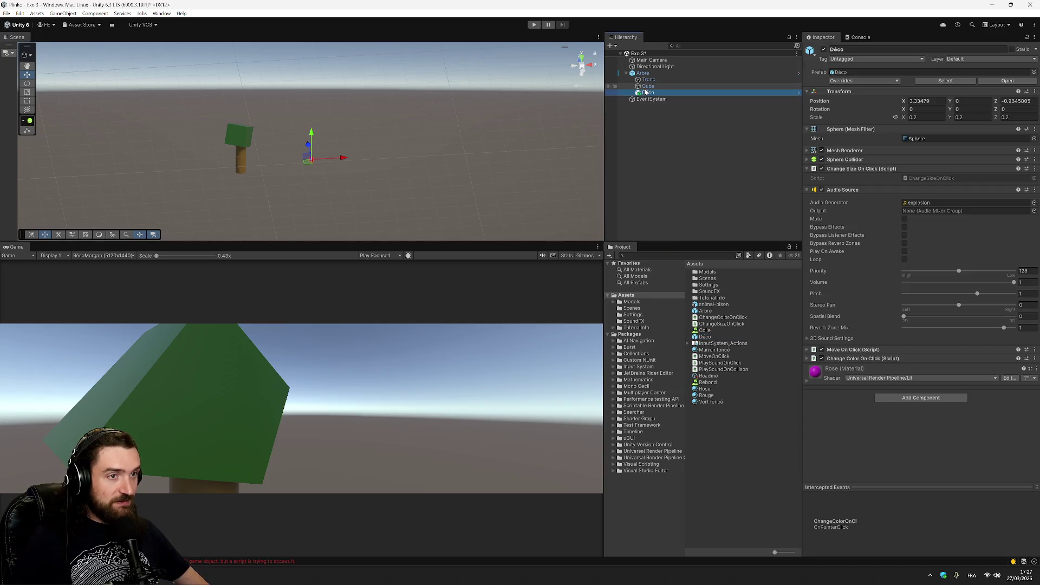
{"action": "mouse_move", "coordinate": [311, 165]}
{"action": "left_mouse_down"}
{"action": "mouse_move", "coordinate": [244, 165]}
{"action": "mouse_move", "coordinate": [245, 122]}
{"action": "mouse_move", "coordinate": [241, 130]}
{"action": "left_mouse_up"}
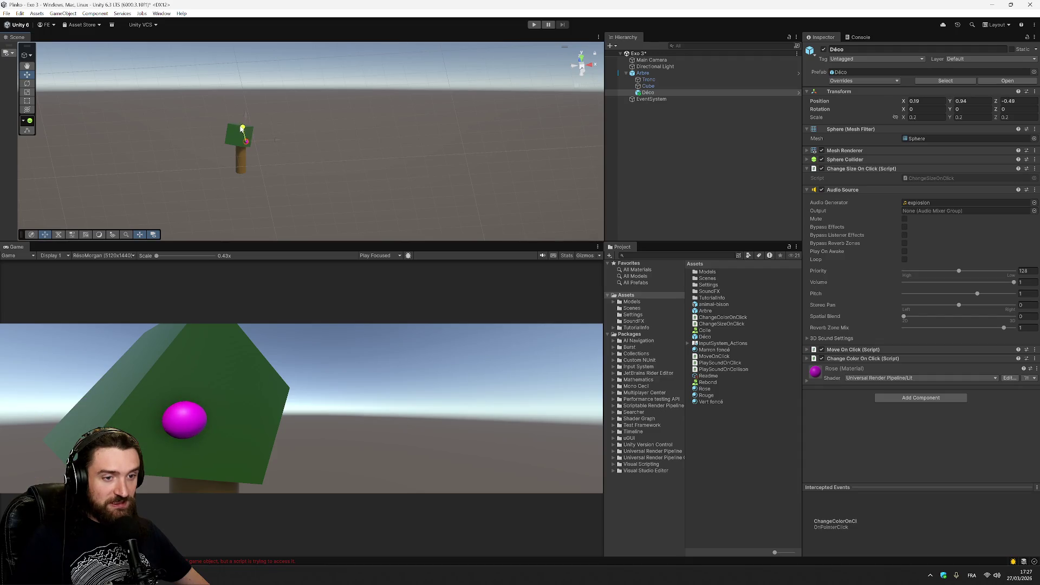
{"action": "left_click", "coordinate": [647, 93]}
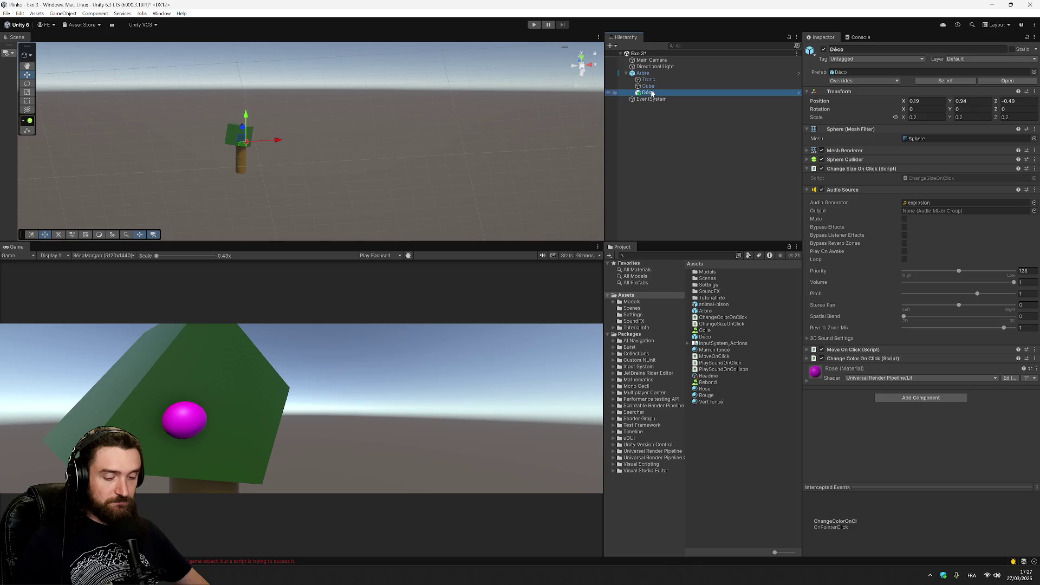
{"action": "key", "text": "ctrl+d"}
{"action": "key", "text": "ctrl+d"}
{"action": "key", "text": "ctrl+d"}
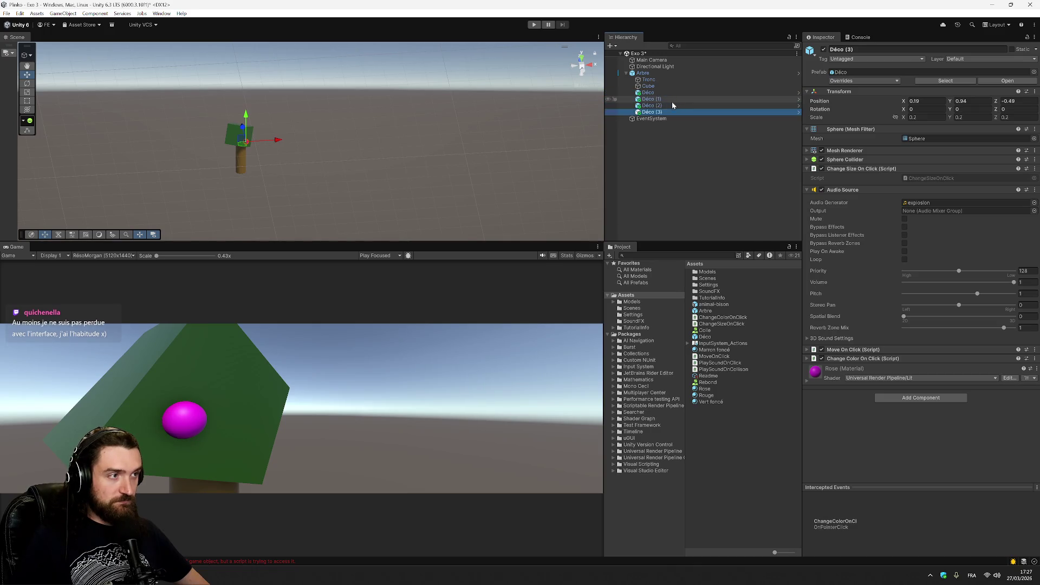
- Spread Déco (1), Déco (2) and Déco (3) across the foliage and save the scene
{"action": "left_click", "coordinate": [672, 104]}
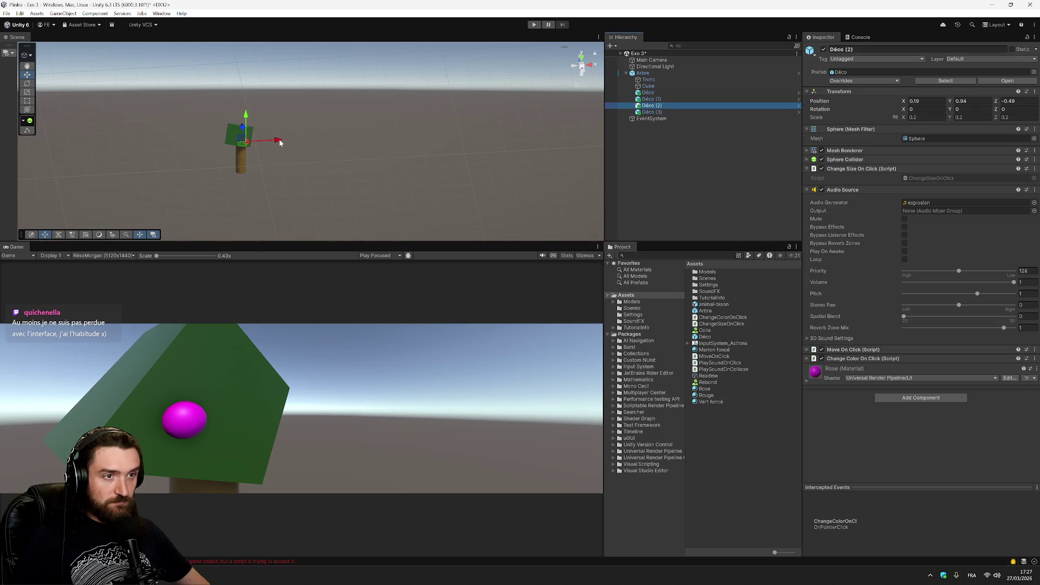
{"action": "left_click_drag", "start_coordinate": [244, 145], "coordinate": [249, 142]}
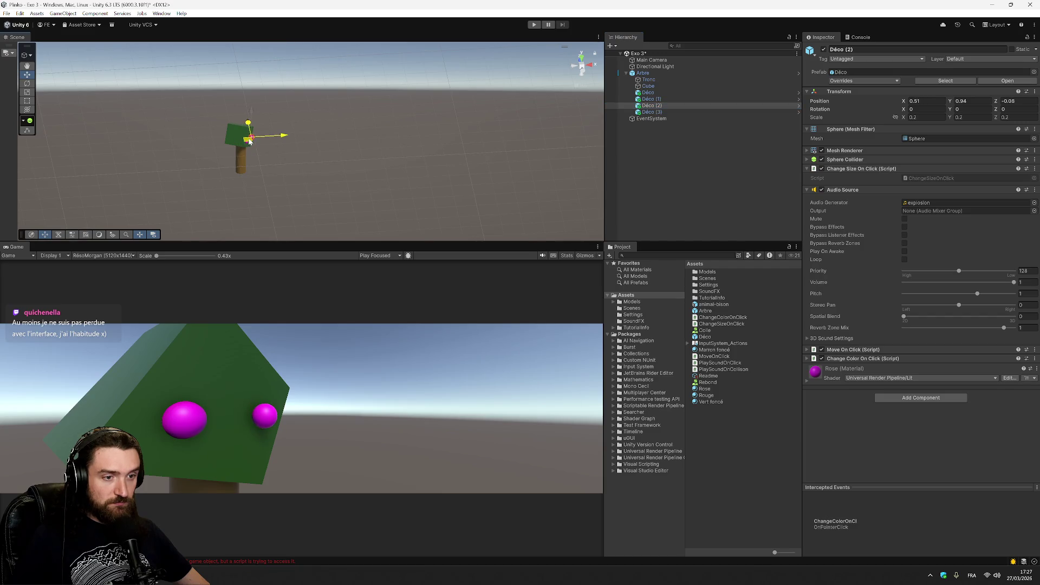
{"action": "left_click", "coordinate": [249, 140]}
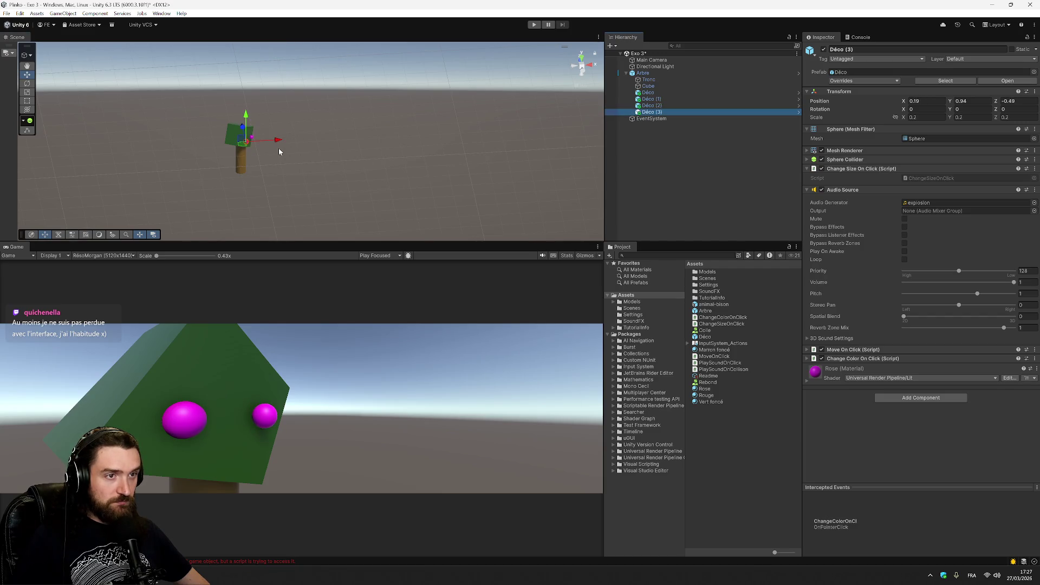
{"action": "left_click_drag", "start_coordinate": [245, 142], "coordinate": [246, 129]}
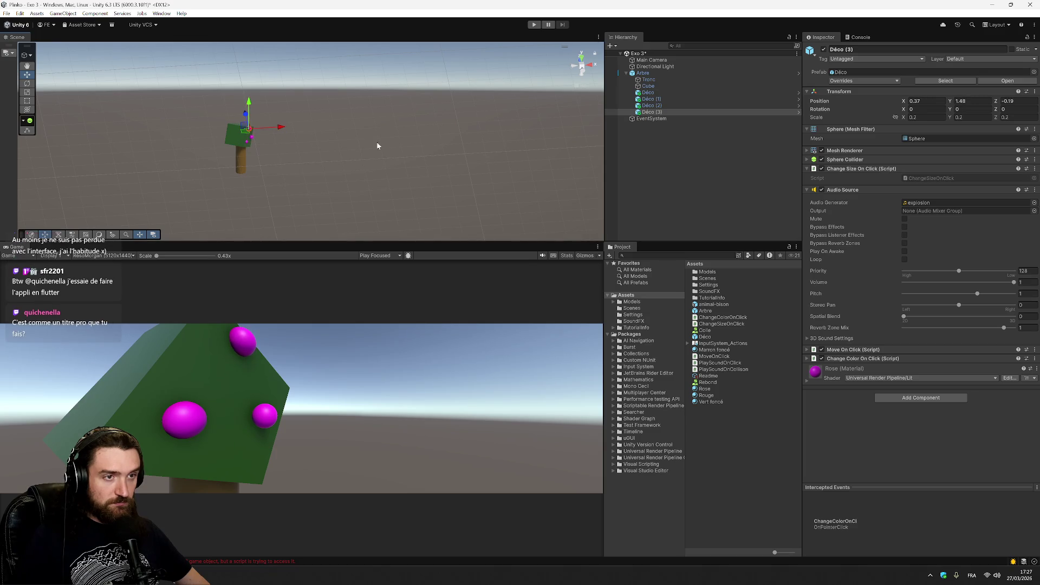
{"action": "left_click", "coordinate": [700, 151]}
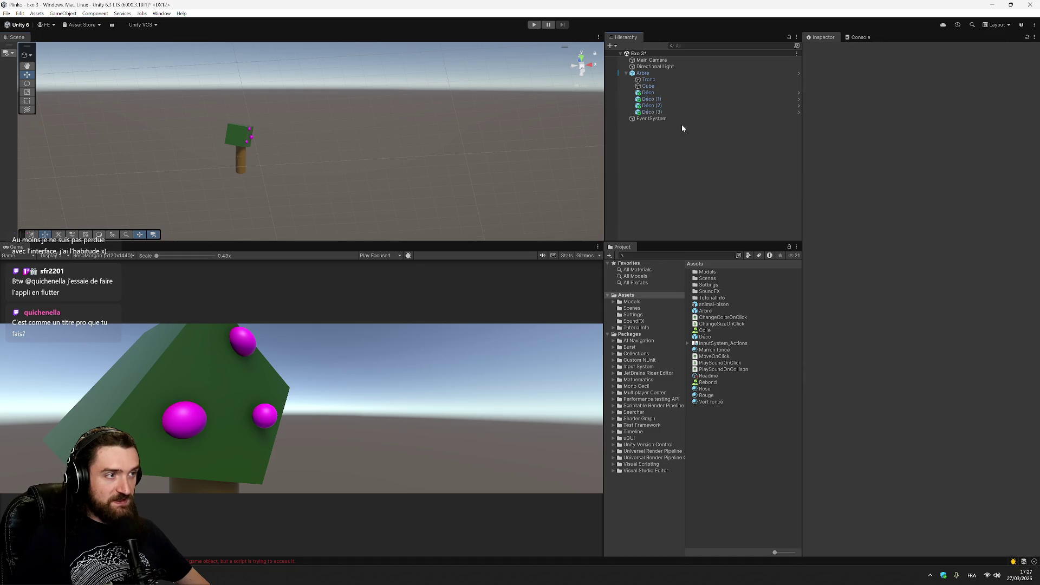
{"action": "left_click", "coordinate": [665, 106]}
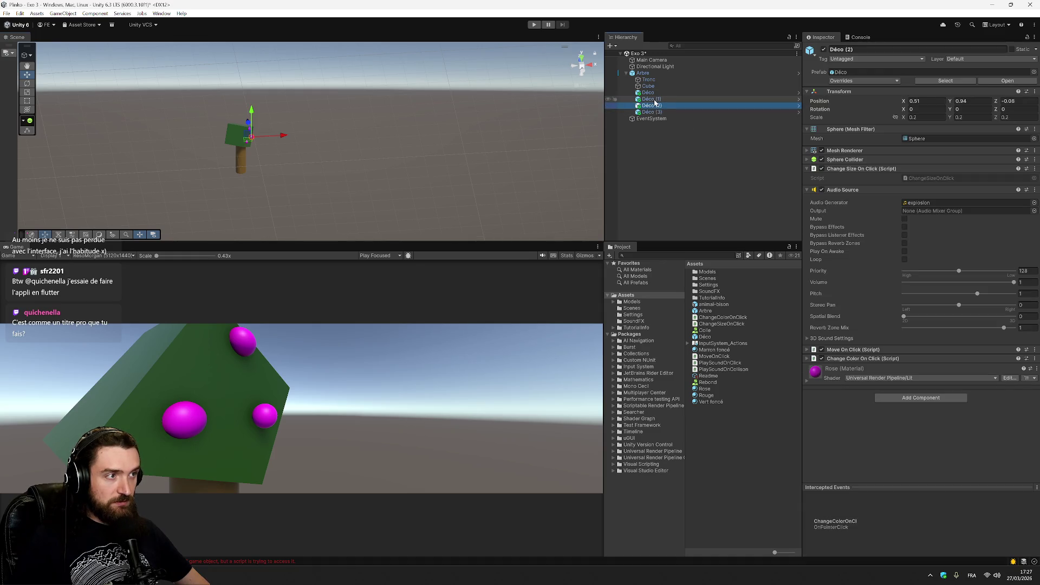
{"action": "left_click", "coordinate": [655, 100]}
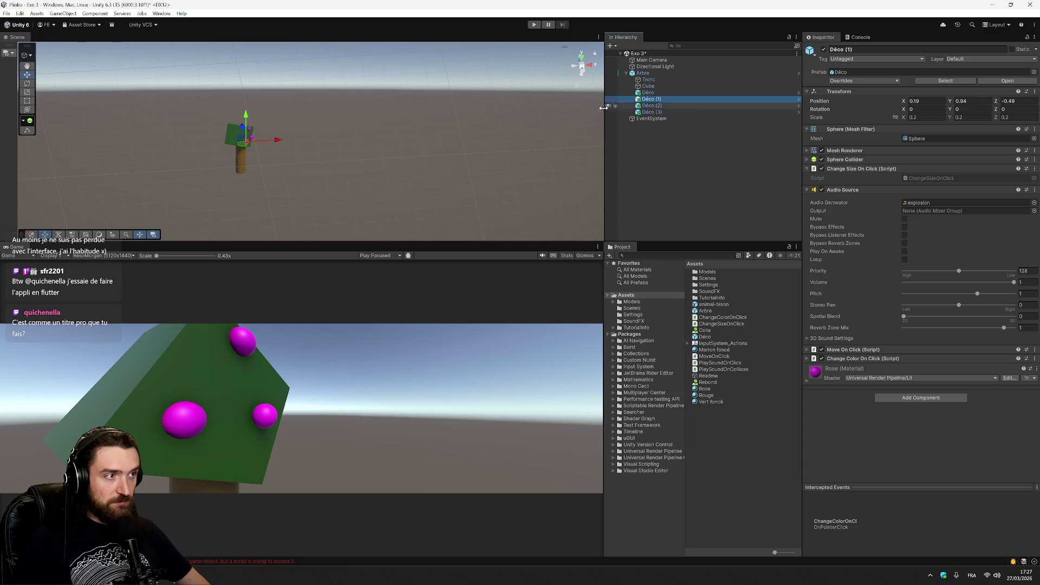
{"action": "left_click_drag", "start_coordinate": [245, 142], "coordinate": [234, 148]}
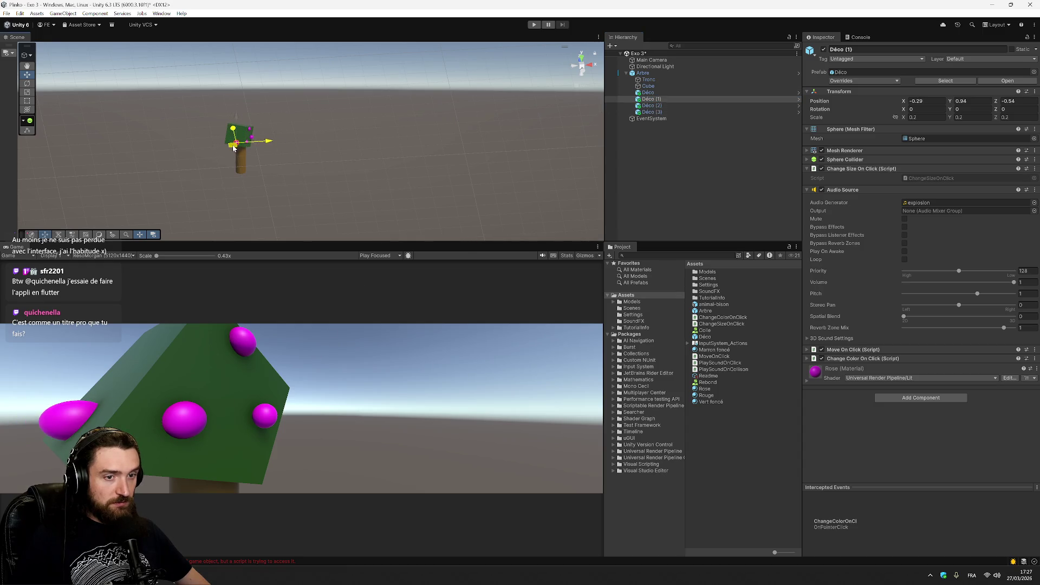
{"action": "left_click", "coordinate": [662, 182]}
{"action": "key", "text": "ctrl+s"}
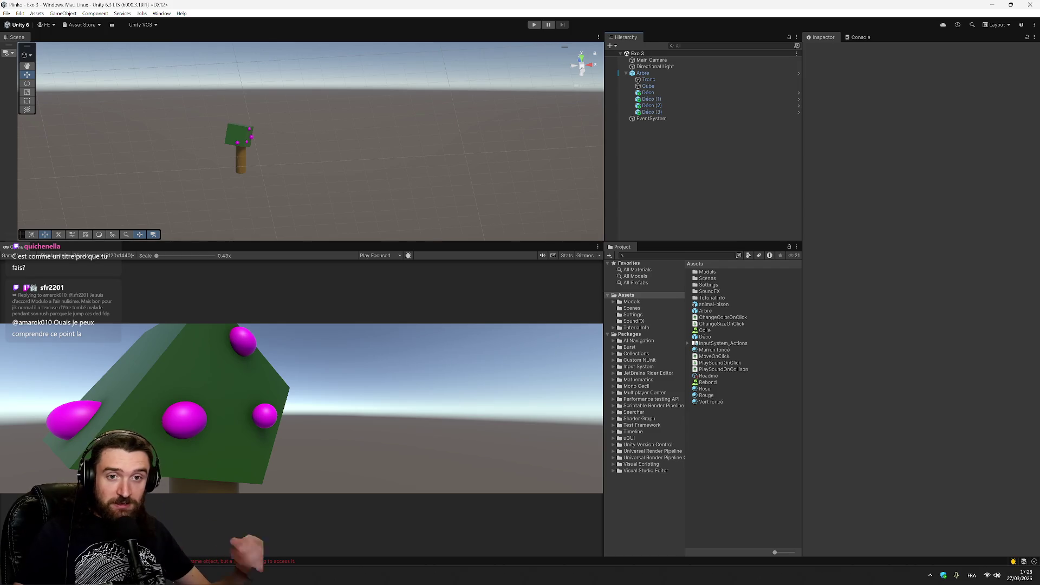
{"action": "key", "text": "alt+Tab"}
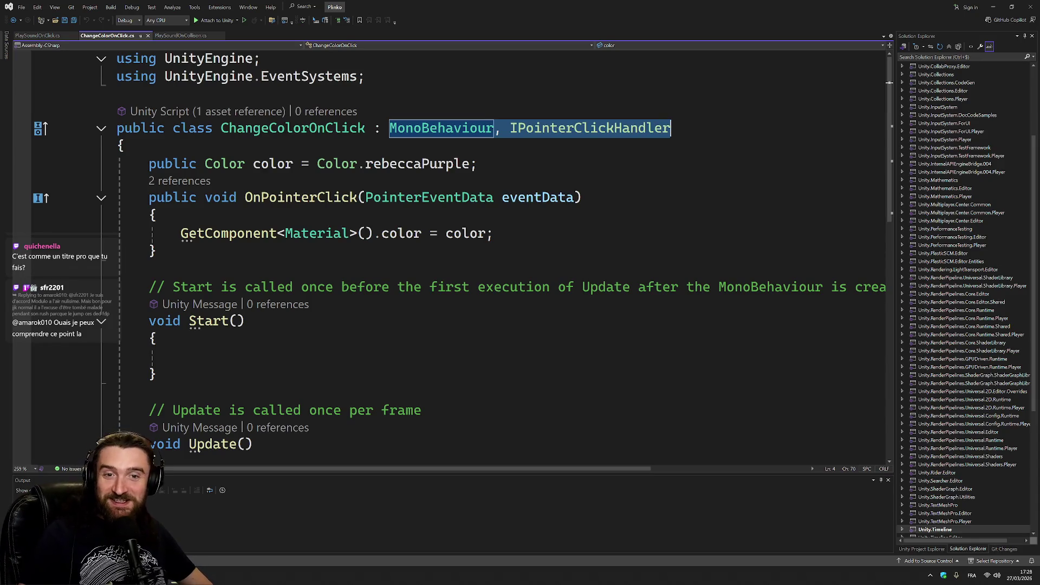
{"action": "key", "text": "alt+Tab"}
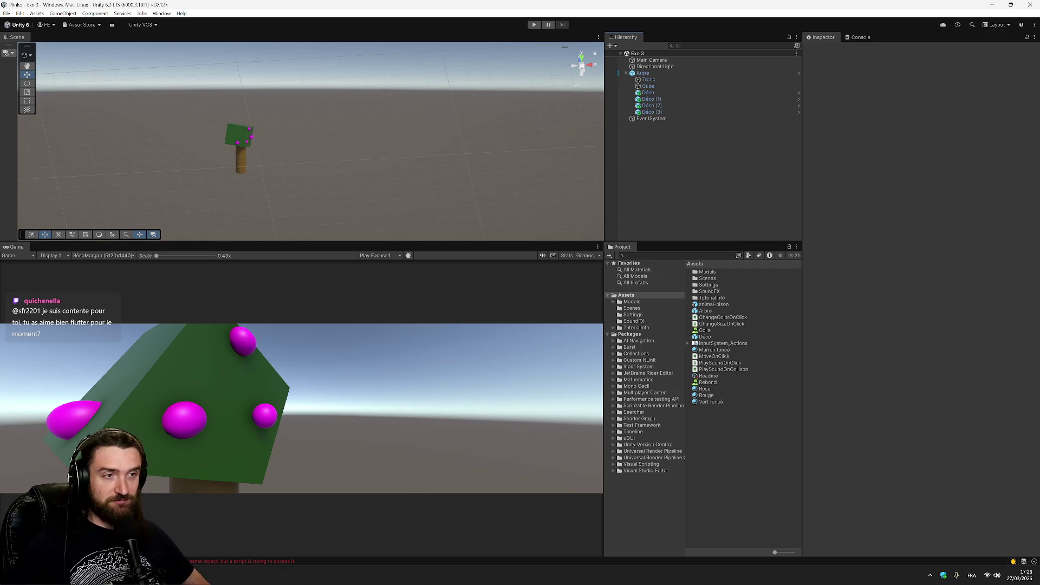
- Update the Arbre prefab with the decorated tree and add more Arbre instances slid to the right
{"action": "left_click", "coordinate": [652, 99]}
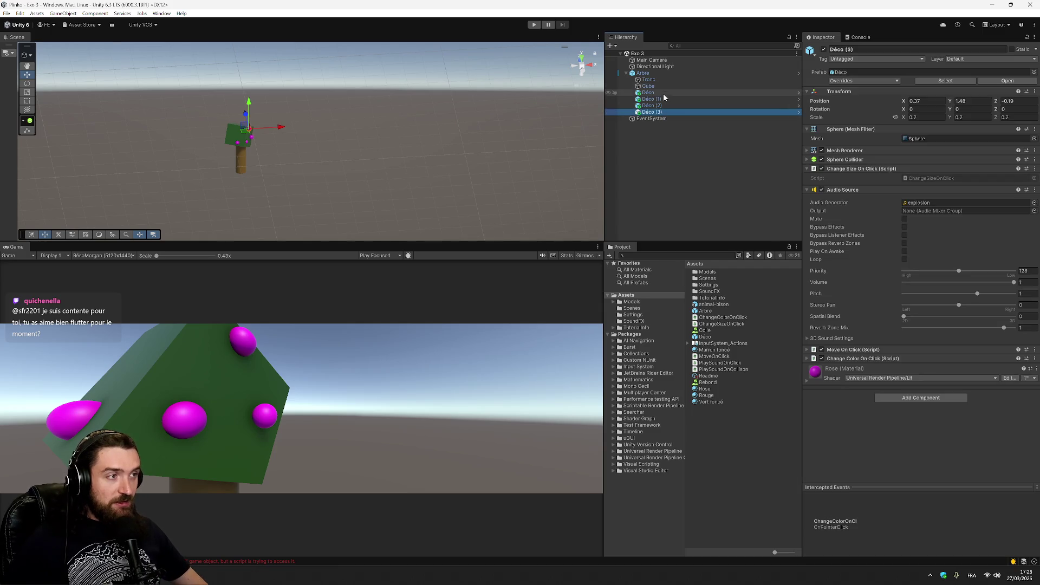
{"action": "left_click", "coordinate": [658, 73]}
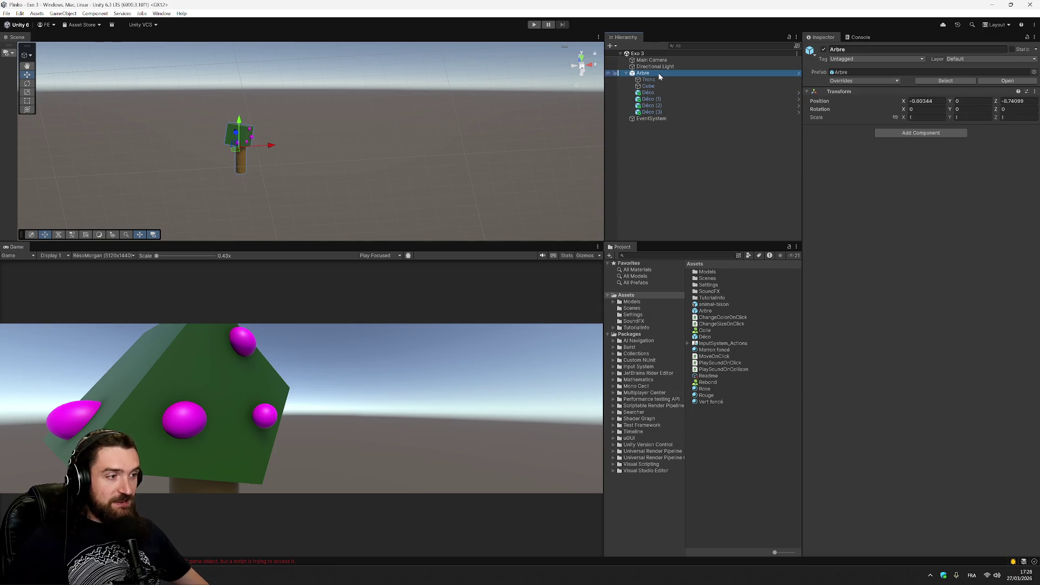
{"action": "mouse_move", "coordinate": [658, 72]}
{"action": "left_mouse_down"}
{"action": "mouse_move", "coordinate": [709, 312]}
{"action": "mouse_move", "coordinate": [681, 174]}
{"action": "left_mouse_up"}
{"action": "left_click", "coordinate": [648, 125]}
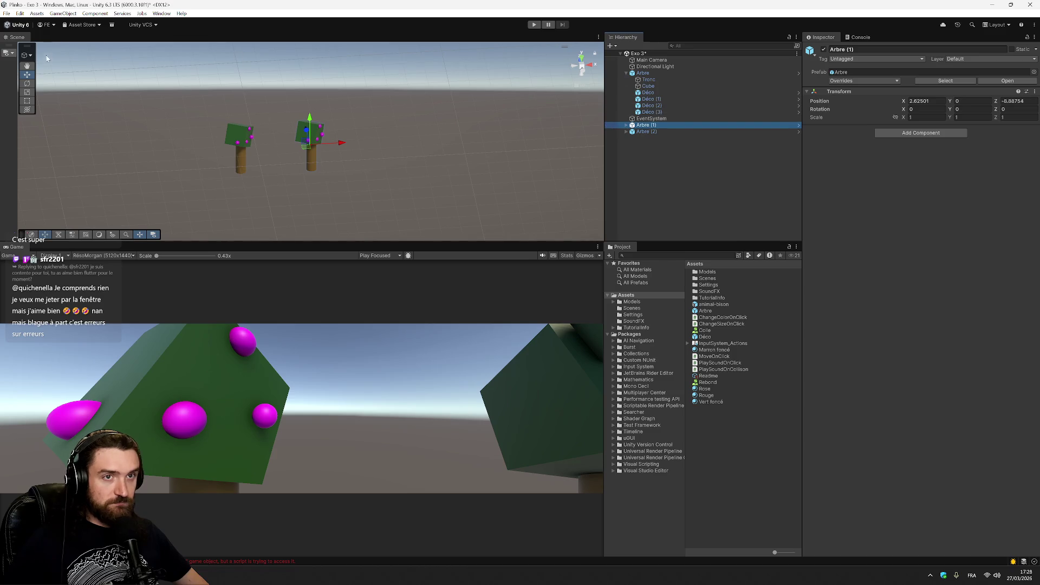
{"action": "mouse_move", "coordinate": [304, 151]}
{"action": "left_mouse_down"}
{"action": "mouse_move", "coordinate": [382, 146]}
{"action": "mouse_move", "coordinate": [351, 147]}
{"action": "left_mouse_up"}
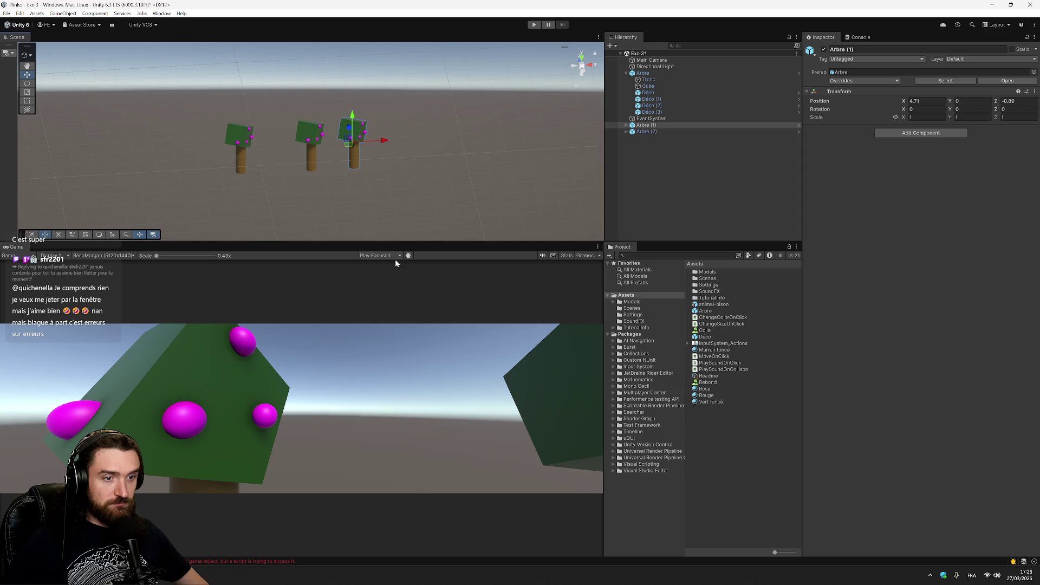
- Move the Main Camera back and right, rotate it to frame all three trees, and save
{"action": "left_click", "coordinate": [262, 148]}
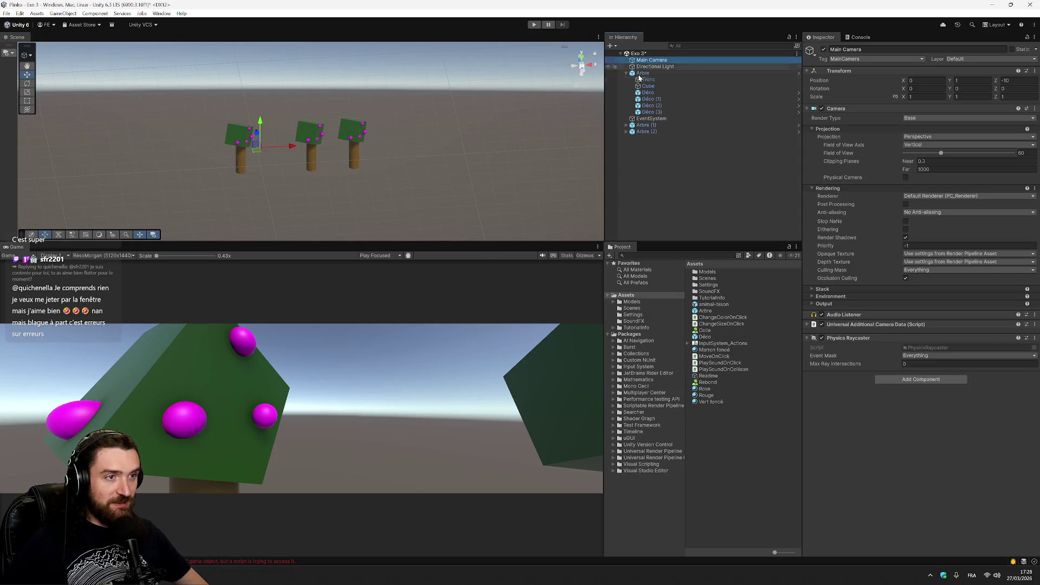
{"action": "mouse_move", "coordinate": [258, 152]}
{"action": "left_mouse_down"}
{"action": "mouse_move", "coordinate": [309, 175]}
{"action": "mouse_move", "coordinate": [348, 169]}
{"action": "mouse_move", "coordinate": [339, 191]}
{"action": "mouse_move", "coordinate": [364, 186]}
{"action": "left_mouse_up"}
{"action": "left_click", "coordinate": [27, 83]}
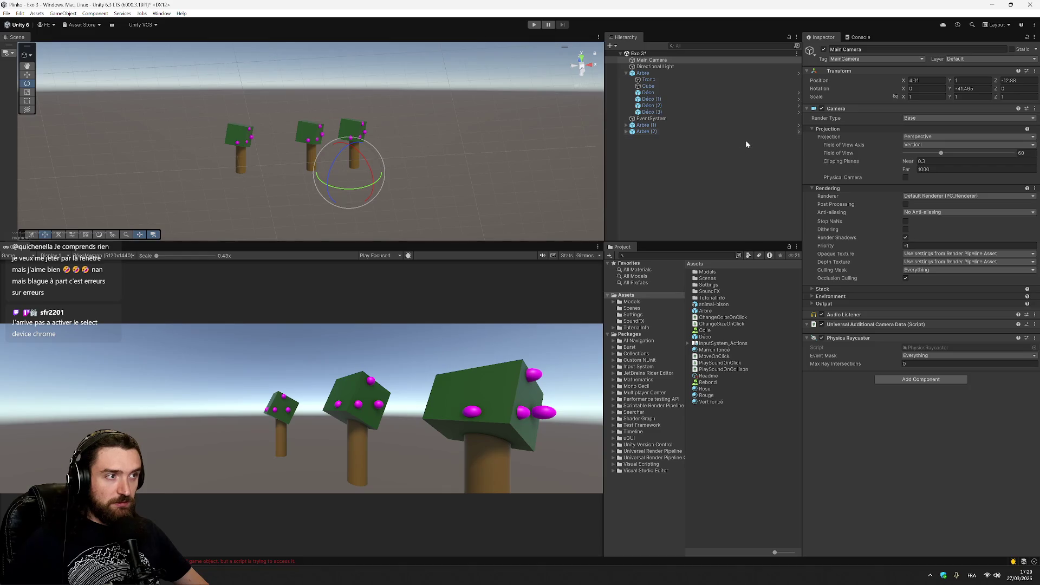
{"action": "left_click", "coordinate": [742, 182]}
{"action": "key", "text": "ctrl+s"}
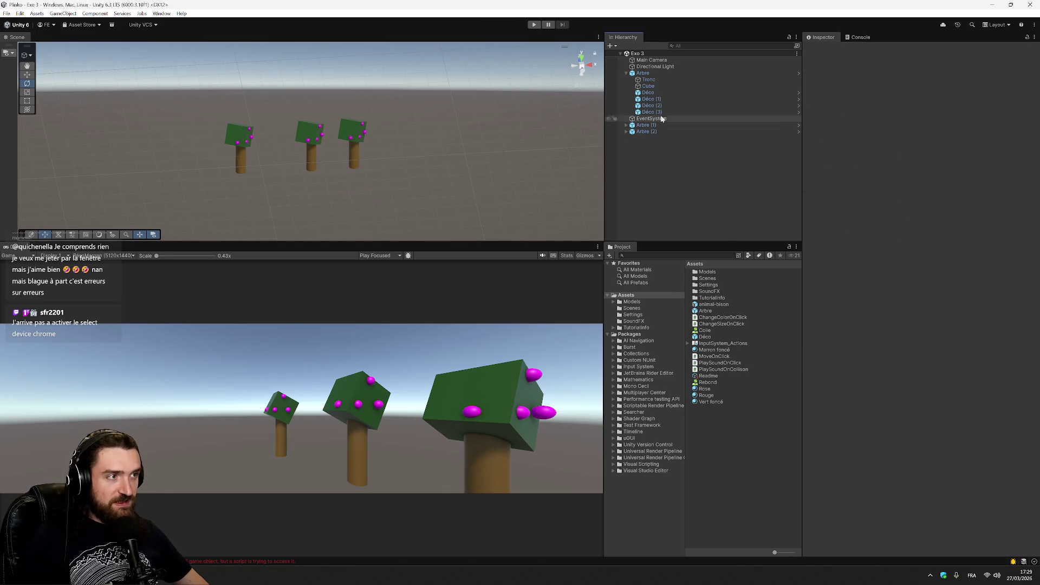
- Run the scene, open the Console, and jump from a MissingComponentException to its ChangeColorOnClick line
{"action": "left_click", "coordinate": [531, 25]}
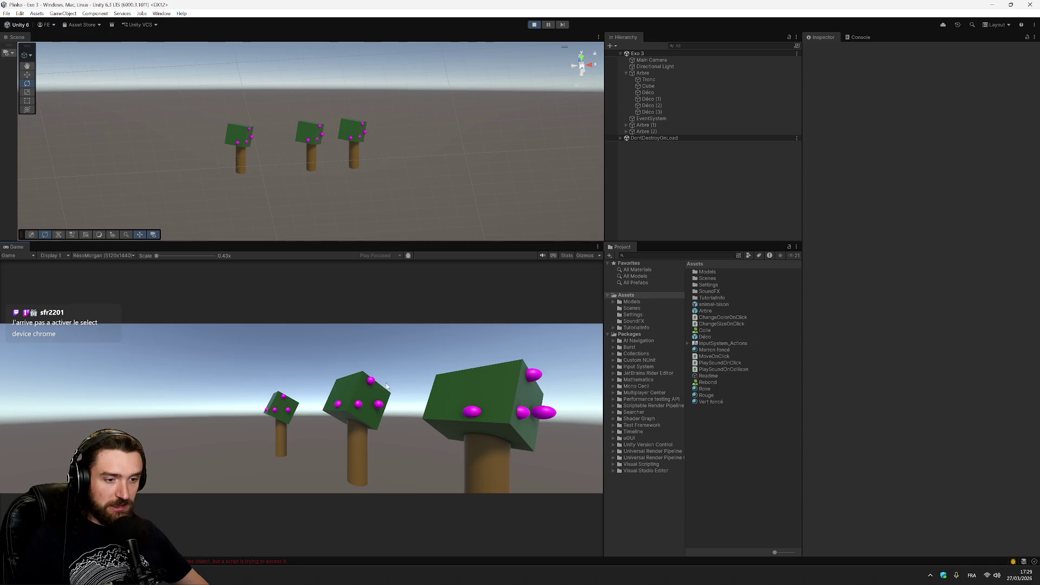
{"action": "left_click", "coordinate": [860, 37]}
{"action": "left_click", "coordinate": [882, 63]}
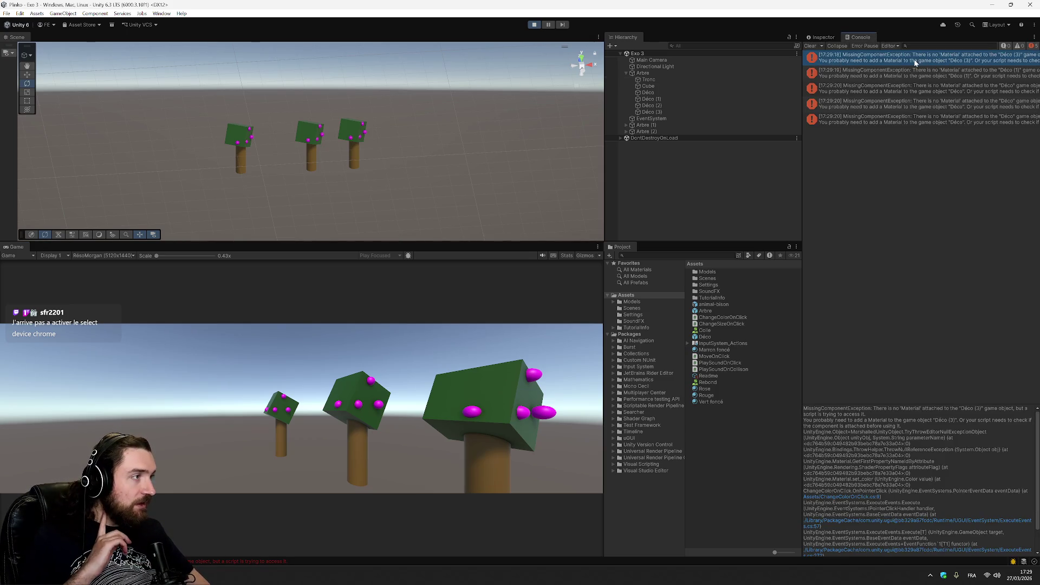
{"action": "double_click", "coordinate": [910, 75]}
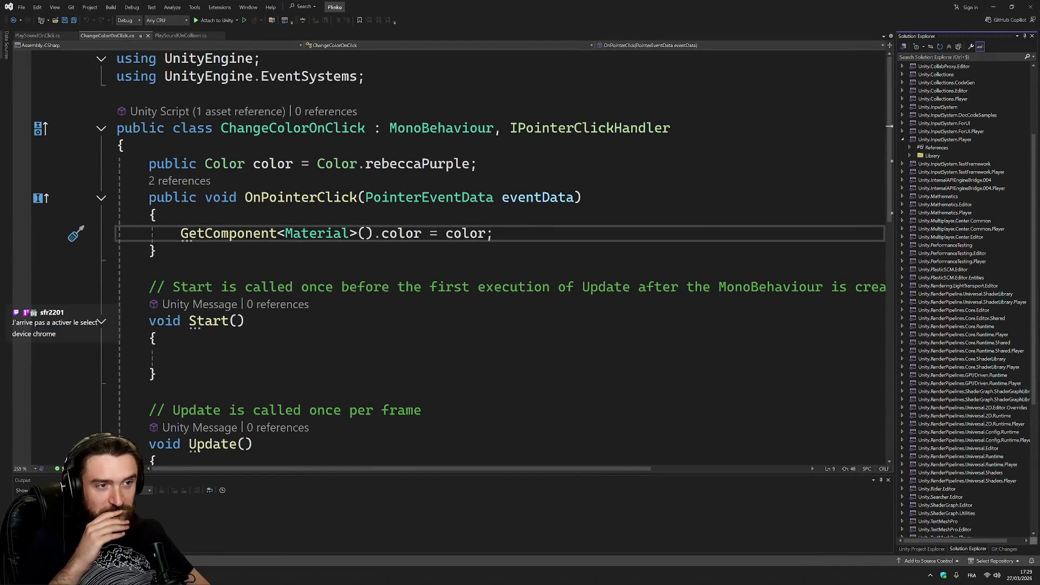
- Look up the Material type's definition from line 9 of ChangeColorOnClick, then return to the script
{"action": "mouse_move", "coordinate": [317, 234]}
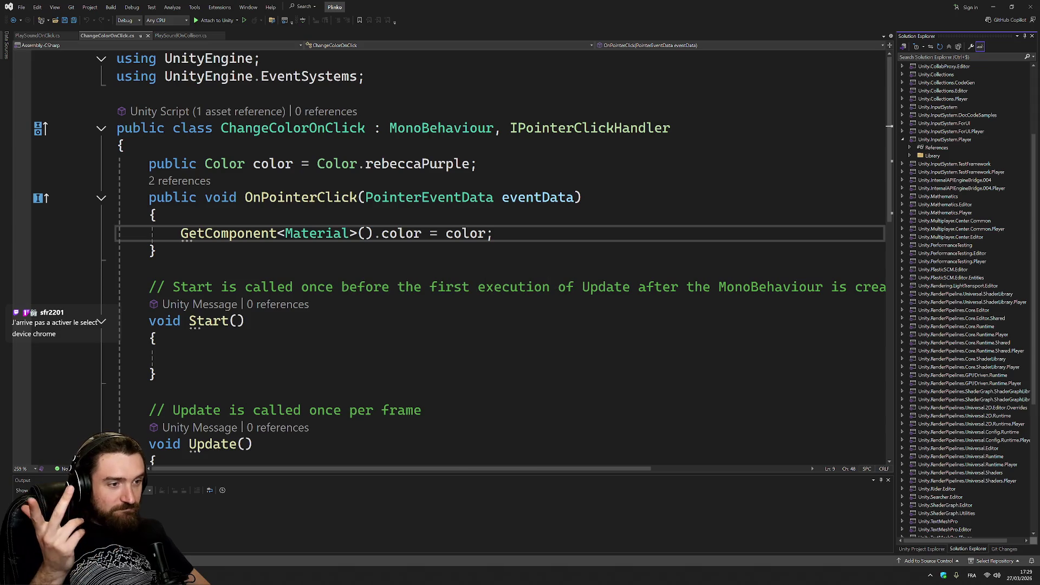
{"action": "left_click", "coordinate": [325, 234]}
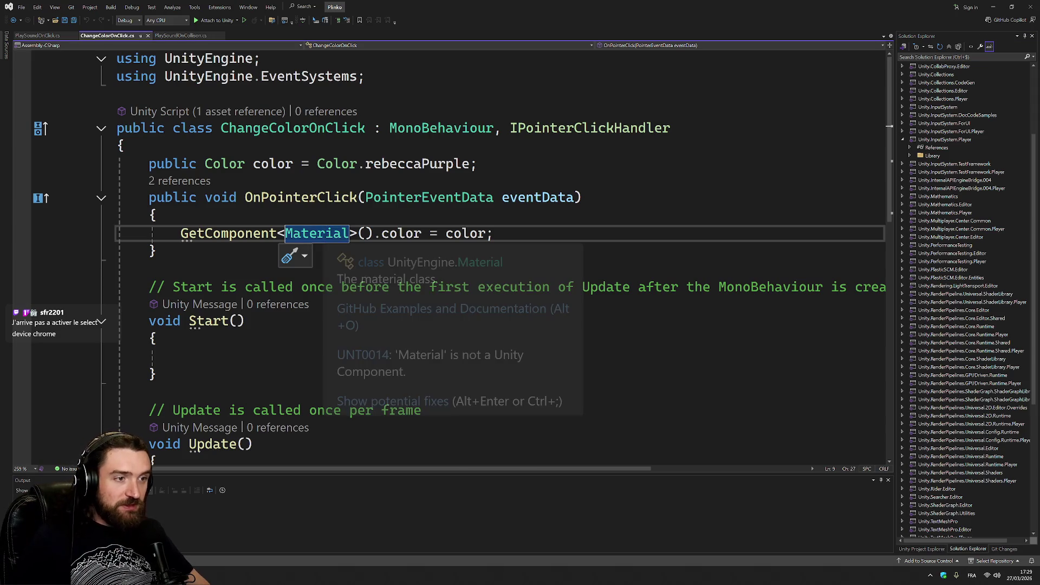
{"action": "left_click", "coordinate": [325, 234], "text": "ctrl"}
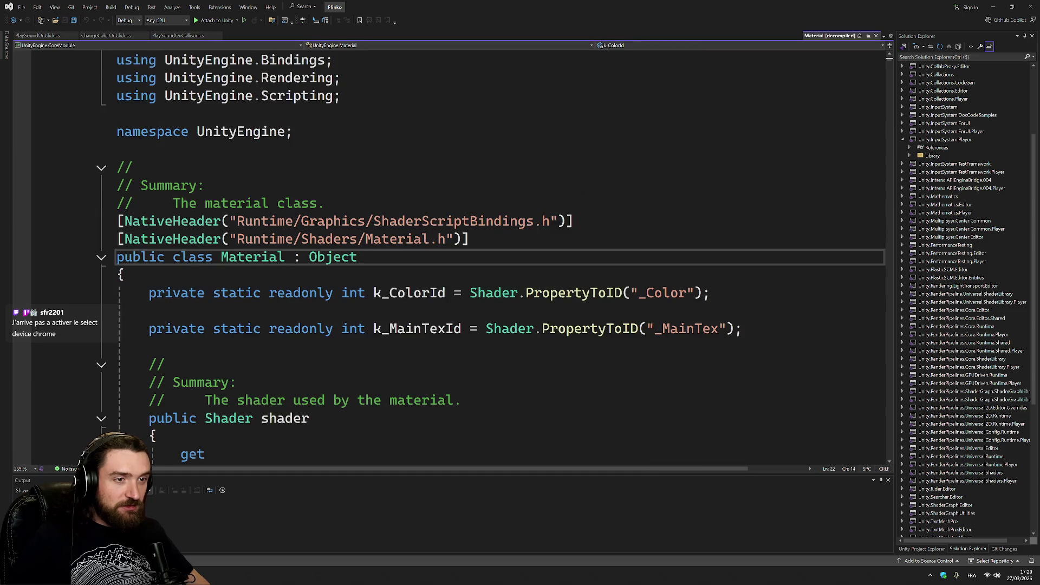
{"action": "scroll", "coordinate": [501, 254], "scroll_direction": "down", "scroll_amount": 3}
{"action": "key", "text": "ctrl+minus"}
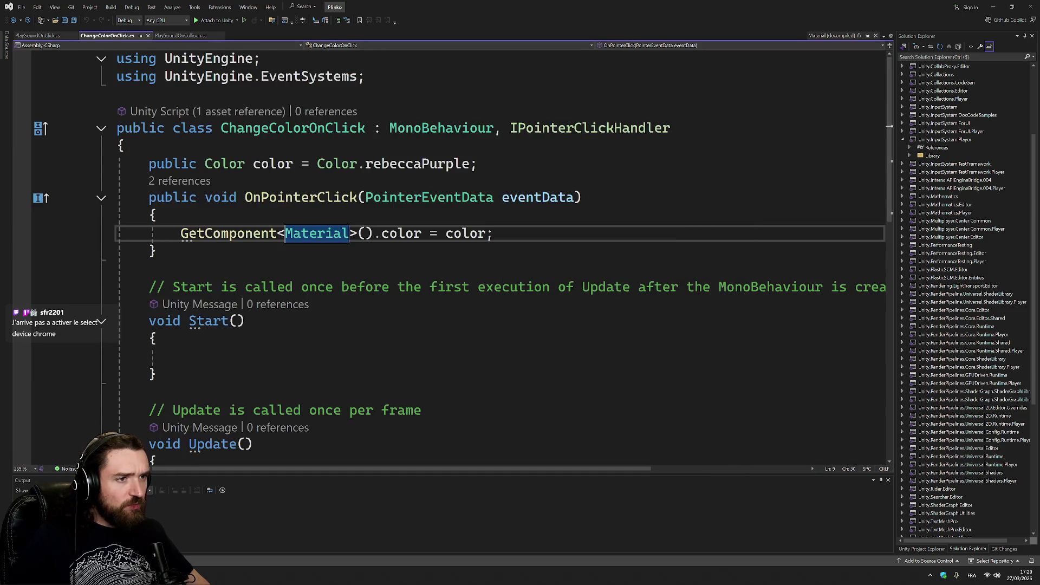
{"action": "mouse_move", "coordinate": [317, 234]}
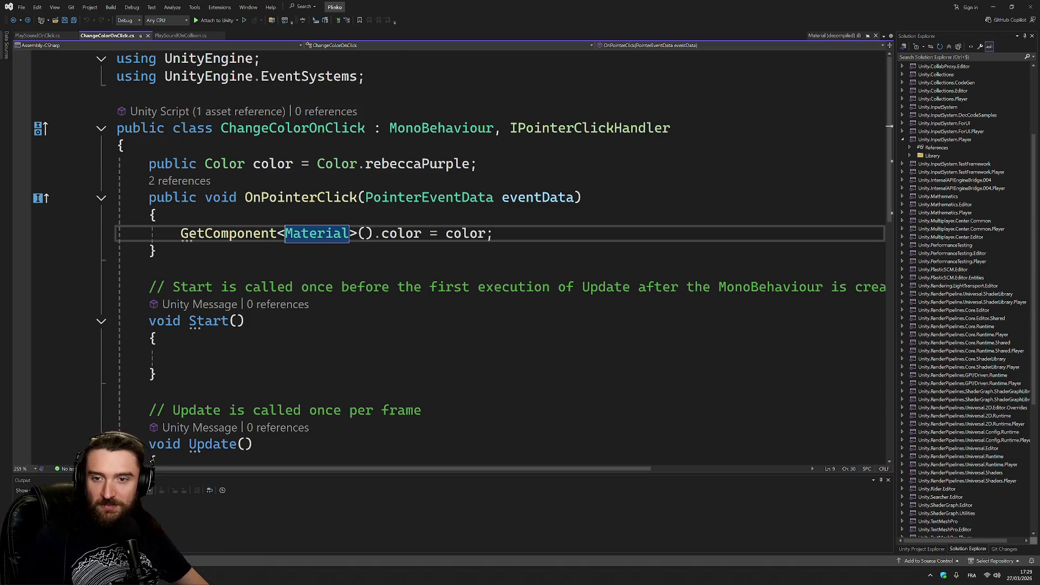
{"action": "key", "text": "alt+Tab"}
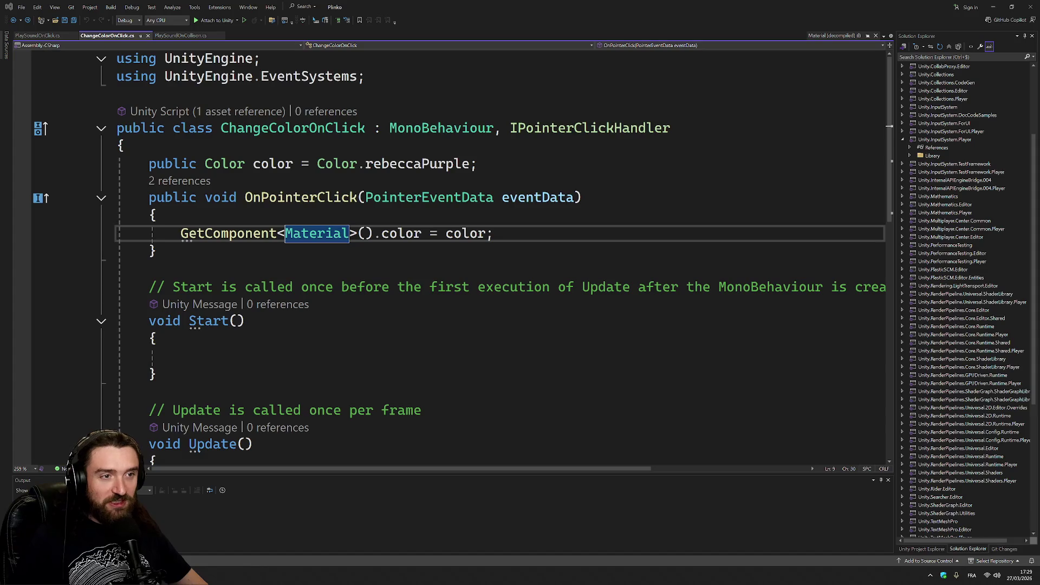
- Replace the faulty line with GetComponent<Renderer>().material.color = color; and save
{"action": "key", "text": "alt+Tab"}
{"action": "key", "text": "Home"}
{"action": "key", "text": "shift+End"}
{"action": "type", "text": "GetComponent<Renderer>().material.color"}
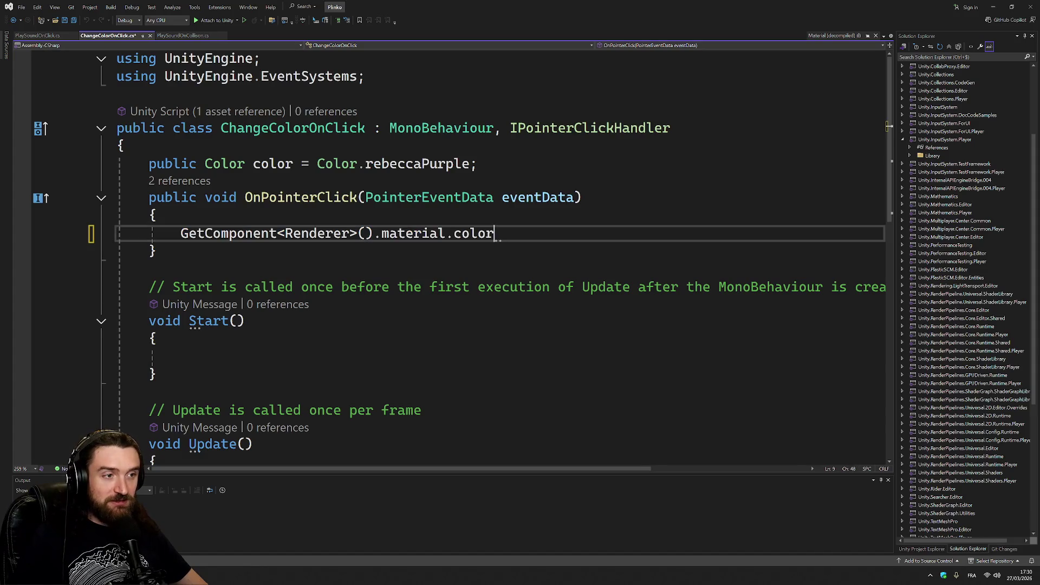
{"action": "type", "text": " = c"}
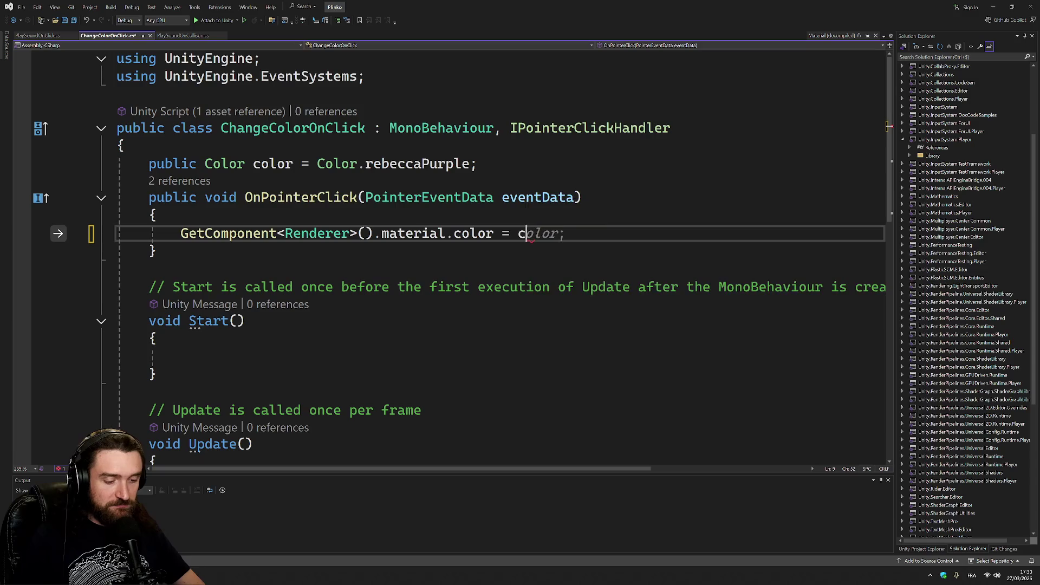
{"action": "type", "text": "olor;"}
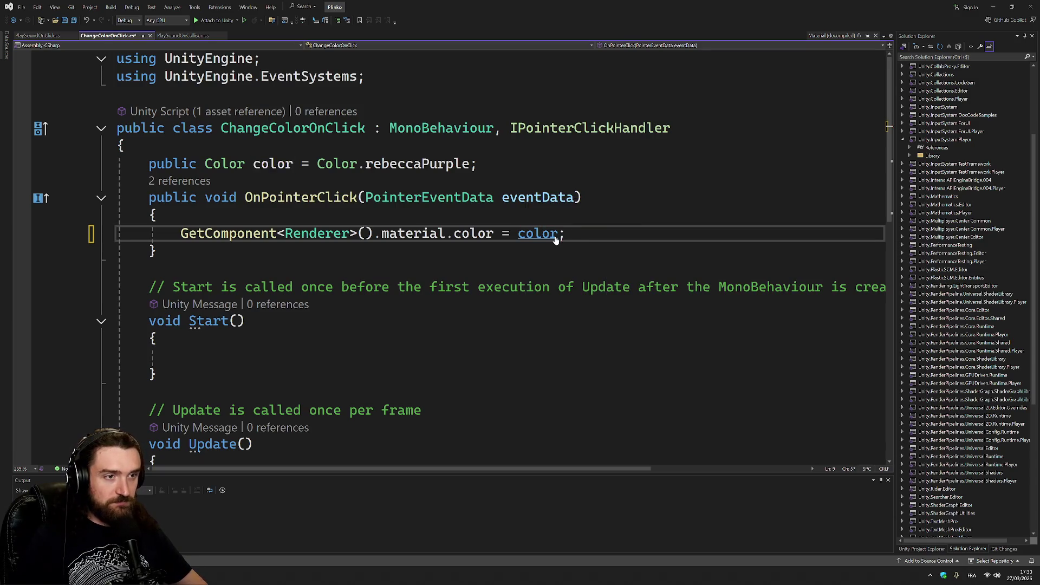
{"action": "key", "text": "ctrl+s"}
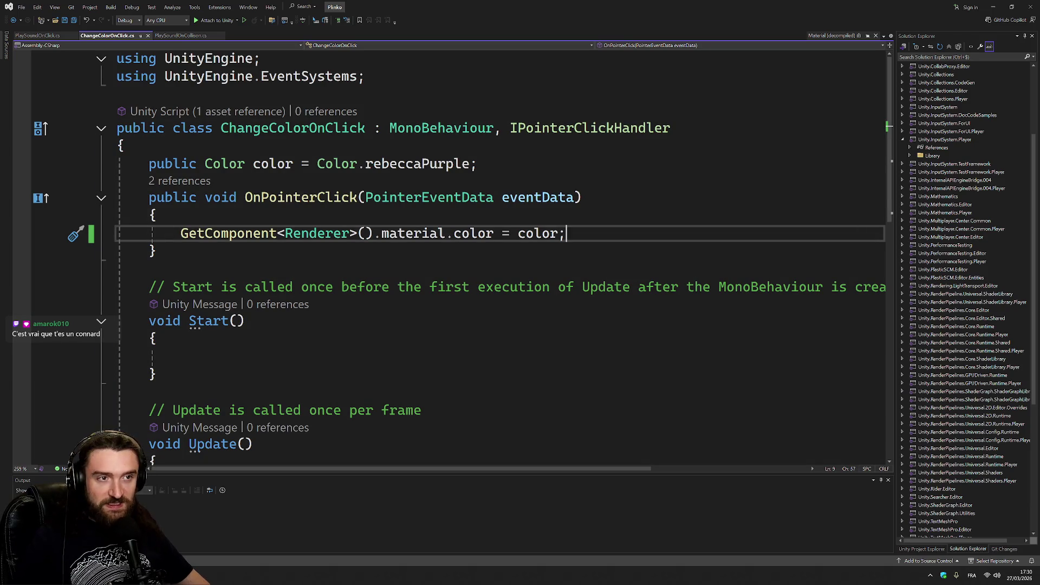
- Review the PlaySoundOnClick script and return to the Unity editor
{"action": "left_click", "coordinate": [37, 36]}
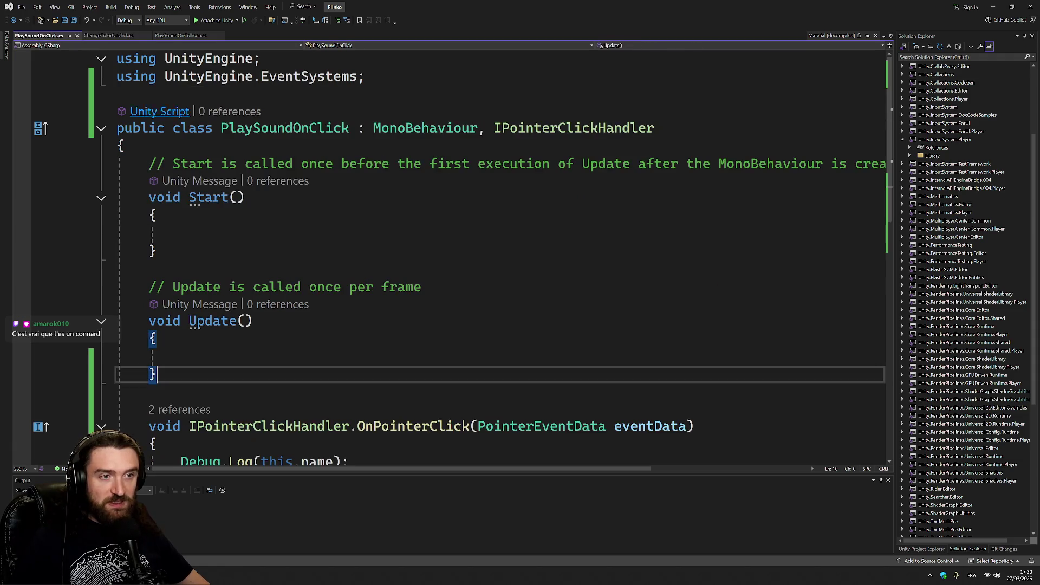
{"action": "scroll", "coordinate": [319, 301], "scroll_direction": "down", "scroll_amount": 3}
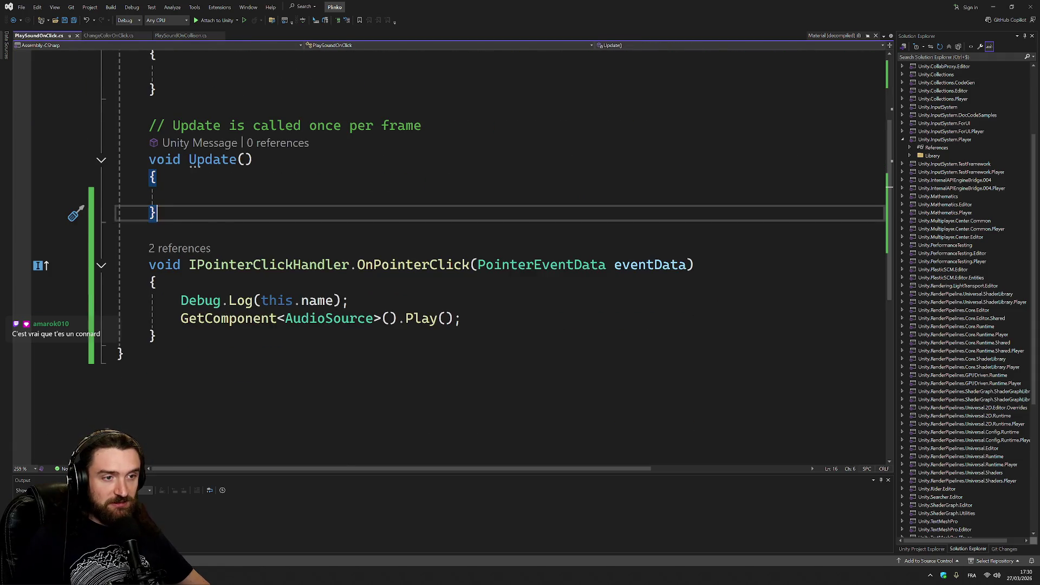
{"action": "scroll", "coordinate": [449, 254], "scroll_direction": "up", "scroll_amount": 3}
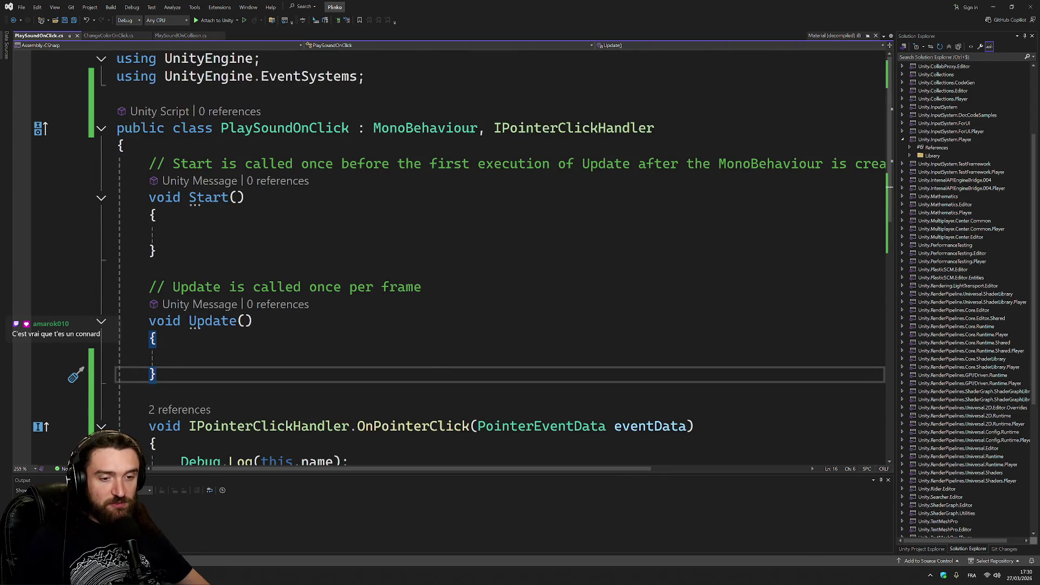
{"action": "key", "text": "alt+Tab"}
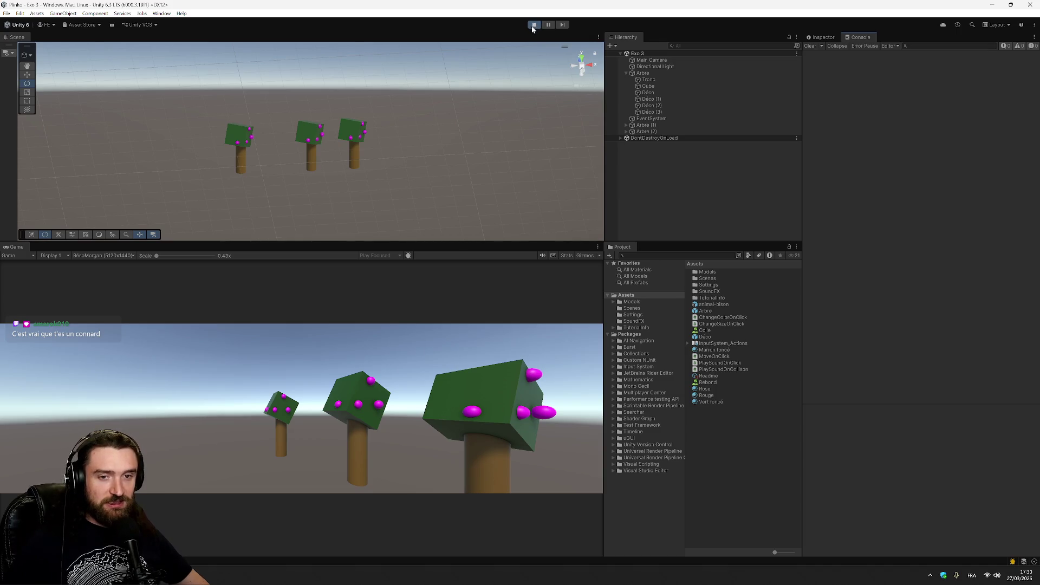
- Exit Play mode using the toolbar Play button
{"action": "left_click", "coordinate": [535, 24]}
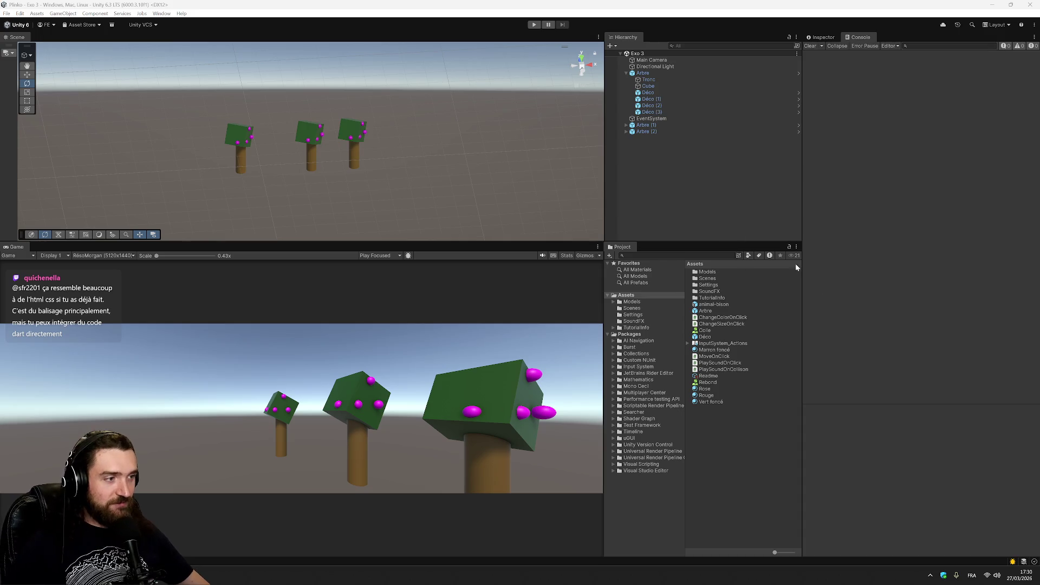
- Give the first tree's Déco sphere the Rouge material and Déco (1) the Marron foncé material
{"action": "left_click", "coordinate": [662, 95]}
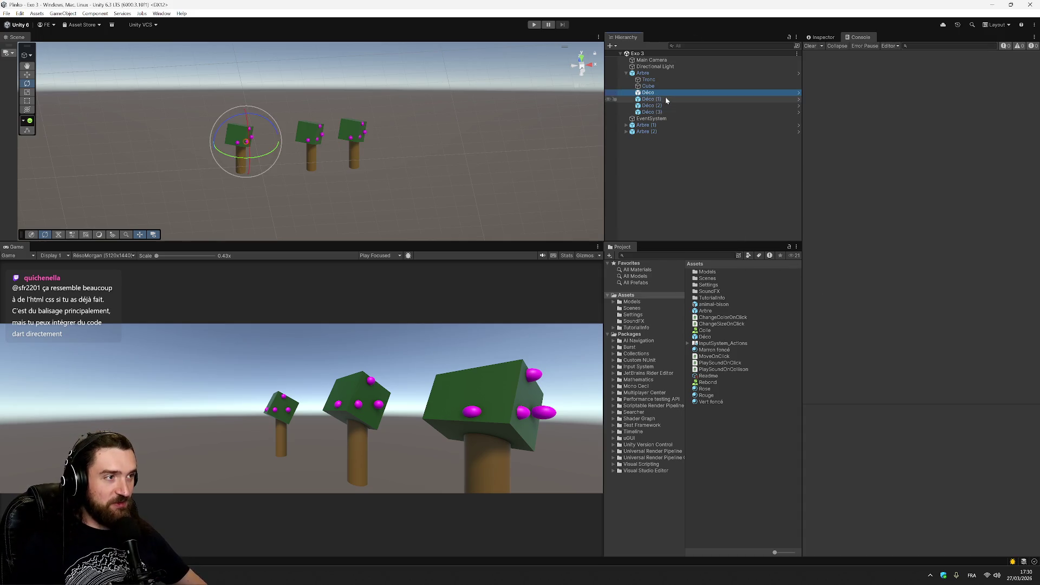
{"action": "left_click", "coordinate": [819, 38]}
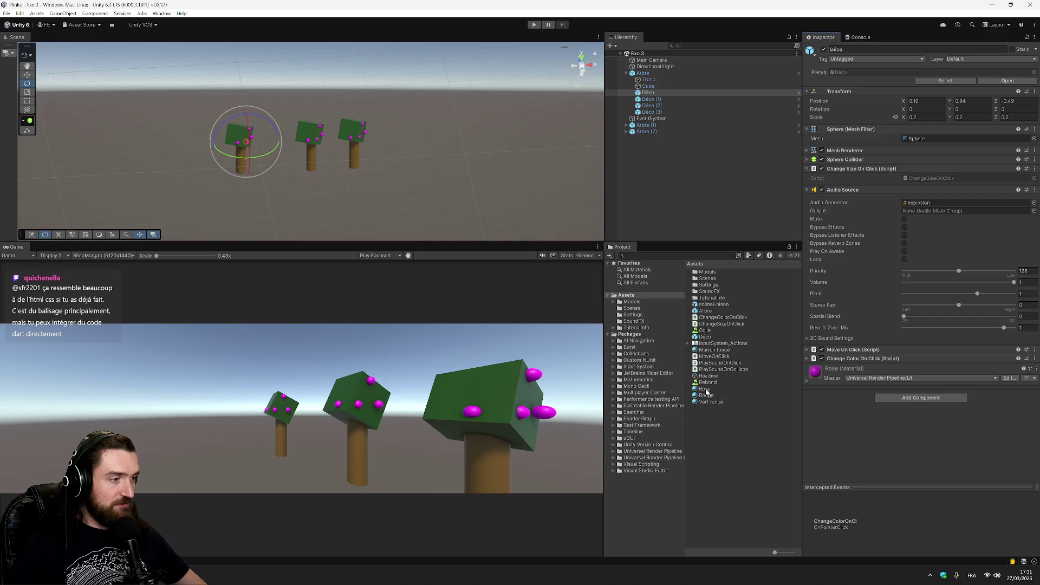
{"action": "left_click_drag", "start_coordinate": [710, 396], "coordinate": [749, 112]}
{"action": "left_click_drag", "start_coordinate": [661, 91], "coordinate": [659, 94]}
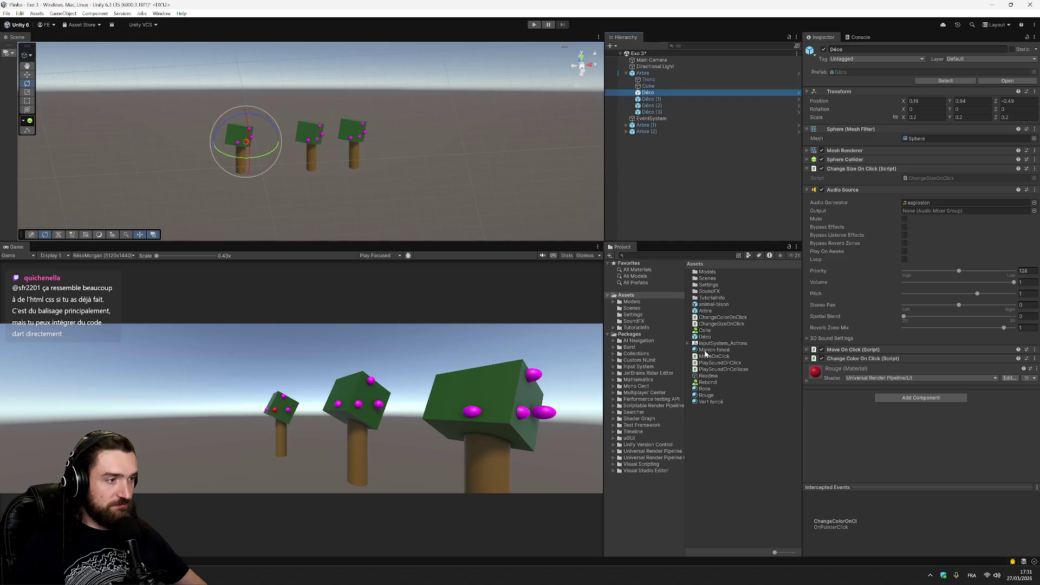
{"action": "left_click", "coordinate": [658, 101]}
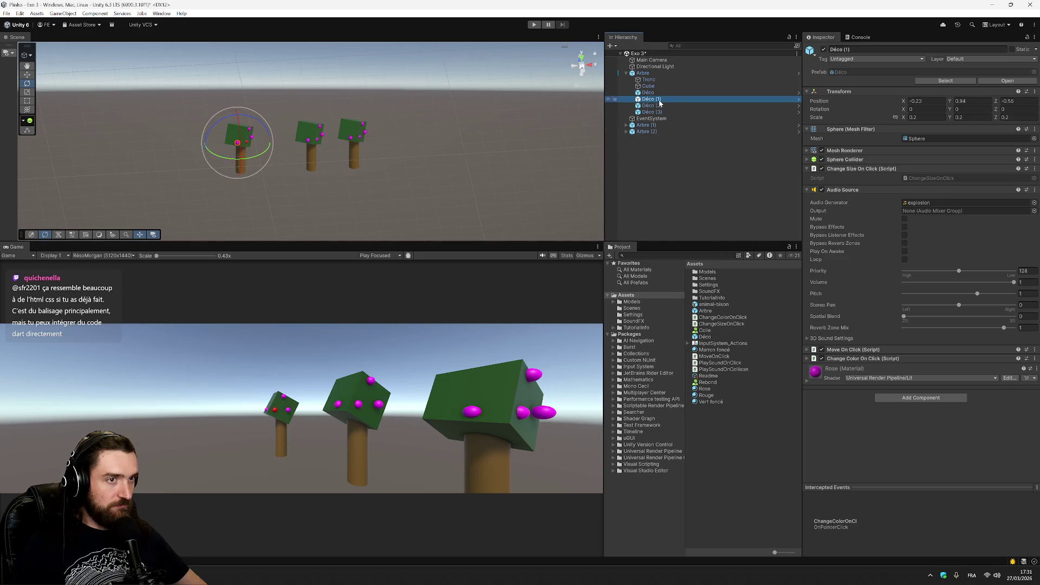
{"action": "mouse_move", "coordinate": [713, 404]}
{"action": "left_mouse_down"}
{"action": "mouse_move", "coordinate": [667, 102]}
{"action": "mouse_move", "coordinate": [699, 300]}
{"action": "left_mouse_up"}
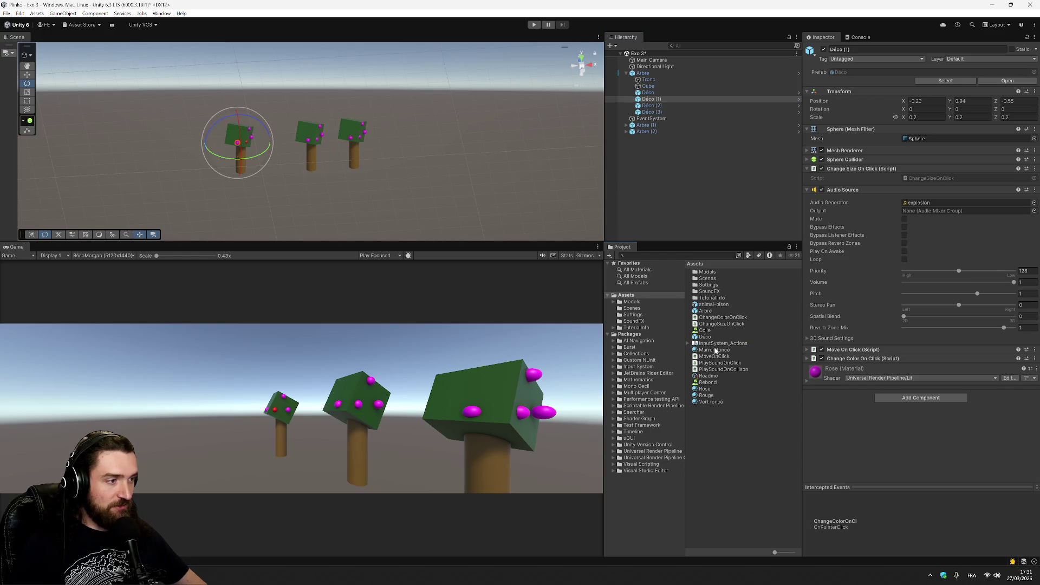
{"action": "left_click_drag", "start_coordinate": [715, 351], "coordinate": [664, 101]}
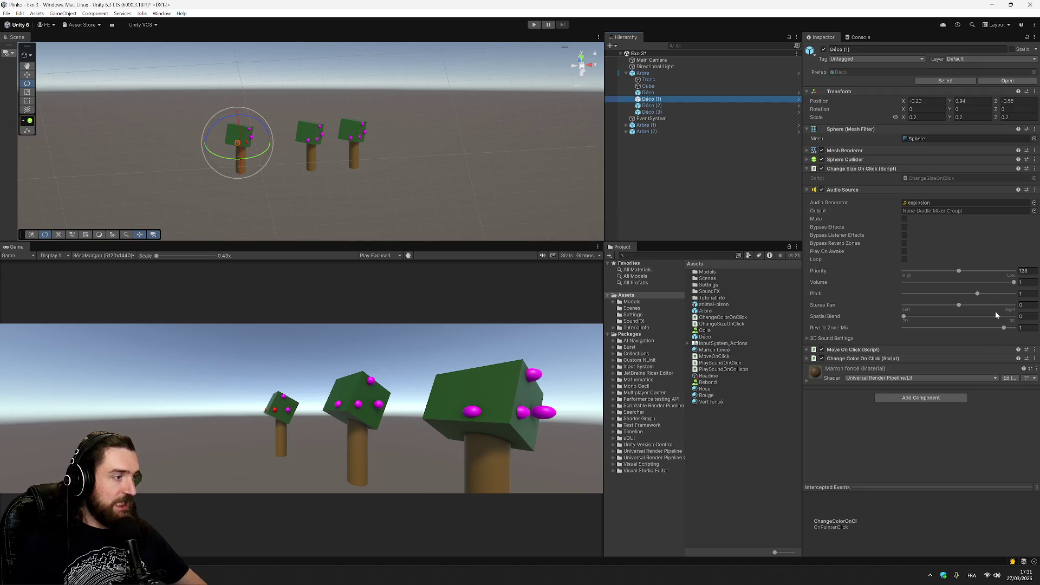
- Set Déco (1)'s Change Color On Click colour to red
{"action": "left_click", "coordinate": [809, 359]}
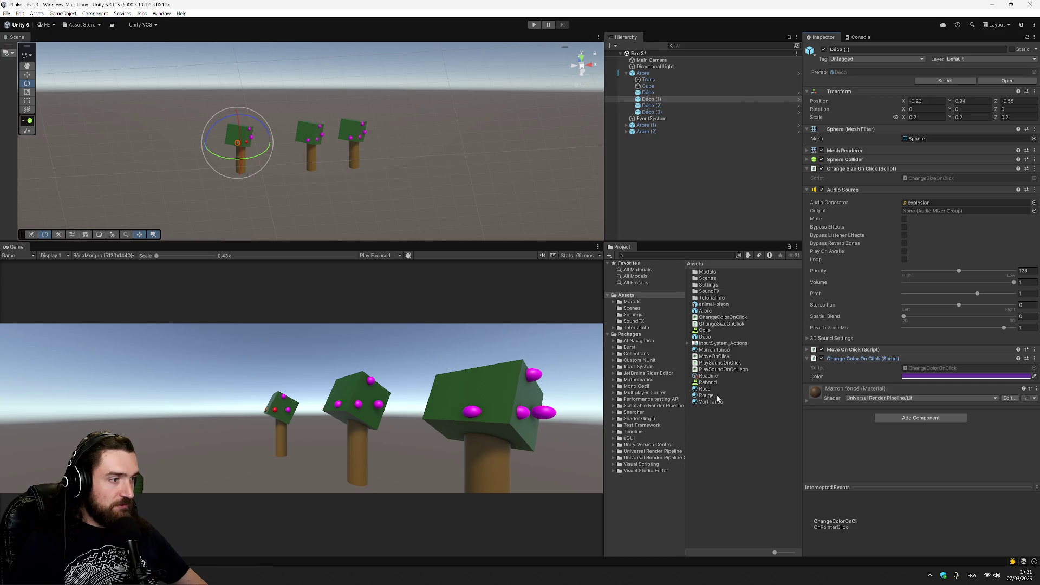
{"action": "mouse_move", "coordinate": [718, 400]}
{"action": "left_mouse_down"}
{"action": "mouse_move", "coordinate": [864, 359]}
{"action": "mouse_move", "coordinate": [932, 362]}
{"action": "mouse_move", "coordinate": [931, 377]}
{"action": "left_mouse_up"}
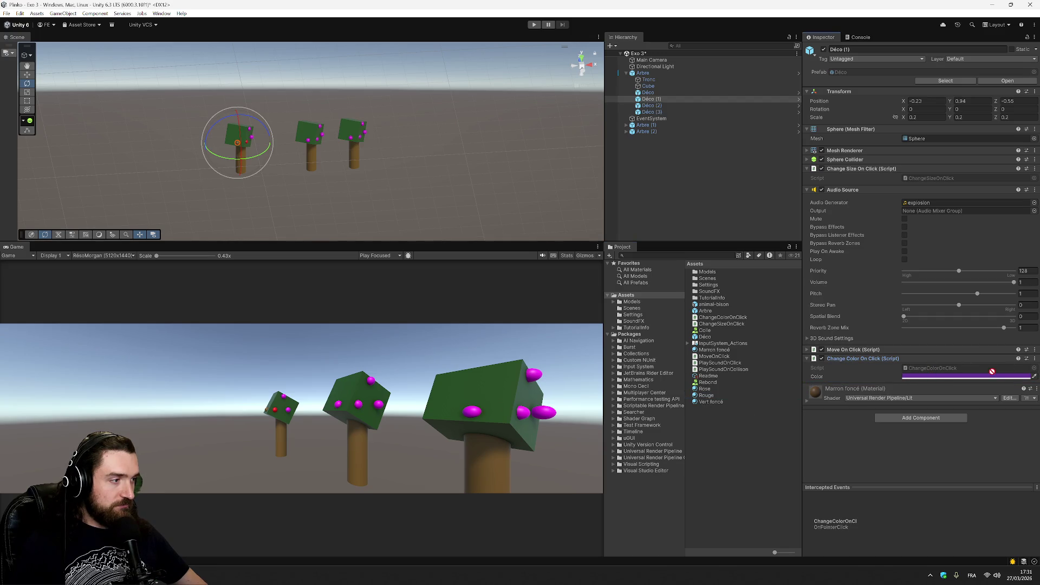
{"action": "left_click", "coordinate": [1034, 376]}
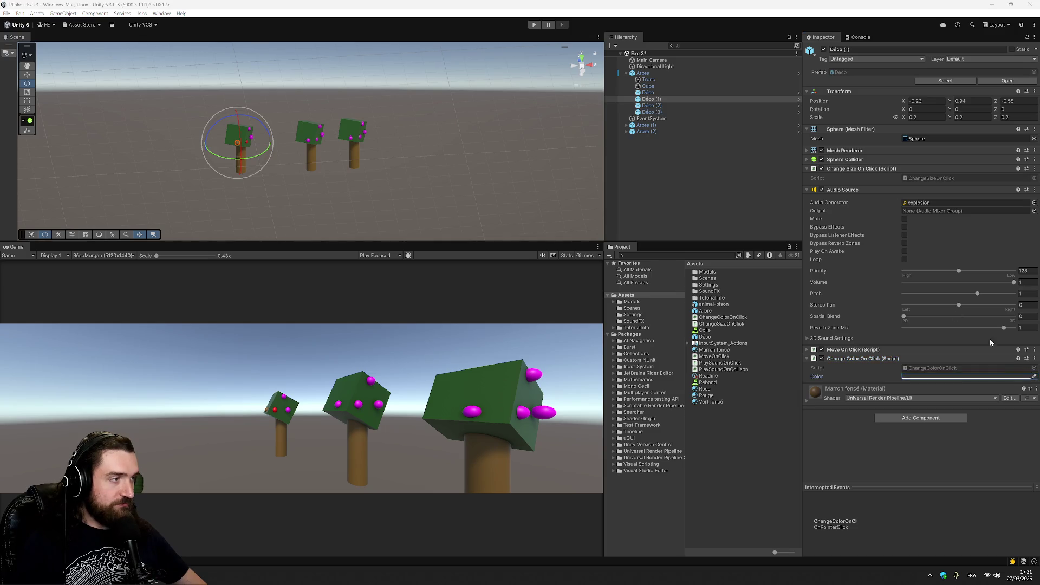
{"action": "left_click", "coordinate": [1008, 377]}
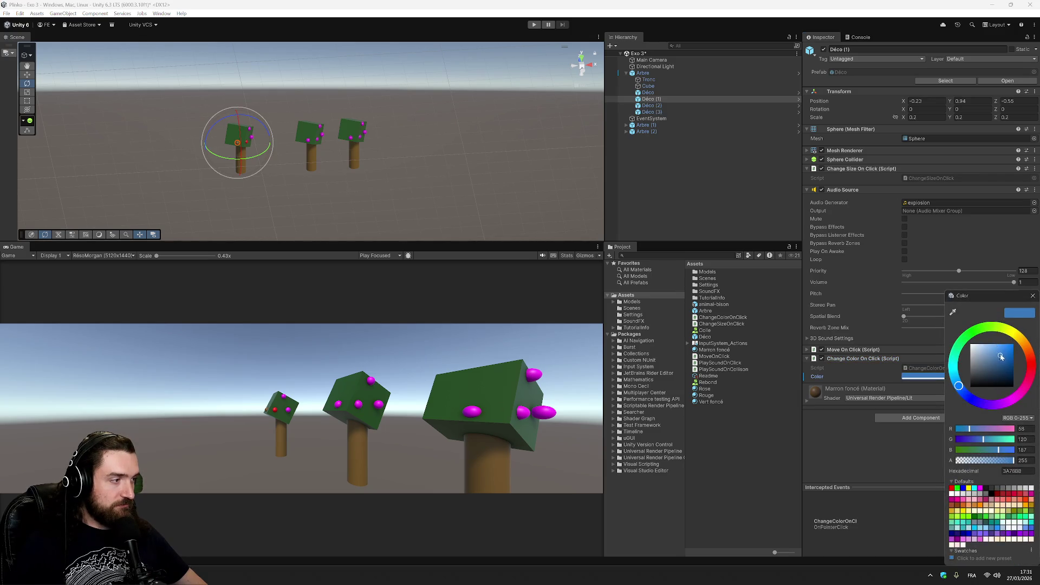
{"action": "mouse_move", "coordinate": [1028, 382]}
{"action": "left_mouse_down"}
{"action": "mouse_move", "coordinate": [1031, 362]}
{"action": "mouse_move", "coordinate": [1013, 345]}
{"action": "left_mouse_up"}
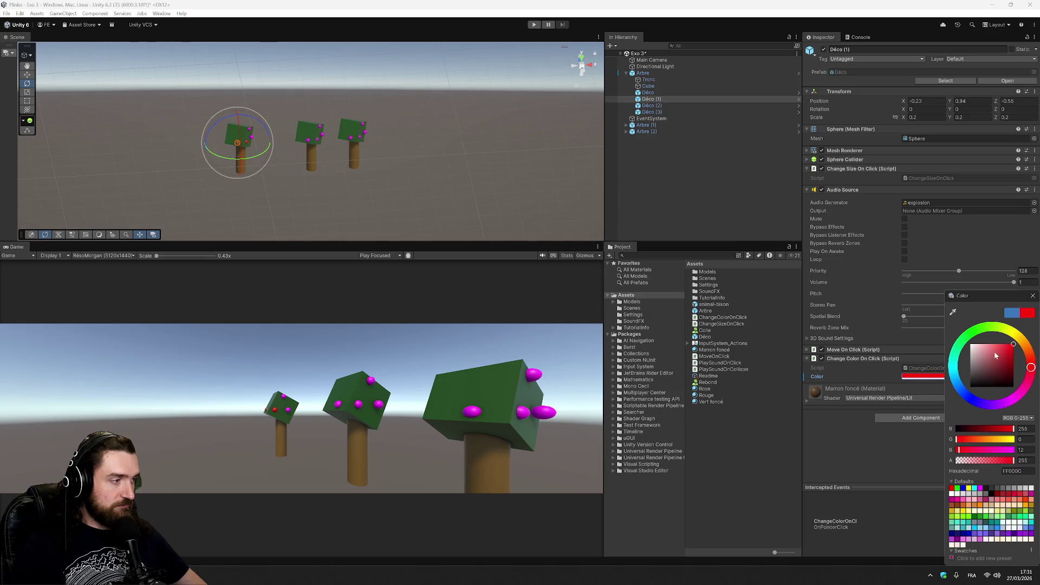
{"action": "left_click", "coordinate": [926, 370]}
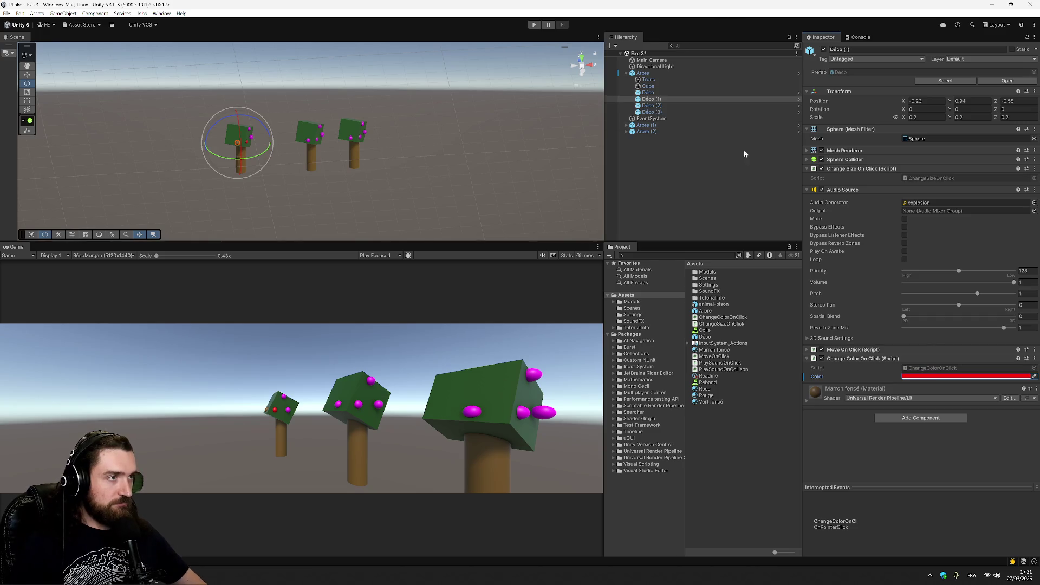
{"action": "left_click", "coordinate": [727, 188]}
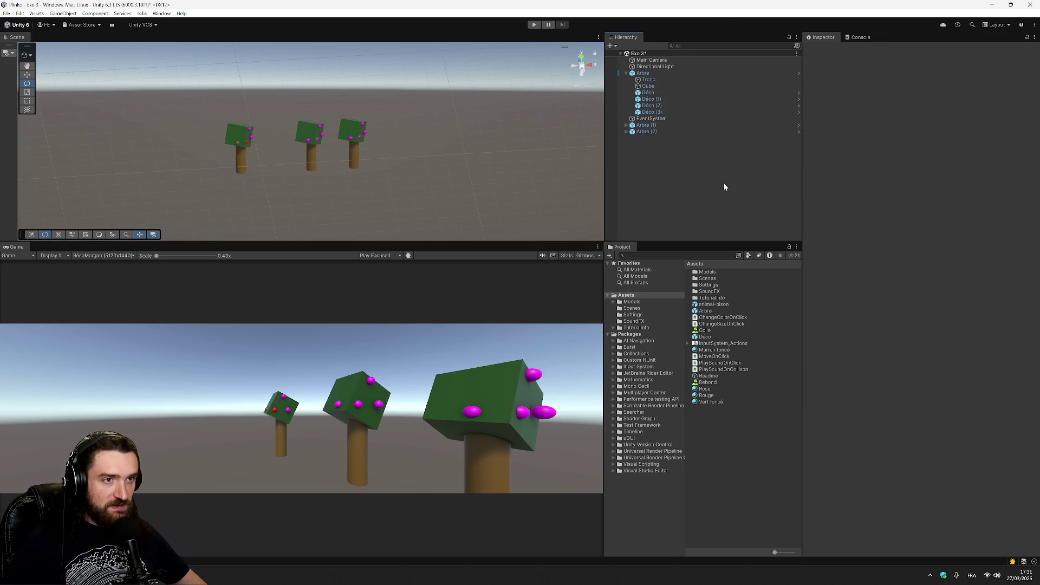
- Run a quick play test, then collapse Déco (1)'s Change Color On Click settings
{"action": "left_click", "coordinate": [534, 25]}
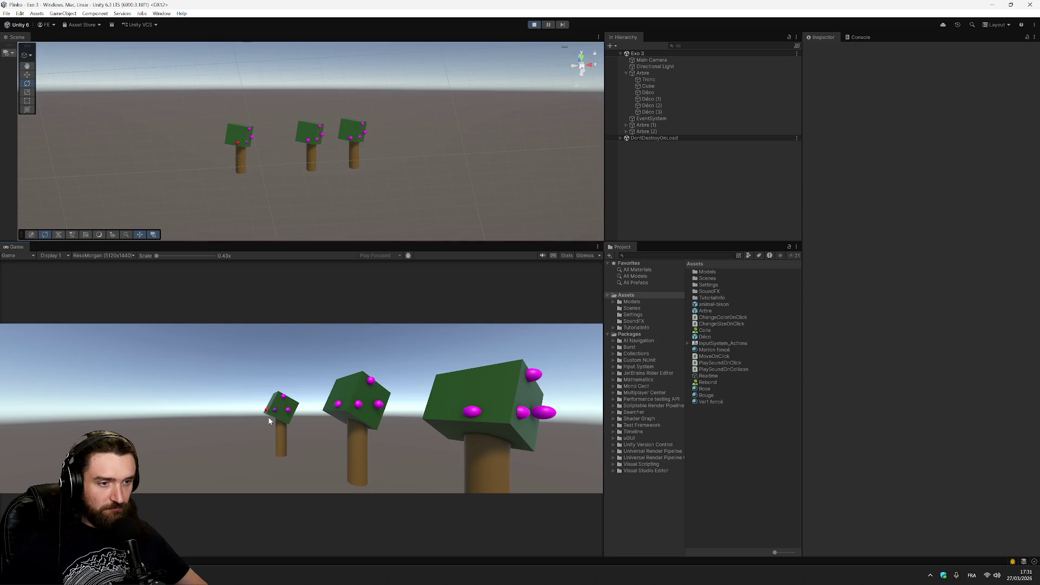
{"action": "left_click", "coordinate": [535, 26]}
{"action": "left_click", "coordinate": [699, 125]}
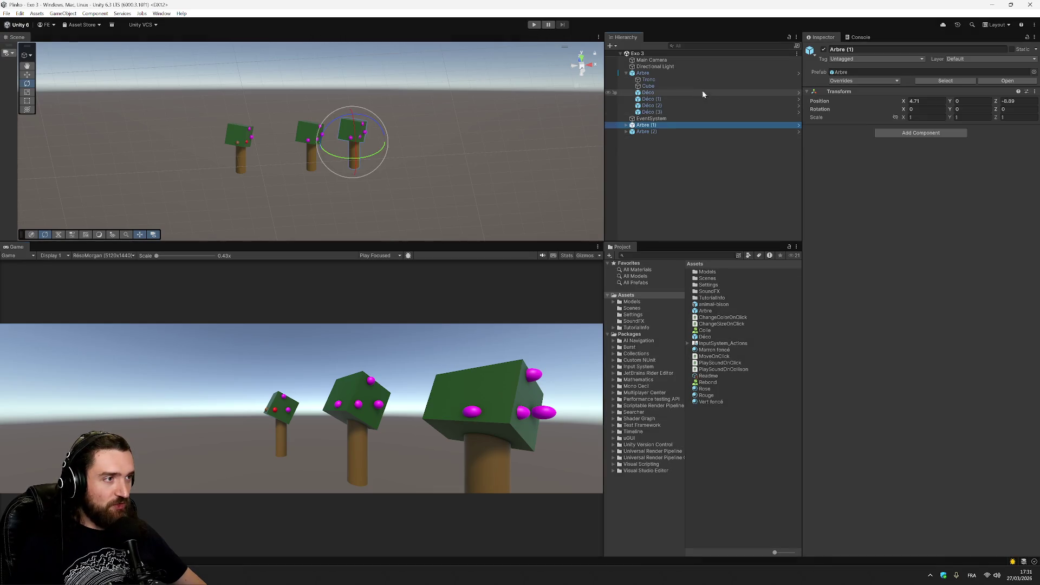
{"action": "left_click", "coordinate": [679, 100]}
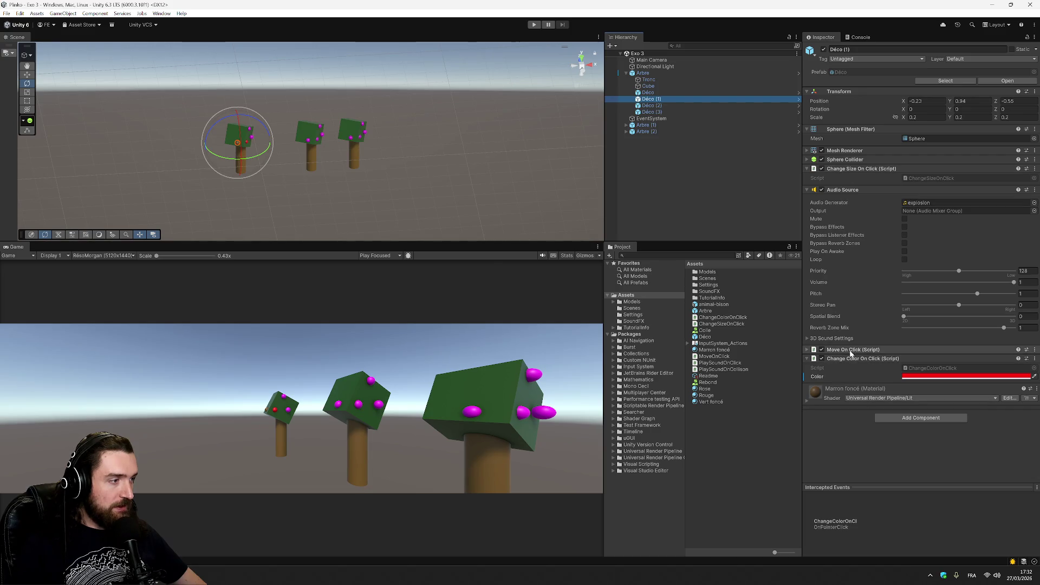
{"action": "left_click", "coordinate": [807, 360]}
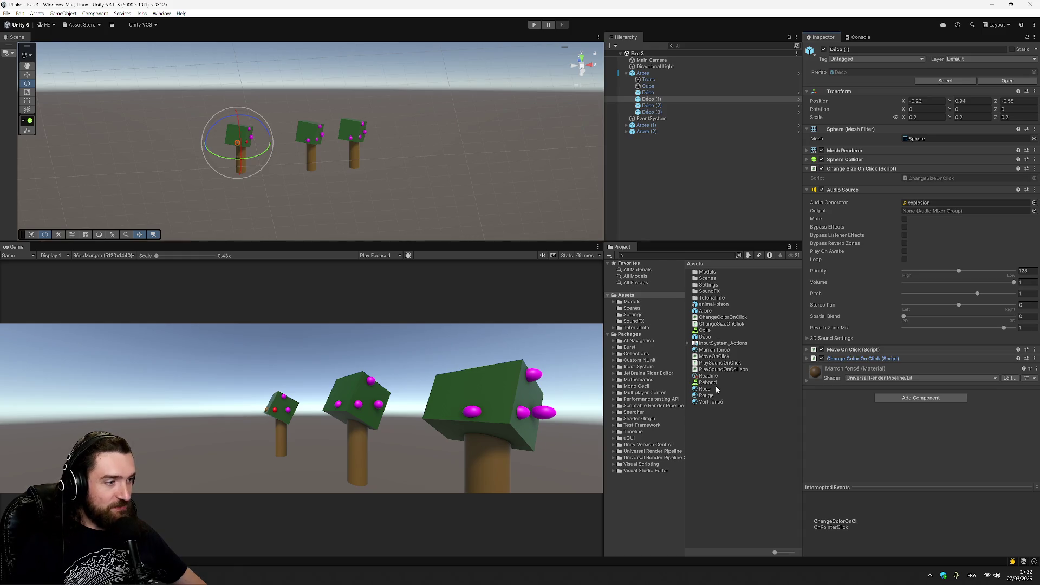
- Add the sound-on-click behaviour to the Déco prefab, test clicking the small tree's sphere, then switch to the browser
{"action": "left_click", "coordinate": [712, 337]}
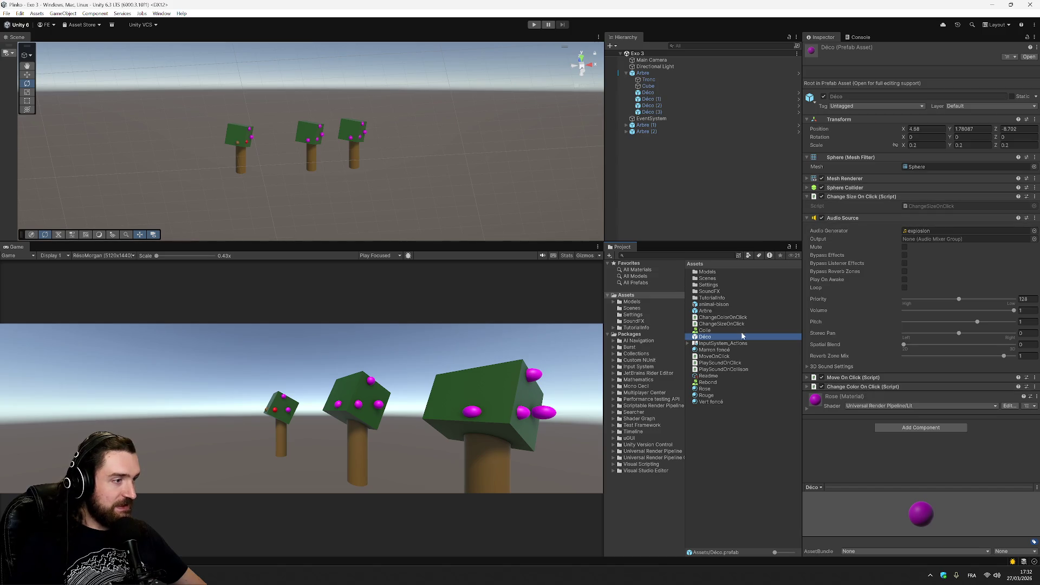
{"action": "left_click_drag", "start_coordinate": [727, 367], "coordinate": [736, 339]}
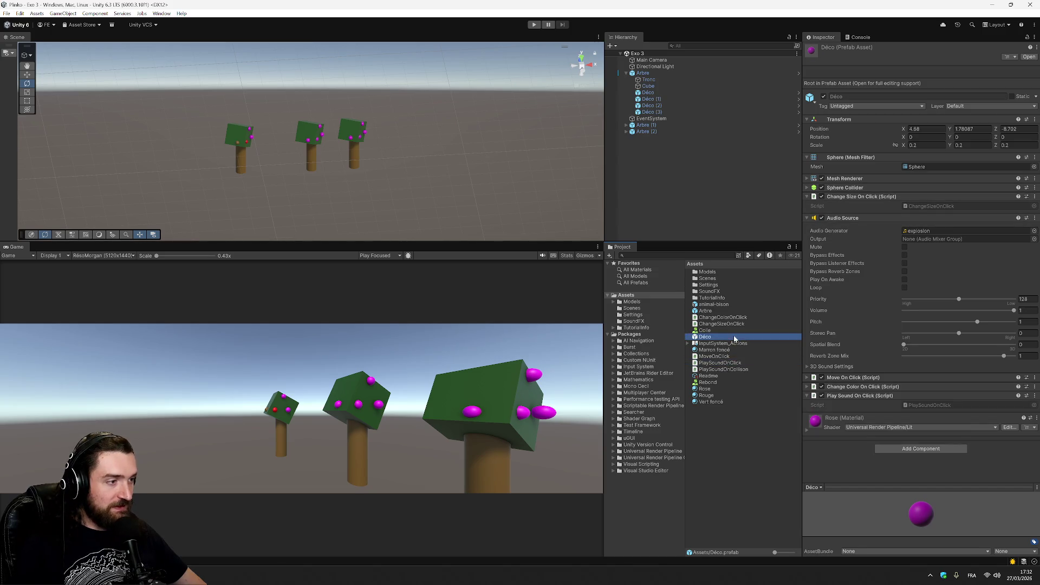
{"action": "left_click", "coordinate": [534, 24]}
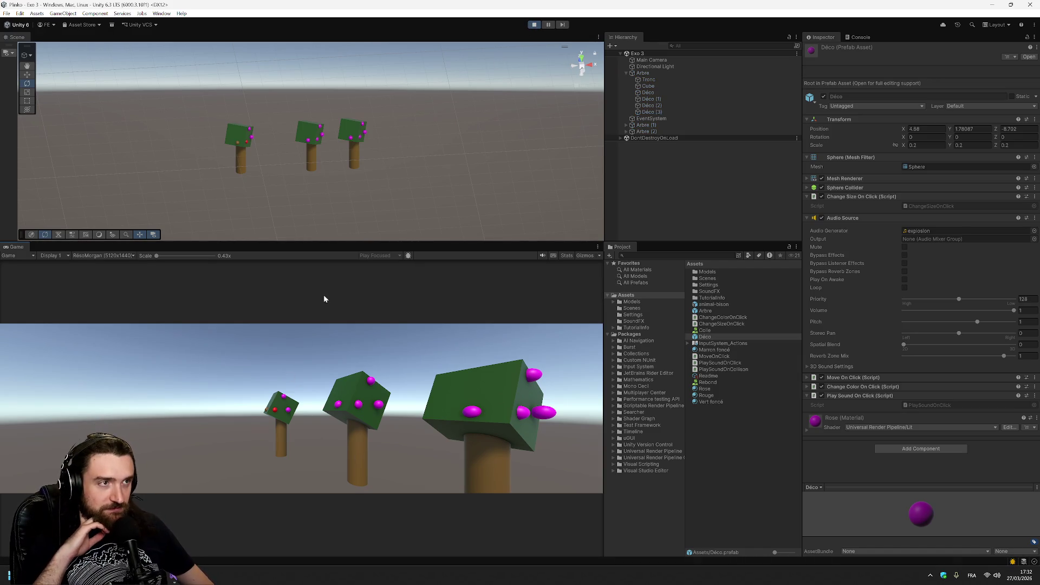
{"action": "left_click", "coordinate": [275, 411]}
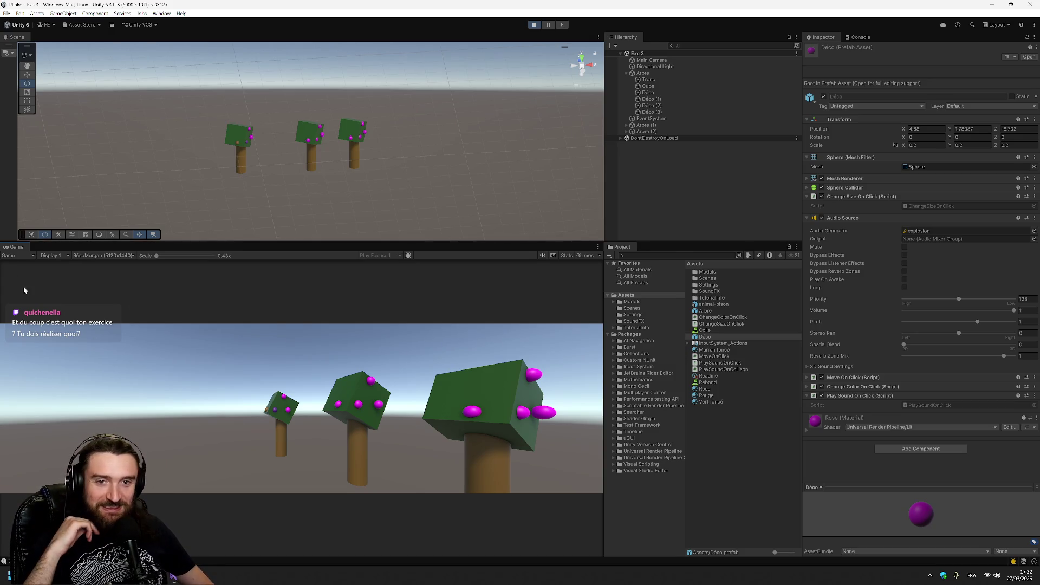
{"action": "left_click", "coordinate": [534, 24]}
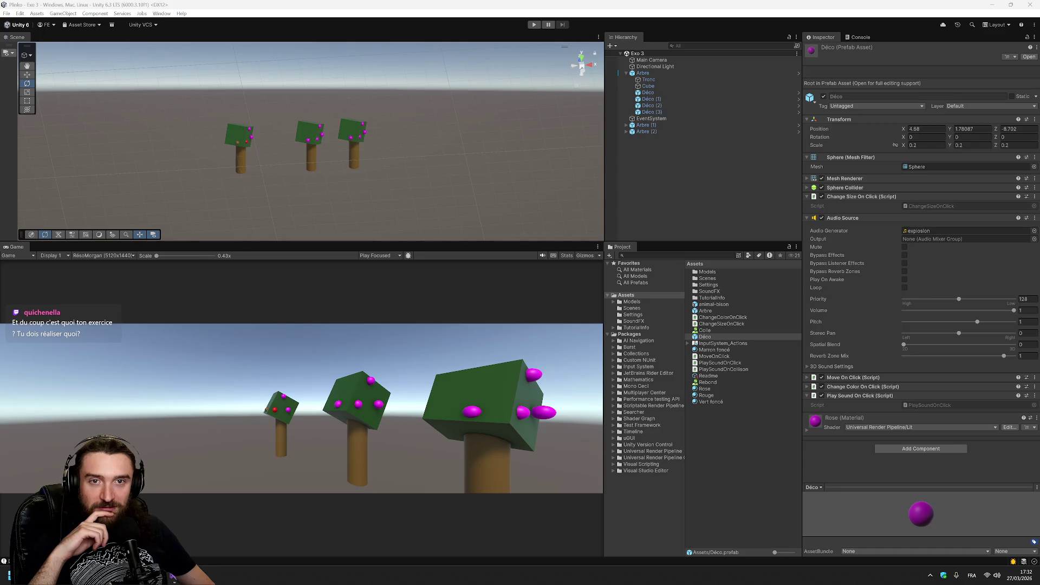
{"action": "key", "text": "alt+Tab"}
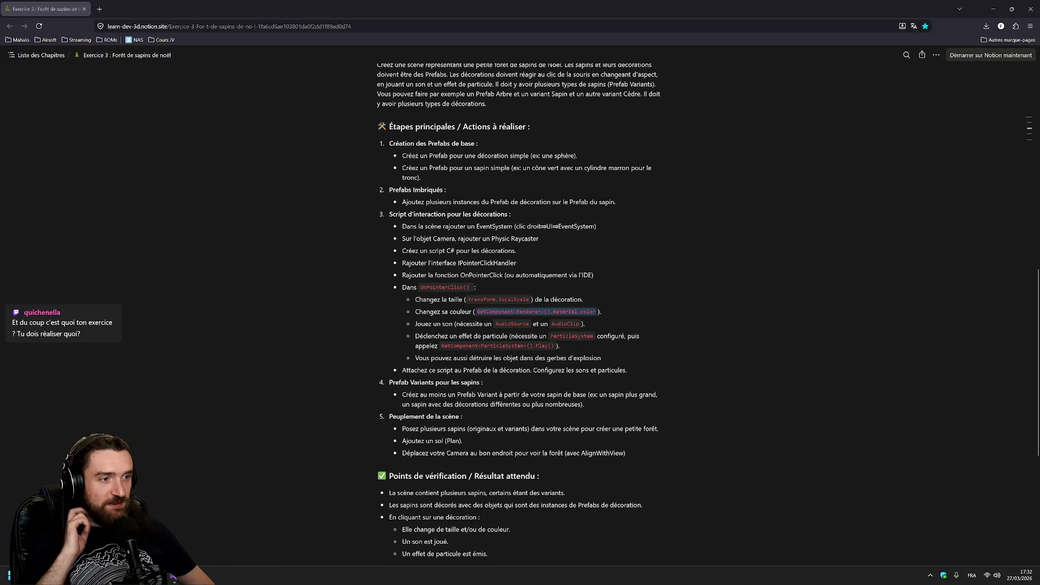
- Zoom the Notion page to 200% on the Consignes section, then return to Unity
{"action": "scroll", "coordinate": [519, 314], "scroll_direction": "up", "scroll_amount": 2}
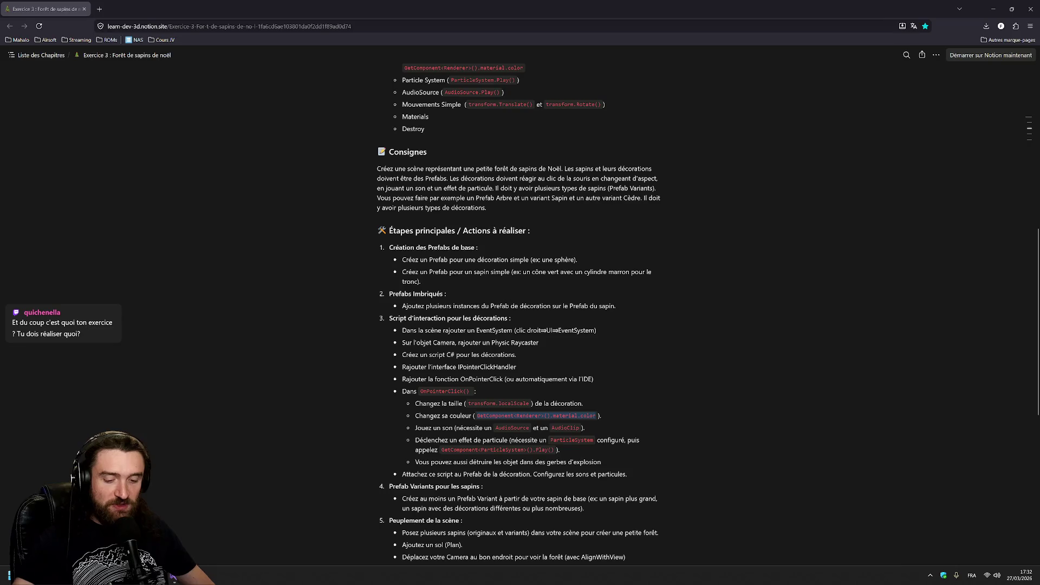
{"action": "key", "text": "ctrl+plus"}
{"action": "key", "text": "ctrl+plus"}
{"action": "key", "text": "ctrl+plus"}
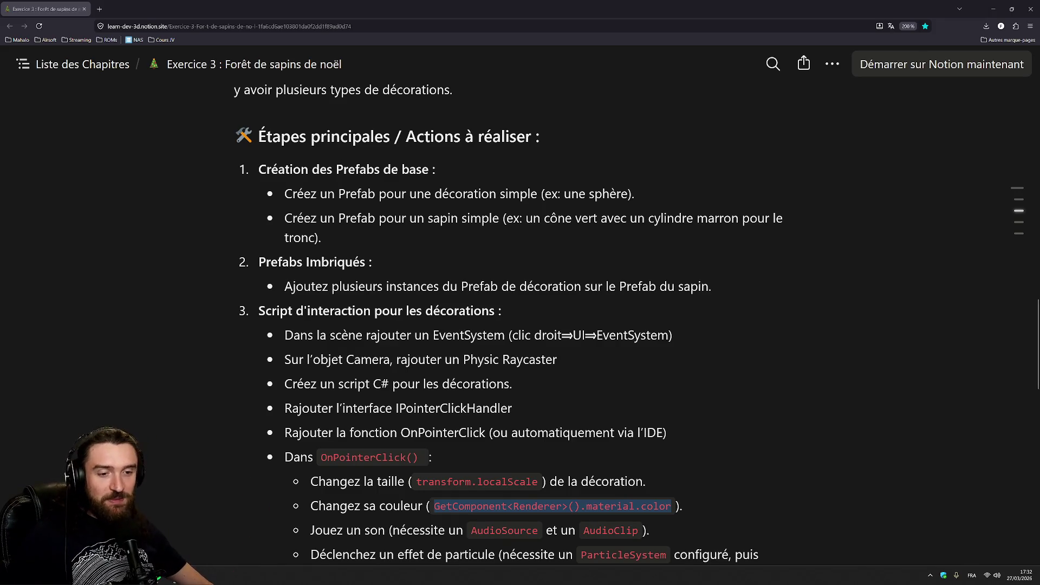
{"action": "key", "text": "alt+Tab"}
- Inspect the Arbre tree, its Tronc trunk, the Cube foliage and the Arbre prefab
{"action": "left_click", "coordinate": [650, 74]}
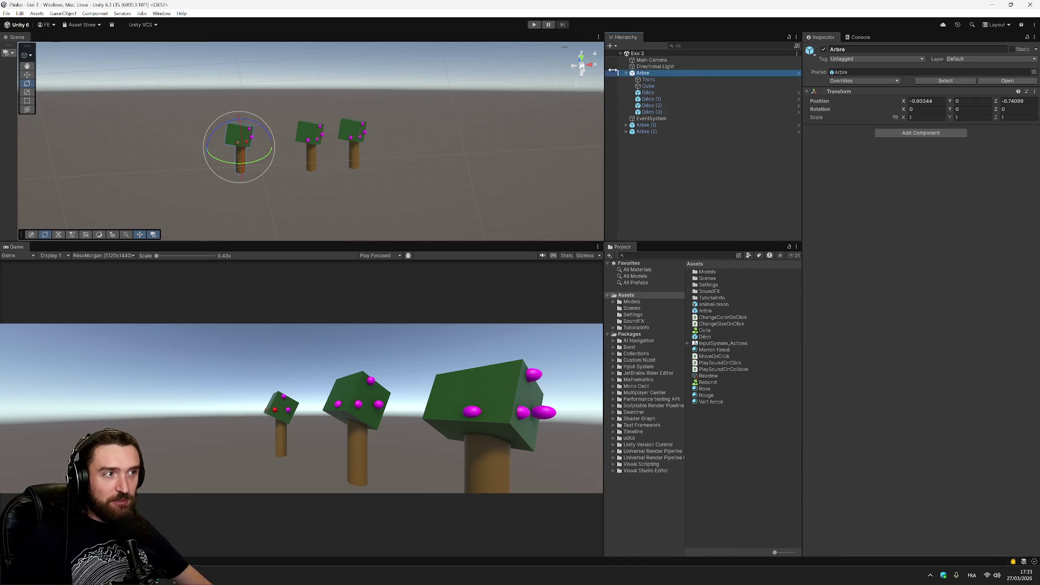
{"action": "left_click", "coordinate": [650, 80]}
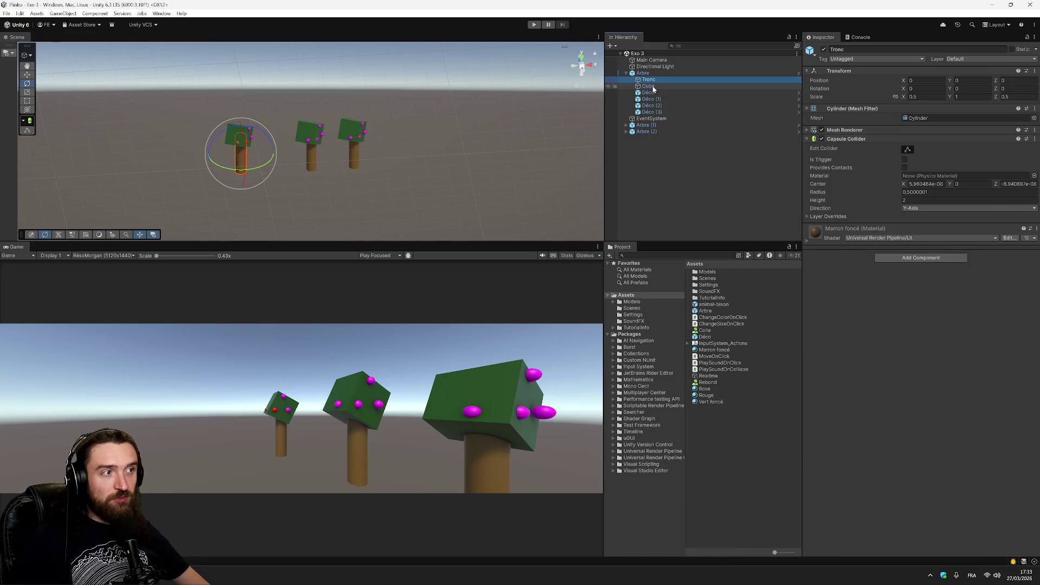
{"action": "left_click", "coordinate": [653, 86]}
{"action": "left_click", "coordinate": [661, 91]}
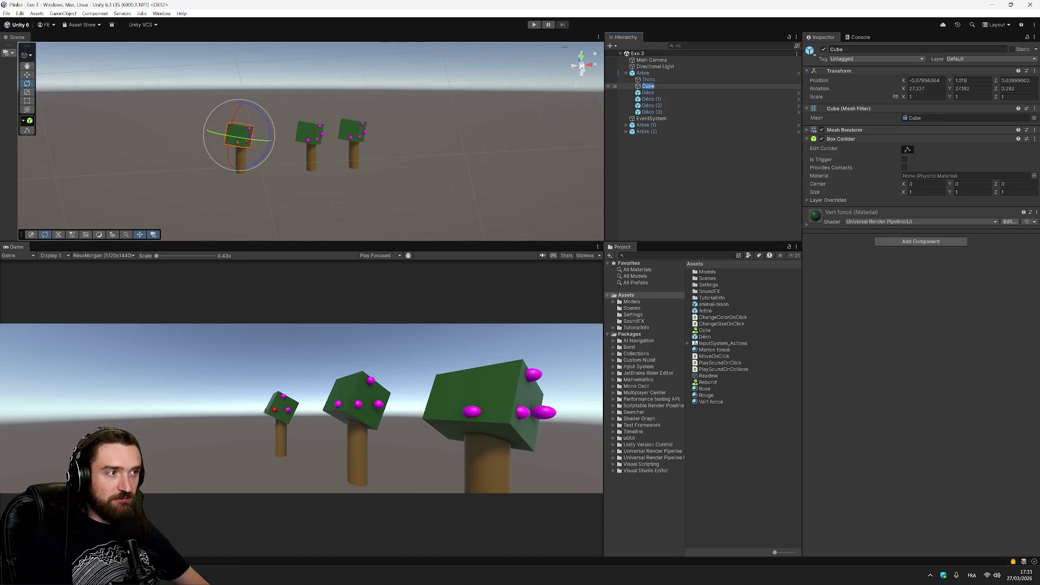
{"action": "key", "text": "Escape"}
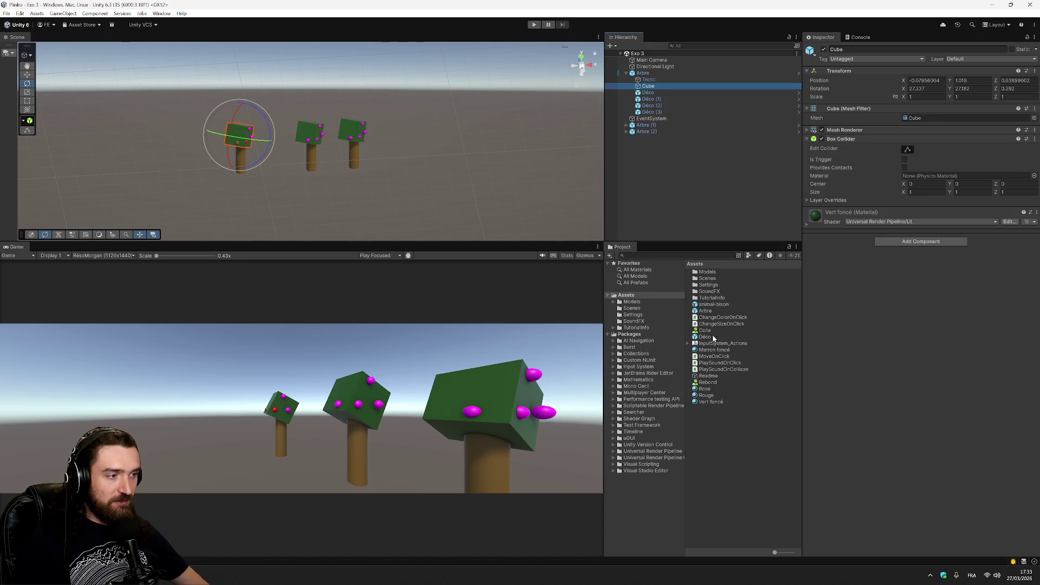
{"action": "left_click", "coordinate": [715, 311]}
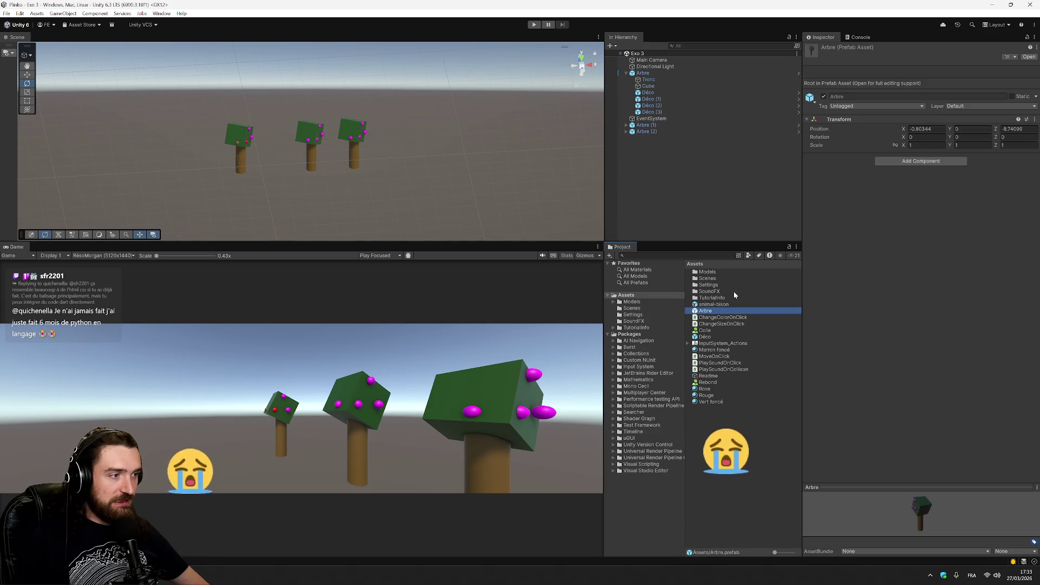
{"action": "left_click", "coordinate": [662, 85]}
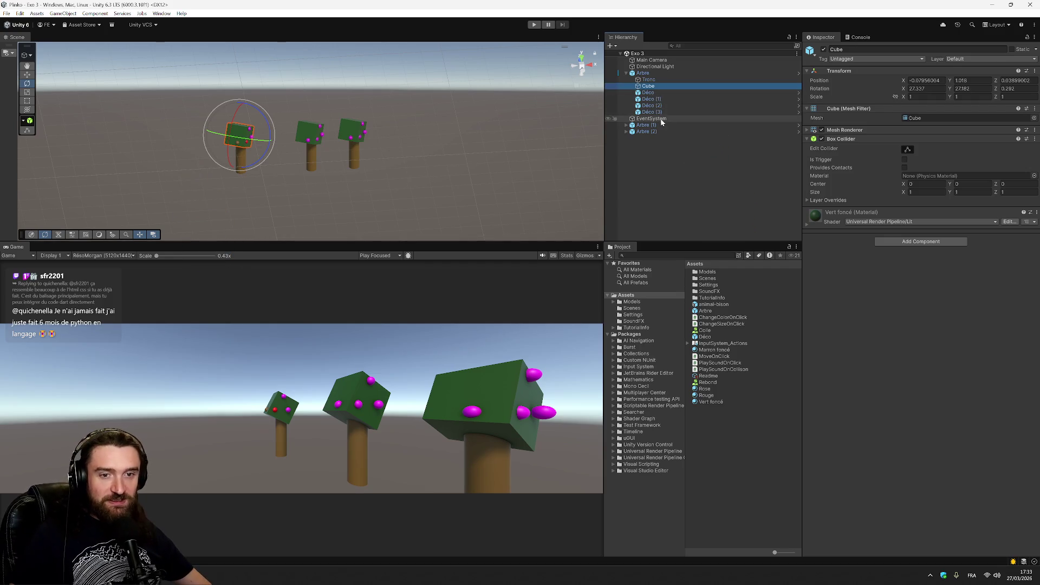
- Compare the Déco spheres' settings and materials, ending on Déco (1)
{"action": "left_click", "coordinate": [661, 98]}
{"action": "left_click", "coordinate": [662, 105]}
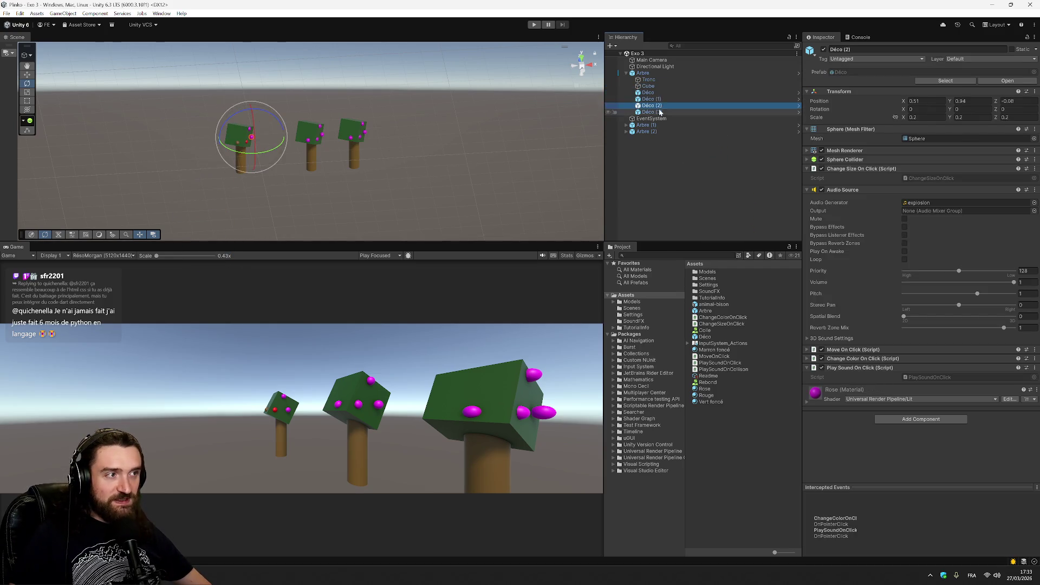
{"action": "left_click", "coordinate": [662, 111]}
{"action": "left_click", "coordinate": [662, 99]}
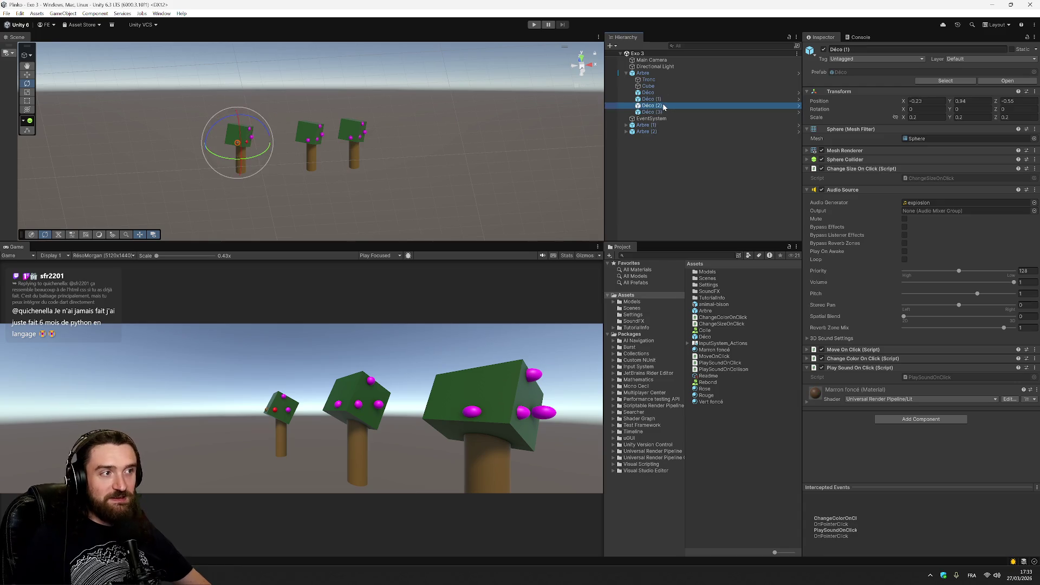
{"action": "left_click", "coordinate": [662, 105]}
{"action": "left_click", "coordinate": [663, 111]}
{"action": "left_click", "coordinate": [698, 105]}
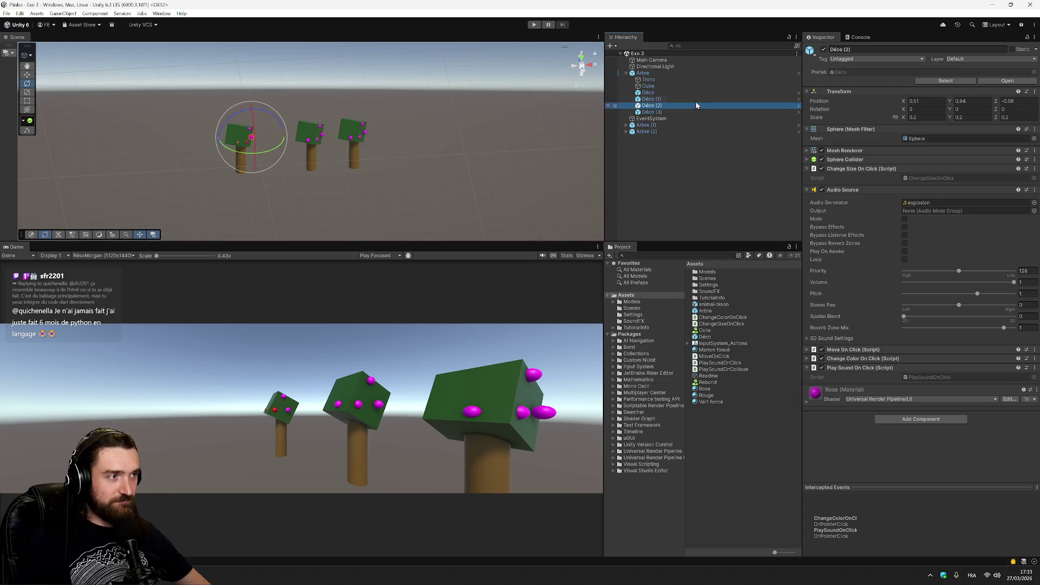
{"action": "left_click", "coordinate": [678, 93]}
{"action": "left_click", "coordinate": [675, 99]}
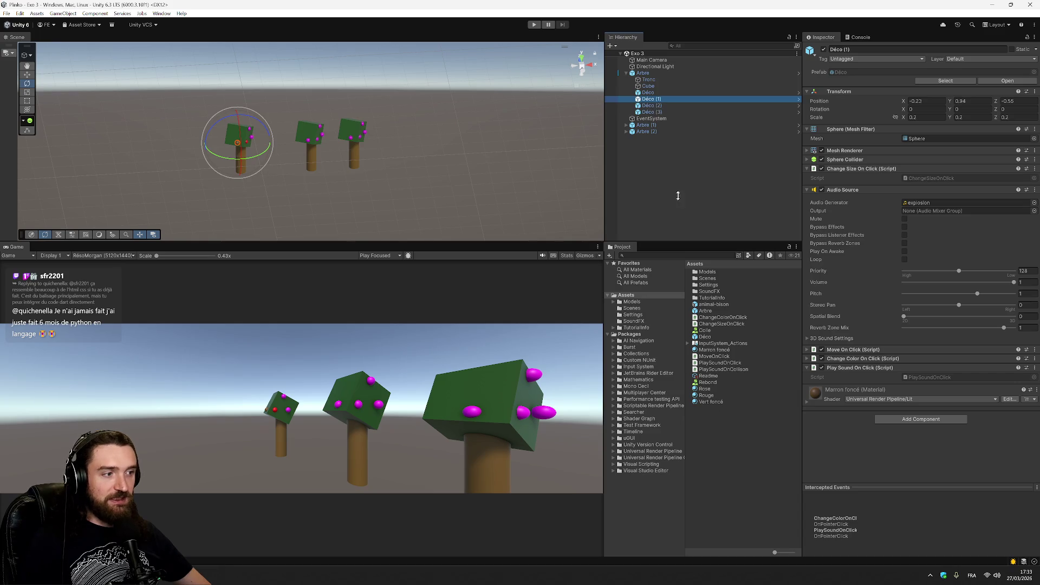
{"action": "left_click", "coordinate": [662, 105]}
{"action": "left_click", "coordinate": [662, 111]}
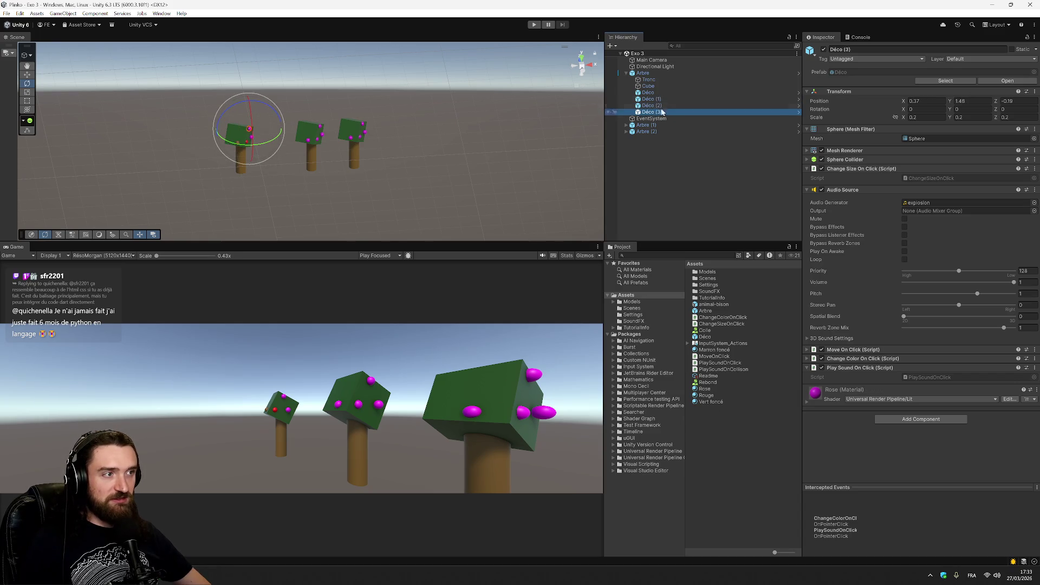
{"action": "left_click", "coordinate": [662, 105]}
{"action": "left_click", "coordinate": [662, 112]}
{"action": "left_click", "coordinate": [659, 99]}
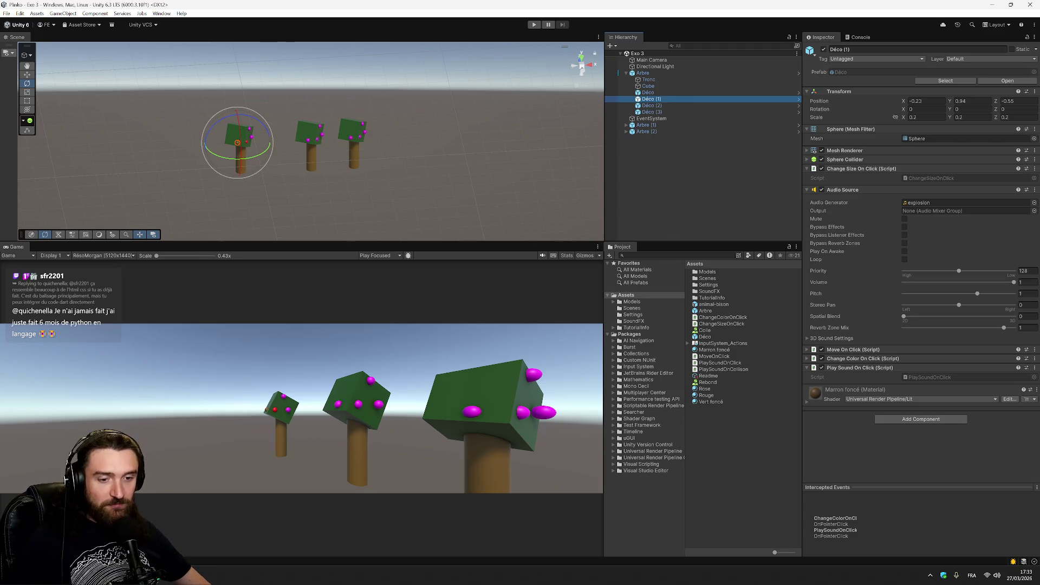
- Read the ChangeColorOnClick.cs code in Visual Studio, then return to Unity
{"action": "key", "text": "alt+Tab"}
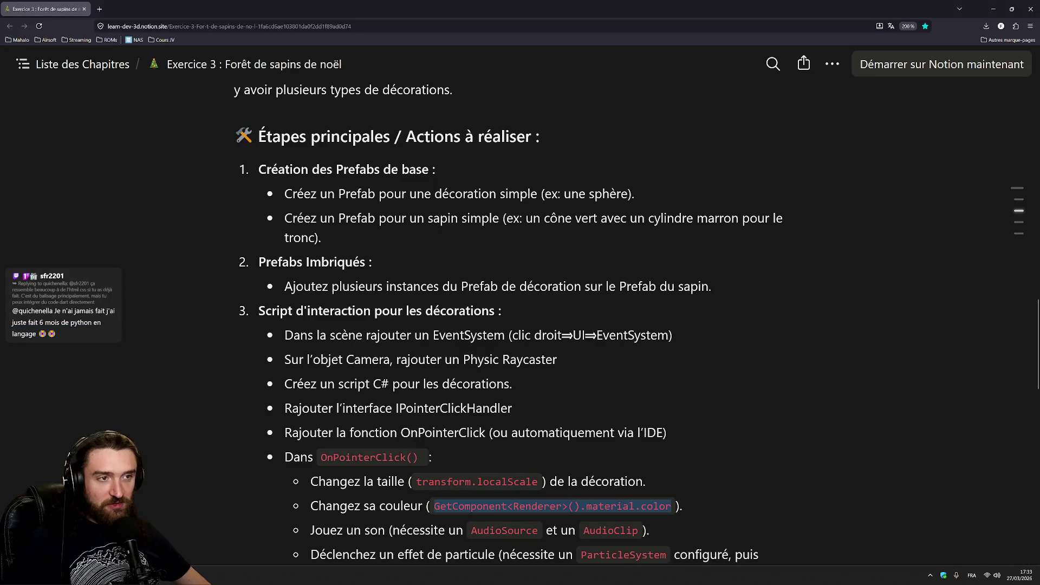
{"action": "key", "text": "alt+Tab"}
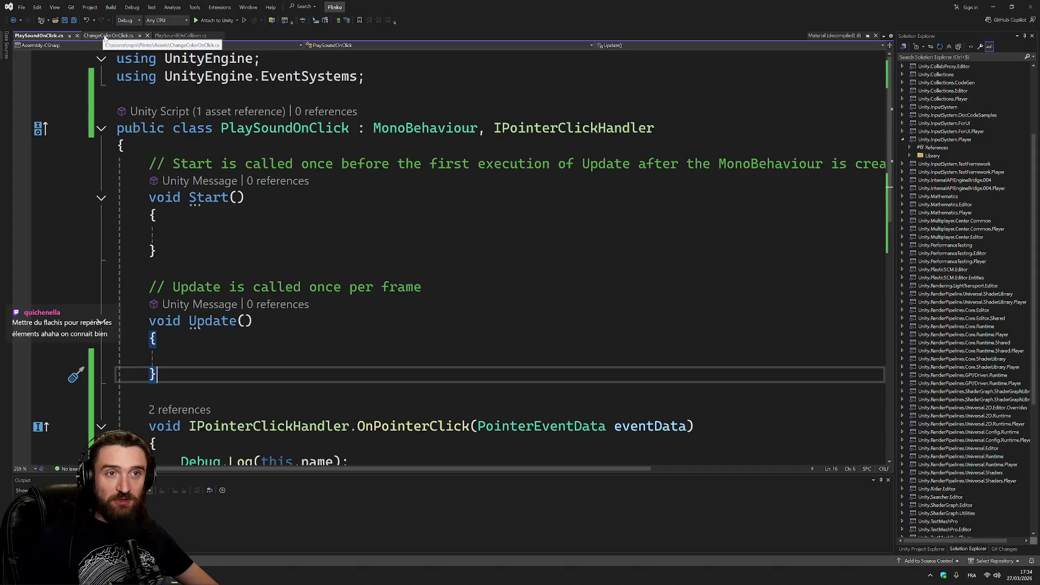
{"action": "left_click", "coordinate": [106, 35]}
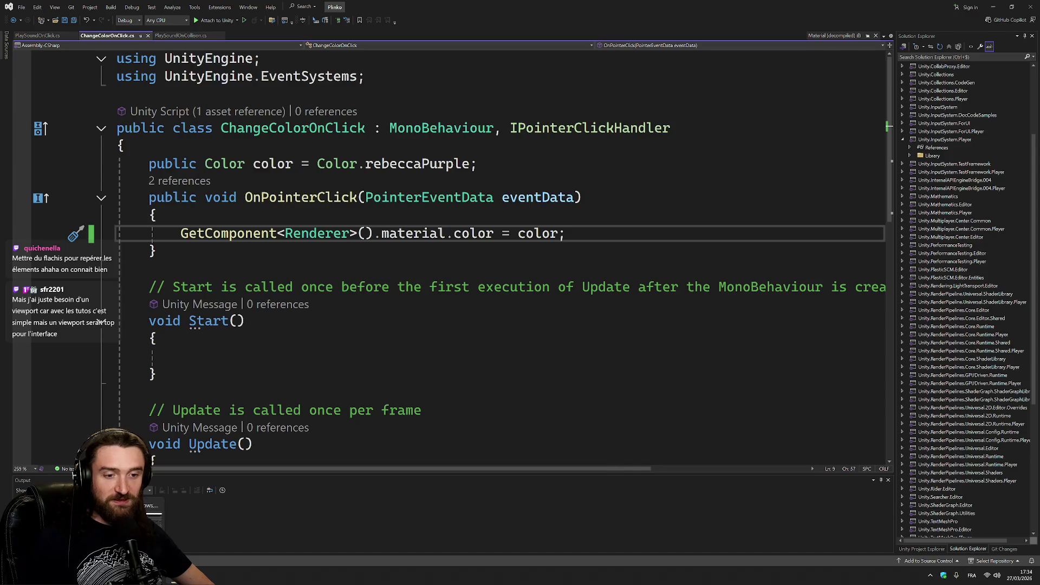
{"action": "key", "text": "alt+Tab"}
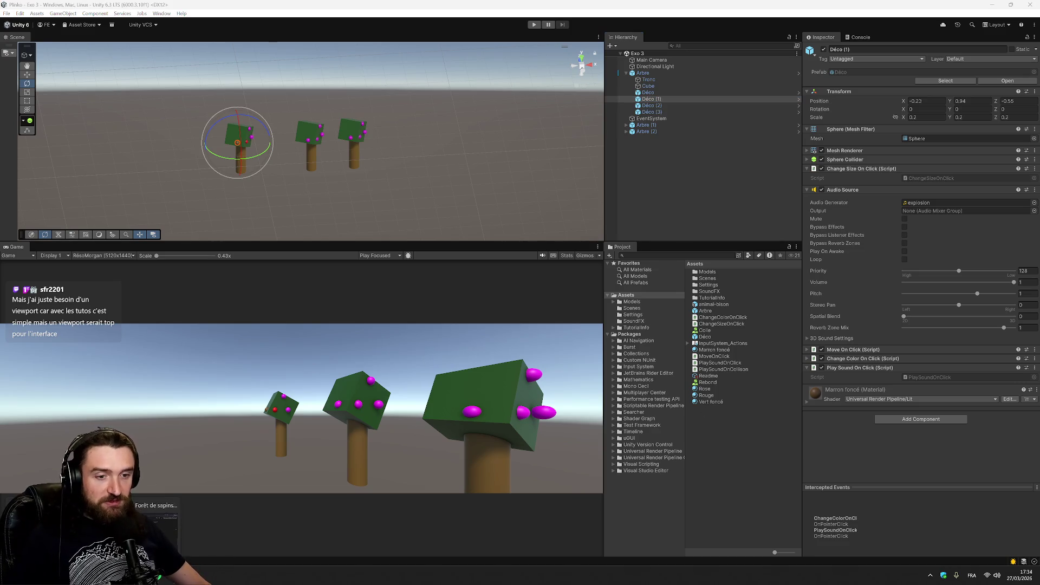
- Highlight the exercise steps for changing colour, playing a sound, particles and the optional explosion
{"action": "left_click", "coordinate": [156, 522]}
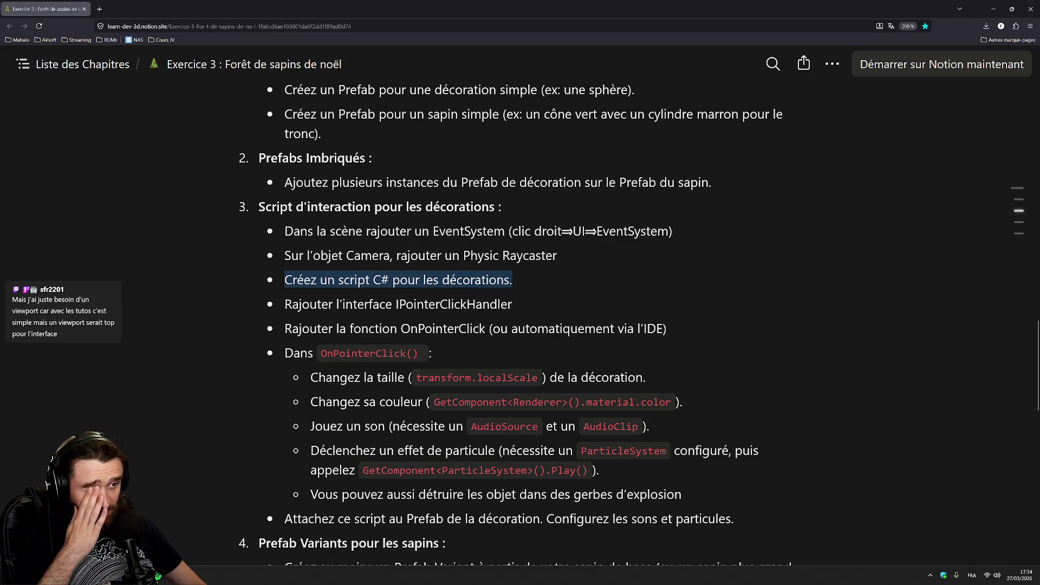
{"action": "scroll", "coordinate": [520, 325], "scroll_direction": "down", "scroll_amount": 4}
{"action": "mouse_move", "coordinate": [395, 170]}
{"action": "left_mouse_down"}
{"action": "mouse_move", "coordinate": [311, 169]}
{"action": "mouse_move", "coordinate": [646, 169]}
{"action": "left_mouse_up"}
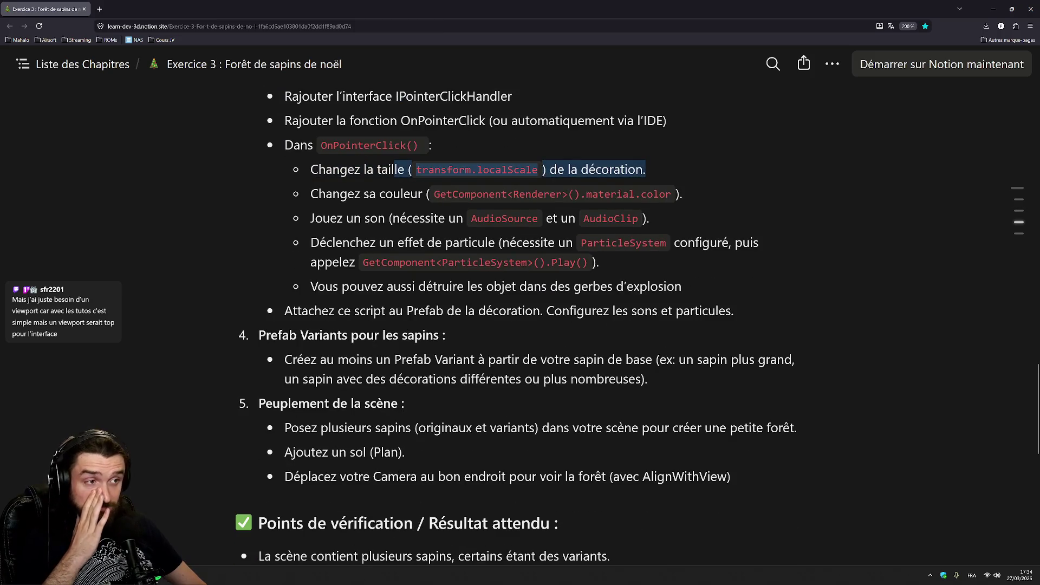
{"action": "left_click_drag", "start_coordinate": [377, 194], "coordinate": [683, 194]}
{"action": "left_click_drag", "start_coordinate": [346, 218], "coordinate": [649, 219]}
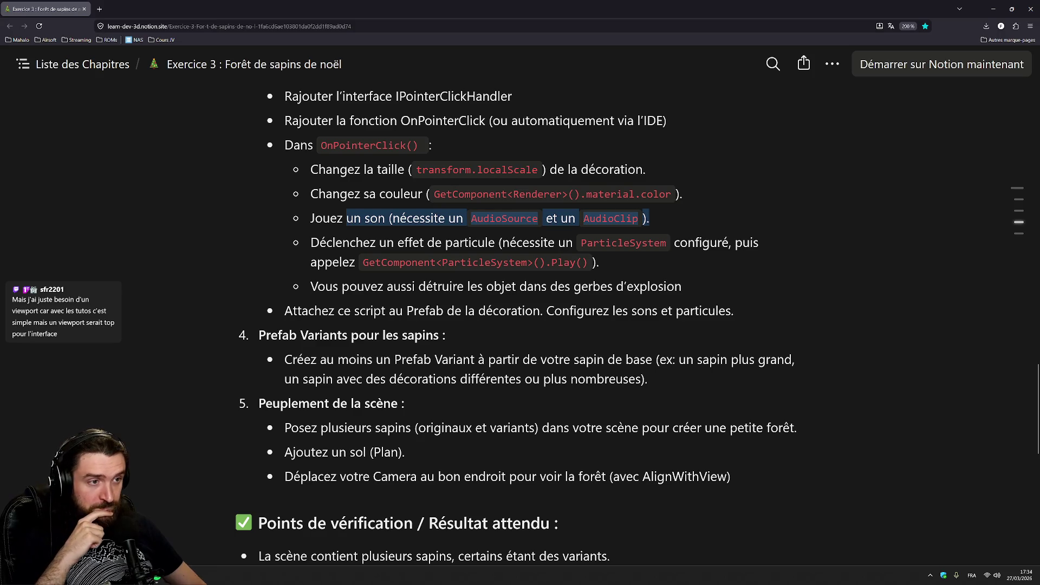
{"action": "left_click_drag", "start_coordinate": [331, 242], "coordinate": [599, 262]}
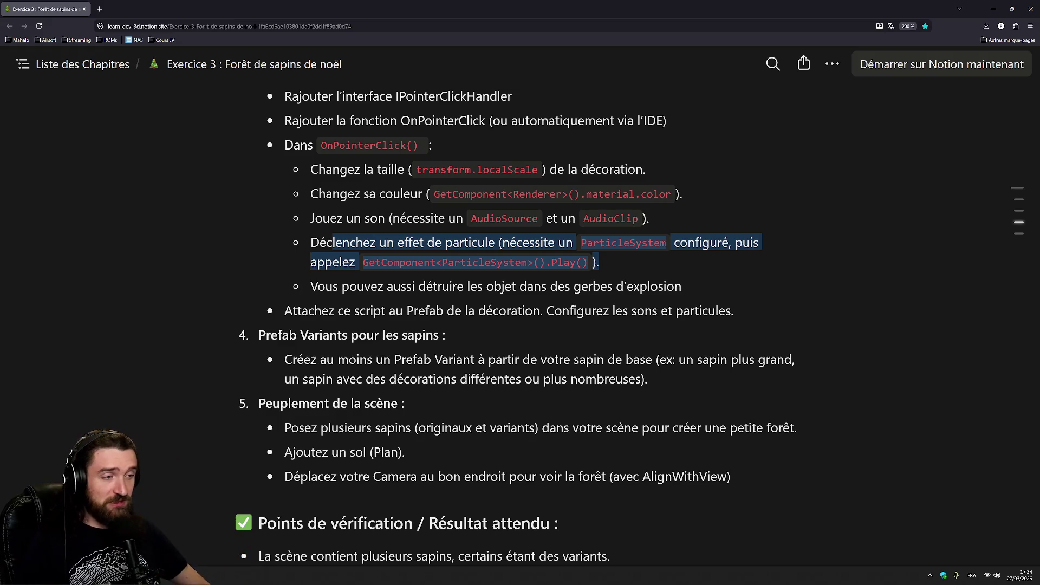
{"action": "left_click_drag", "start_coordinate": [333, 286], "coordinate": [681, 286]}
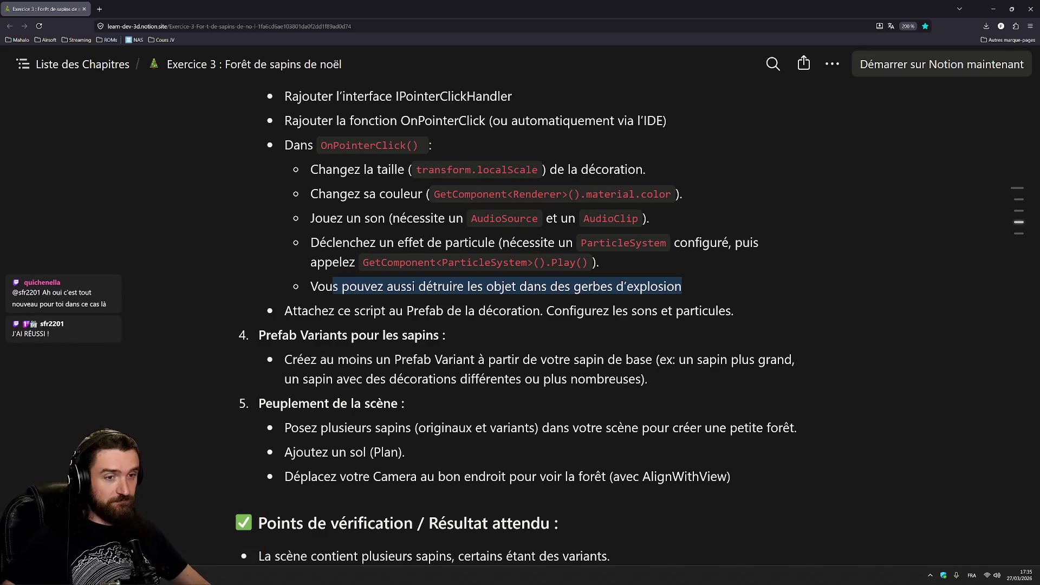
{"action": "key", "text": "Escape"}
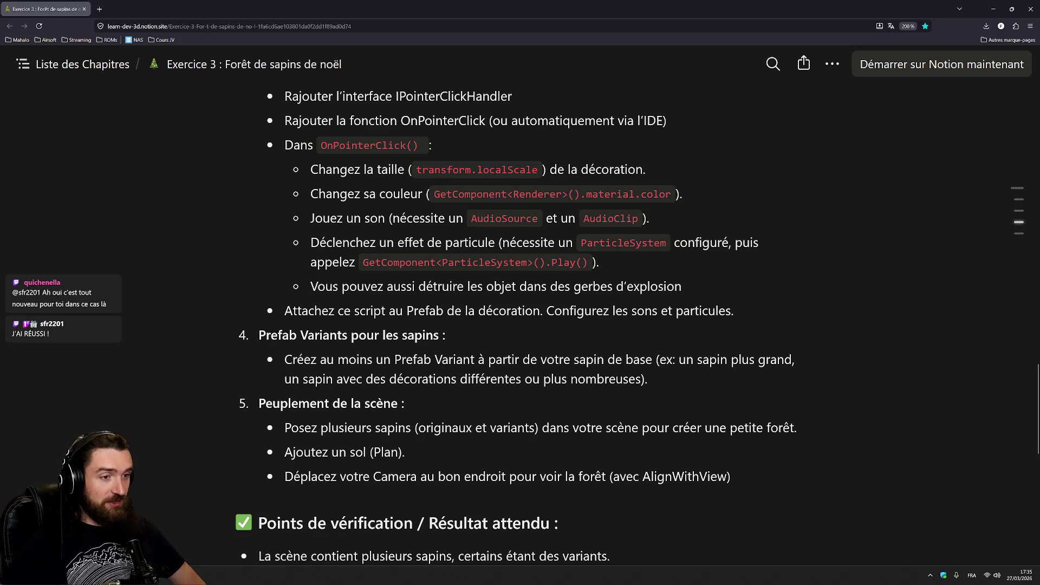
- Highlight the Prefab Variants, several-trees, ground plane and camera placement lines
{"action": "left_click_drag", "start_coordinate": [259, 335], "coordinate": [648, 379]}
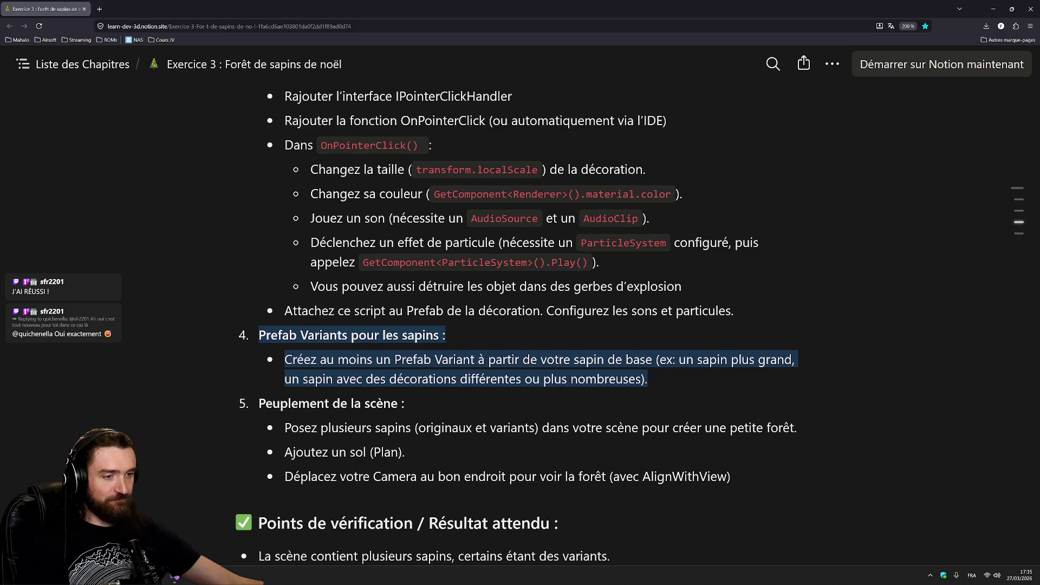
{"action": "scroll", "coordinate": [520, 325], "scroll_direction": "down", "scroll_amount": 3}
{"action": "scroll", "coordinate": [520, 325], "scroll_direction": "up", "scroll_amount": 2}
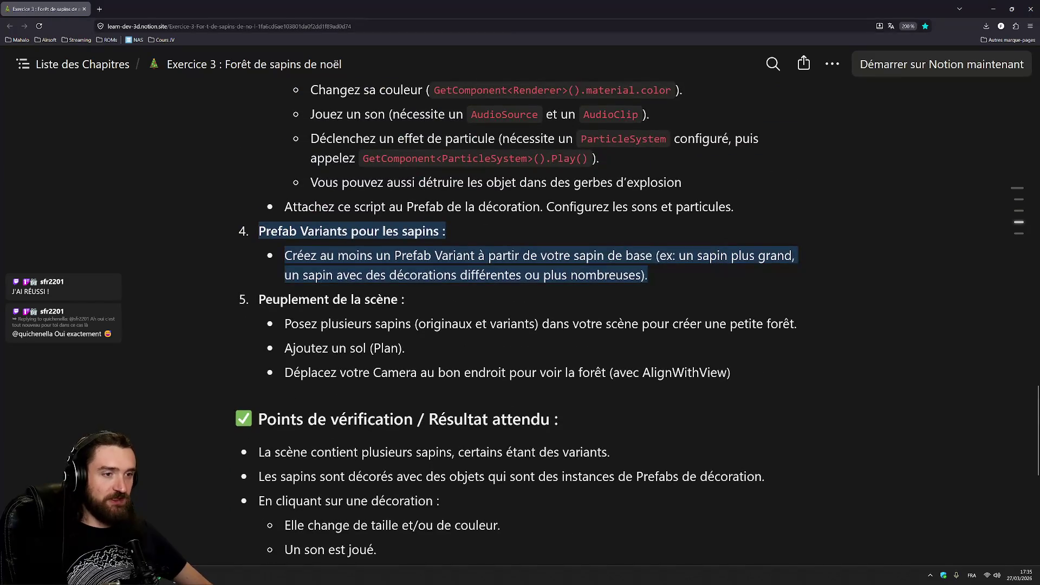
{"action": "left_click_drag", "start_coordinate": [305, 324], "coordinate": [797, 324]}
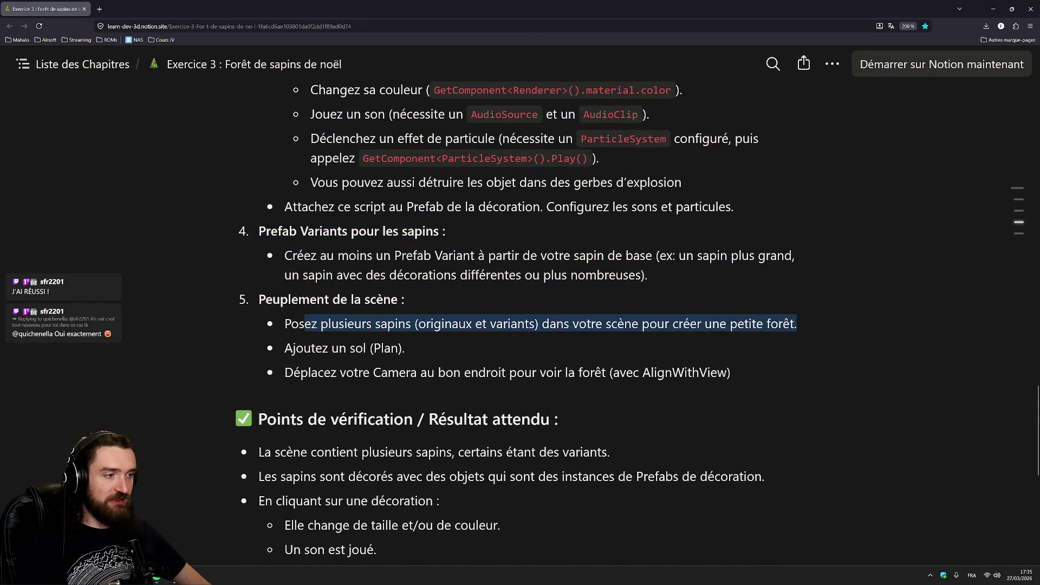
{"action": "left_click", "coordinate": [797, 323]}
{"action": "left_click_drag", "start_coordinate": [293, 348], "coordinate": [405, 348]}
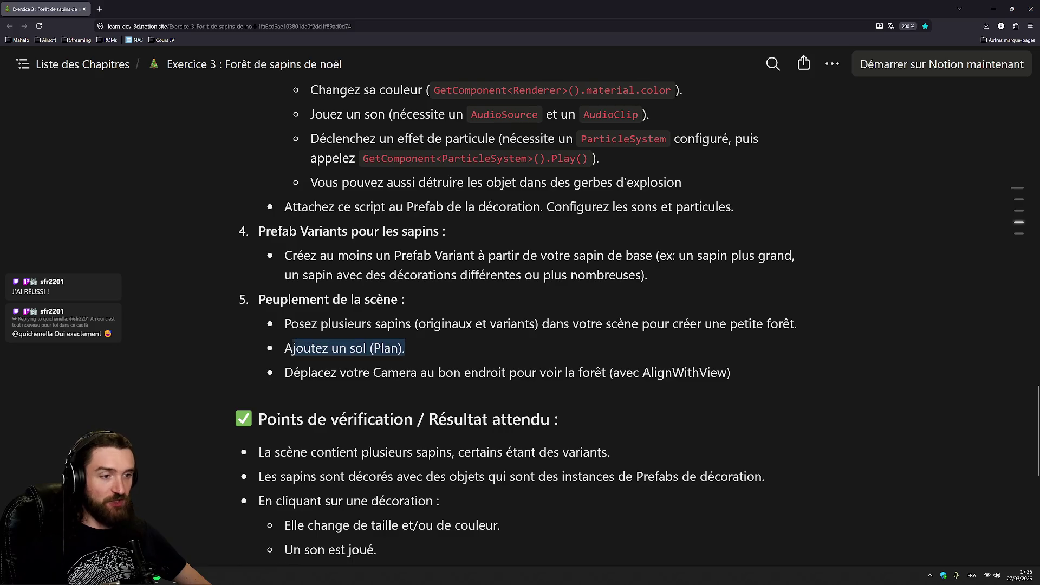
{"action": "left_click_drag", "start_coordinate": [346, 372], "coordinate": [730, 372]}
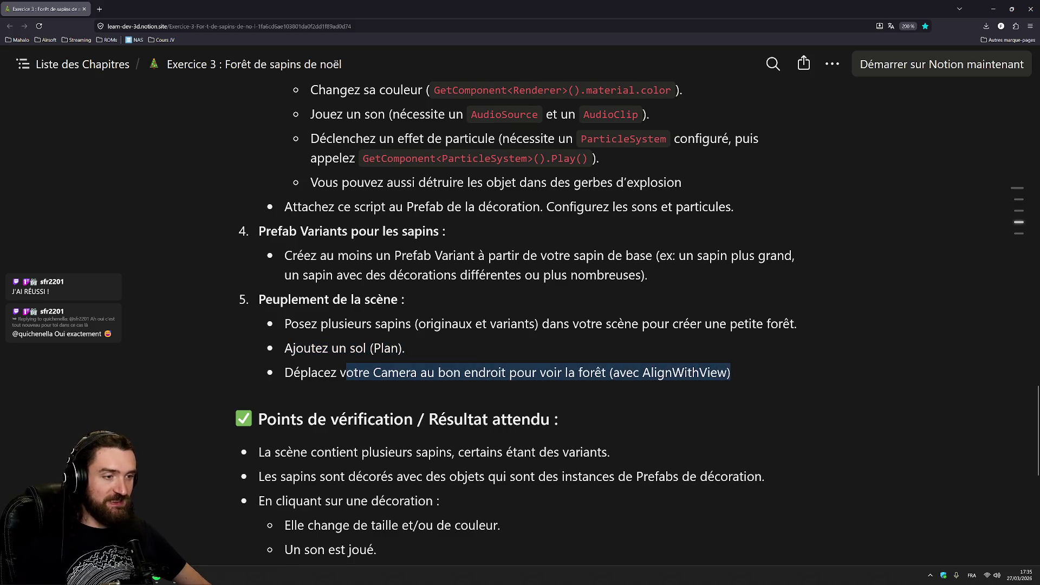
- Highlight the tree-variant and decoration prefab-instance requirements, then return to Unity
{"action": "scroll", "coordinate": [520, 325], "scroll_direction": "down", "scroll_amount": 5}
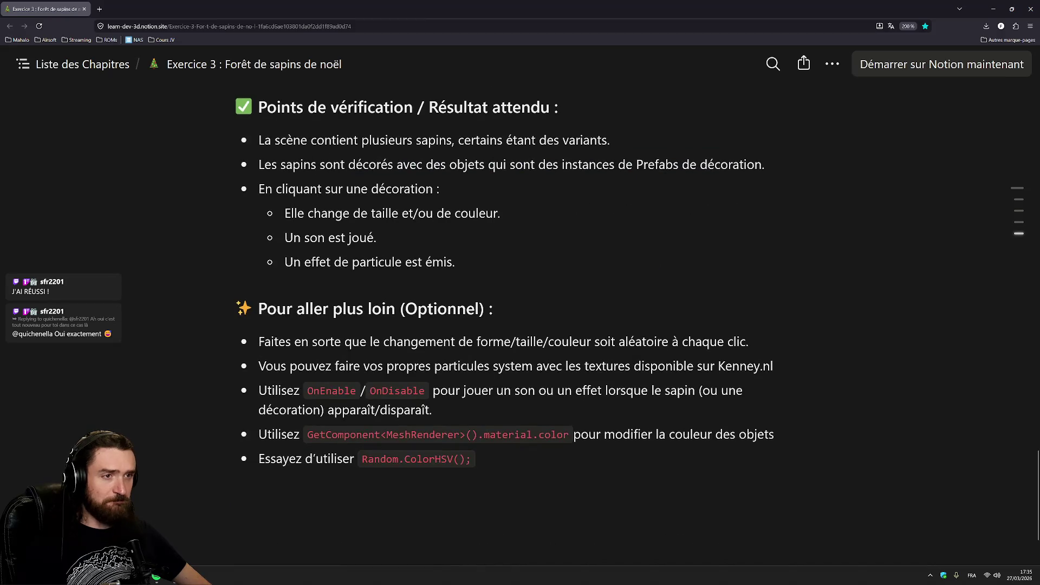
{"action": "scroll", "coordinate": [520, 325], "scroll_direction": "up", "scroll_amount": 2}
{"action": "left_click_drag", "start_coordinate": [286, 244], "coordinate": [610, 244]}
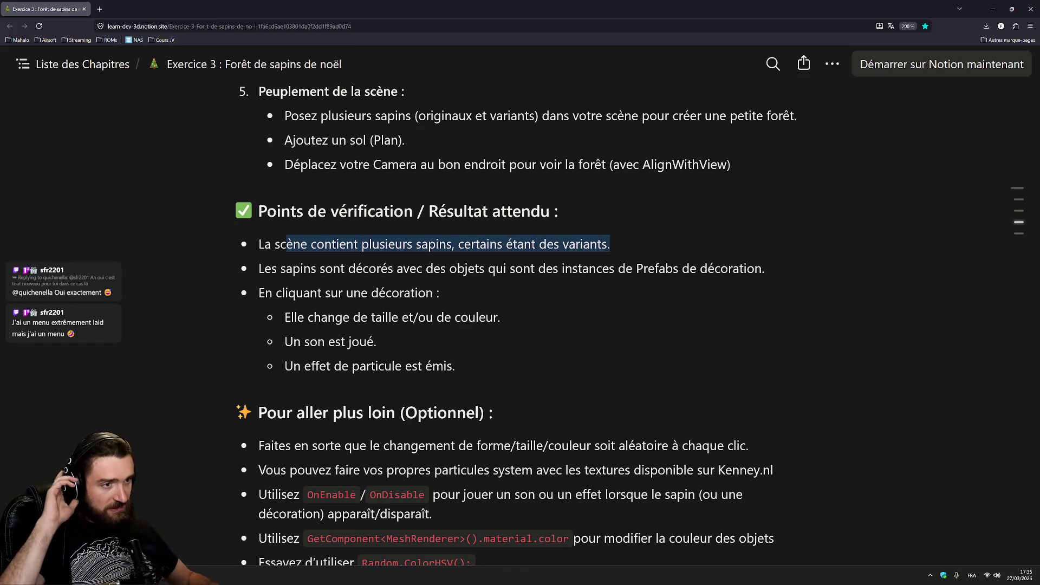
{"action": "left_click_drag", "start_coordinate": [507, 268], "coordinate": [762, 268]}
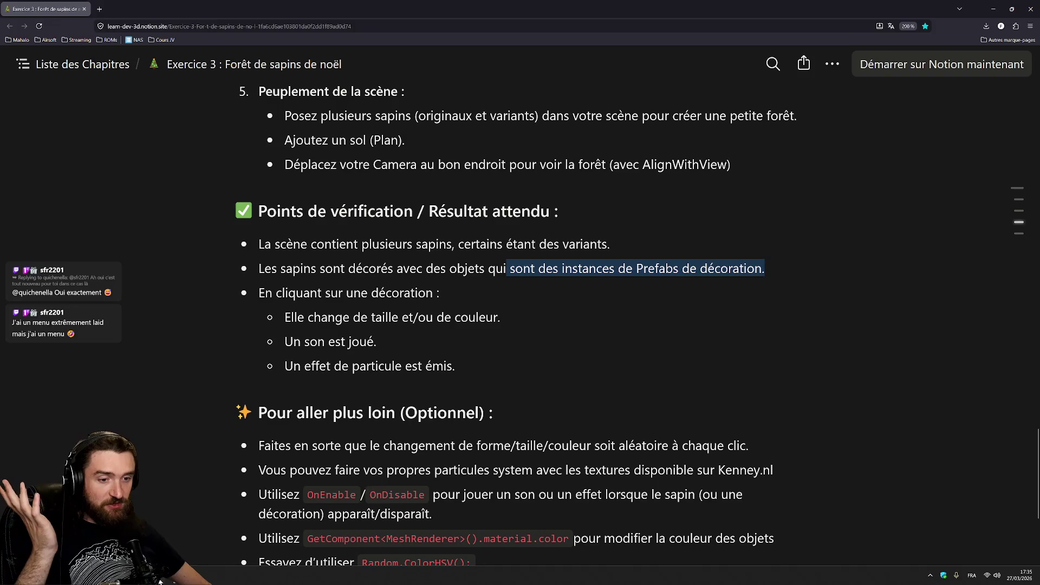
{"action": "key", "text": "alt+Tab"}
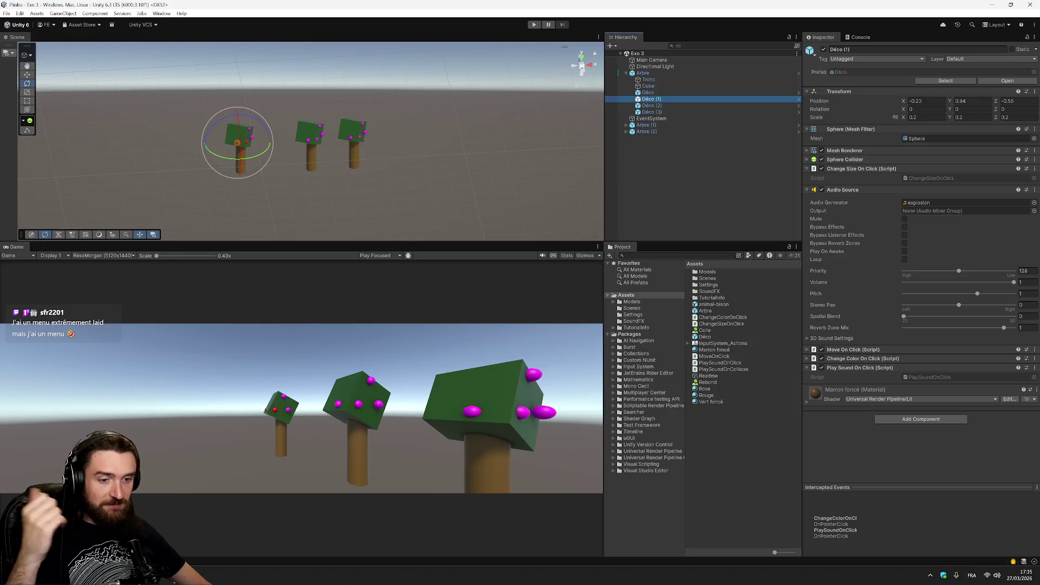
{"action": "key", "text": "alt+Tab"}
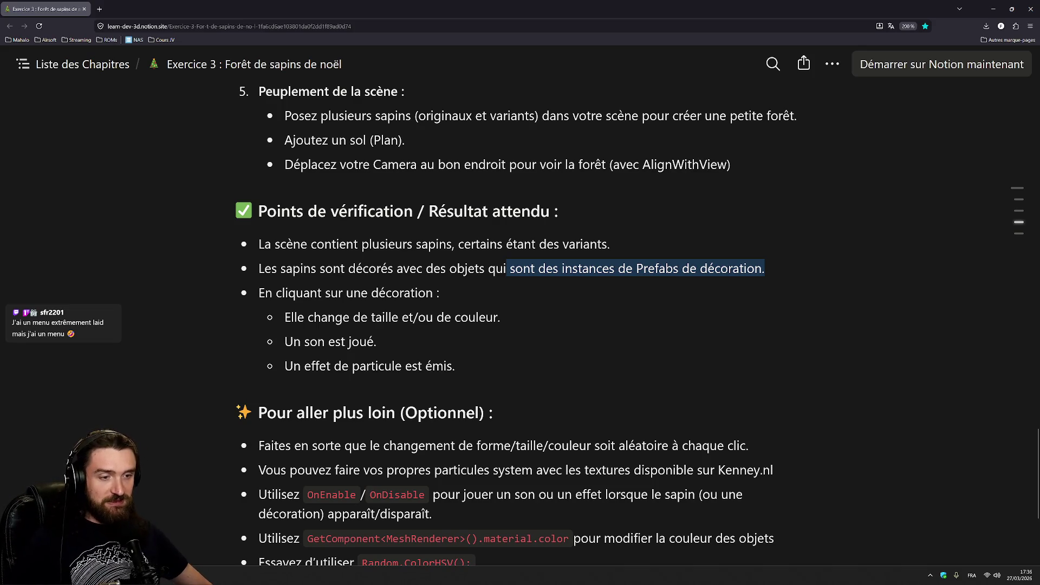
{"action": "key", "text": "alt+Tab"}
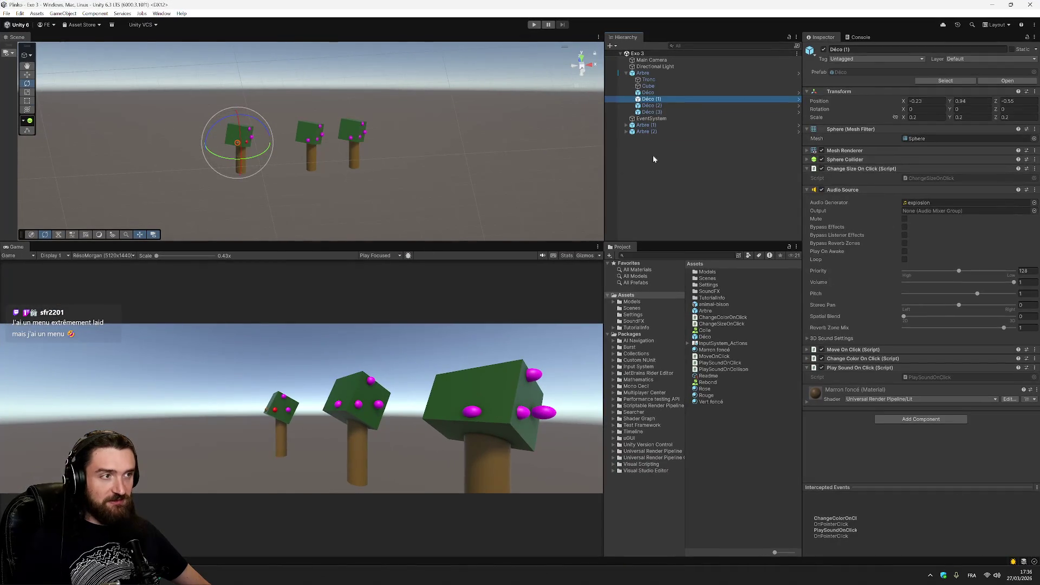
- Add a Particle System to the scene and name it Explosion
{"action": "right_click", "coordinate": [654, 157]}
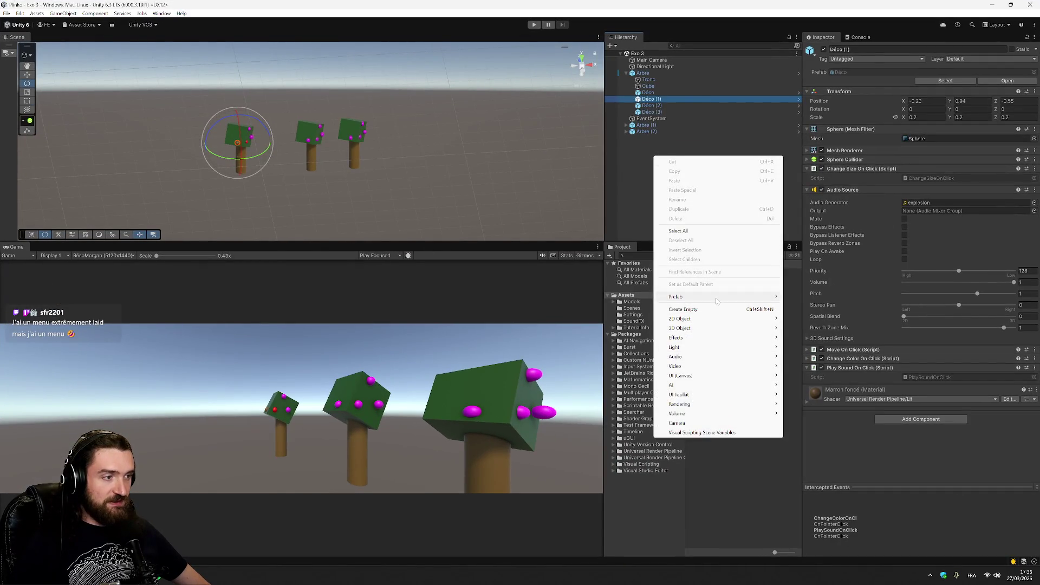
{"action": "mouse_move", "coordinate": [730, 329]}
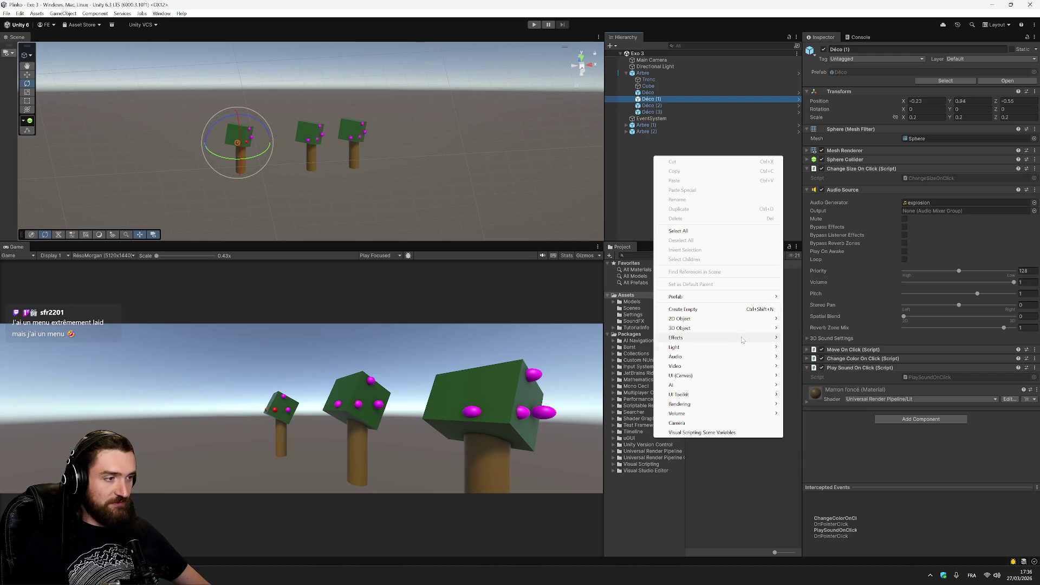
{"action": "mouse_move", "coordinate": [770, 338]}
{"action": "left_click", "coordinate": [813, 338]}
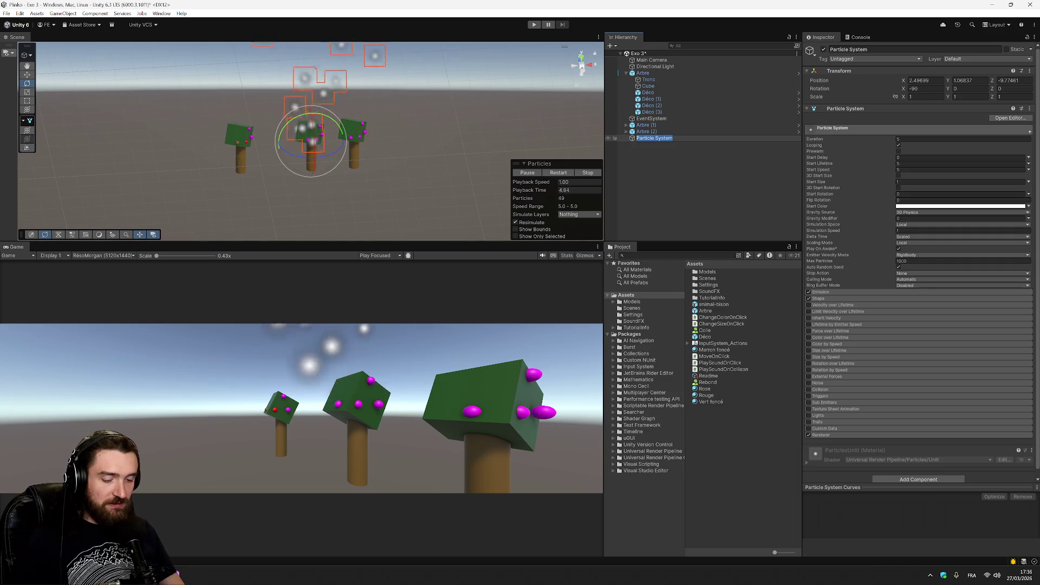
{"action": "type", "text": "Explosion"}
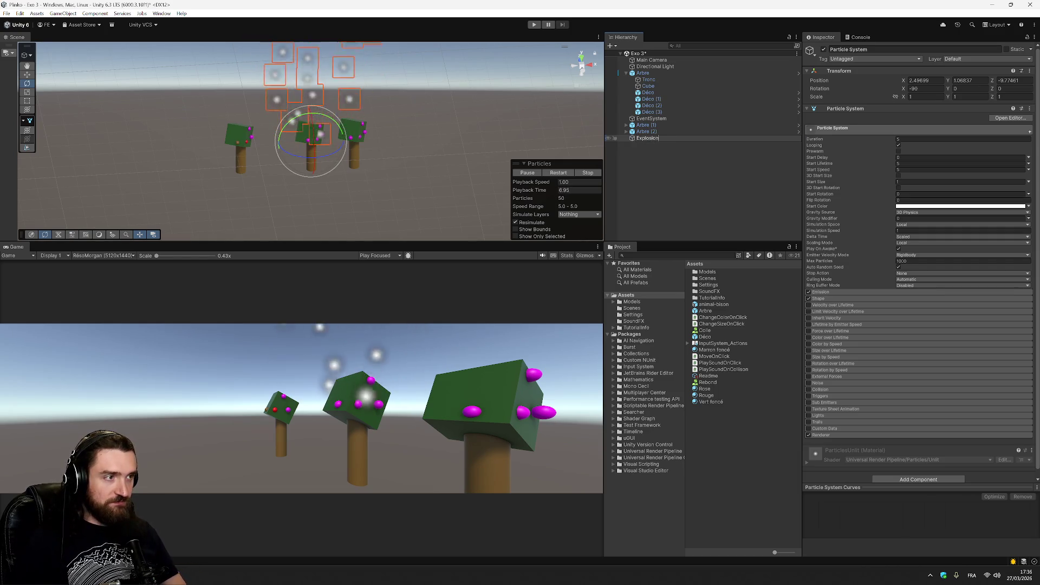
{"action": "key", "text": "Return"}
- Give Explosion a red start colour, adjust its duration and turn off looping
{"action": "left_click", "coordinate": [990, 206]}
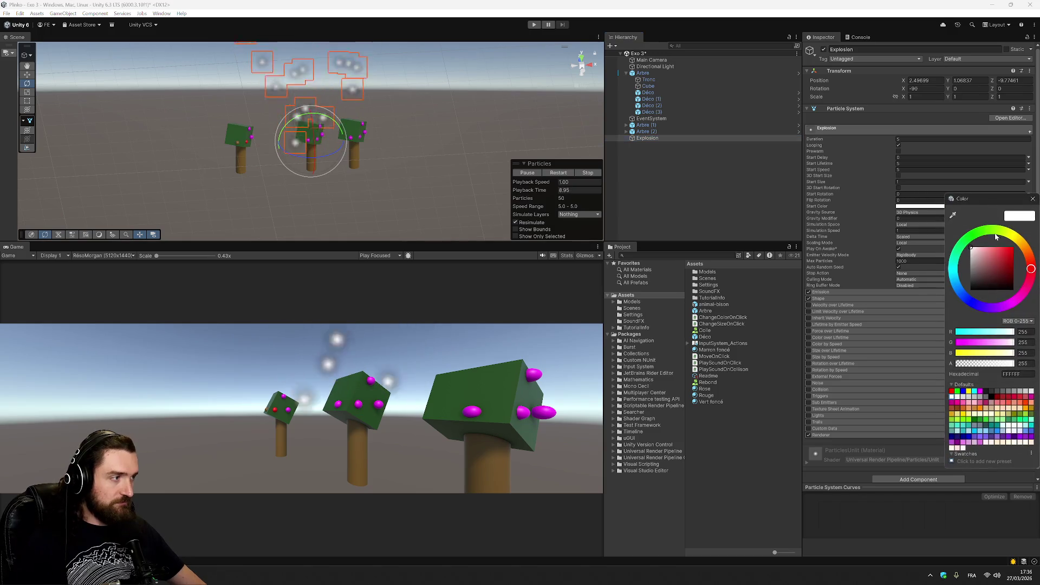
{"action": "left_click_drag", "start_coordinate": [994, 254], "coordinate": [1020, 247]}
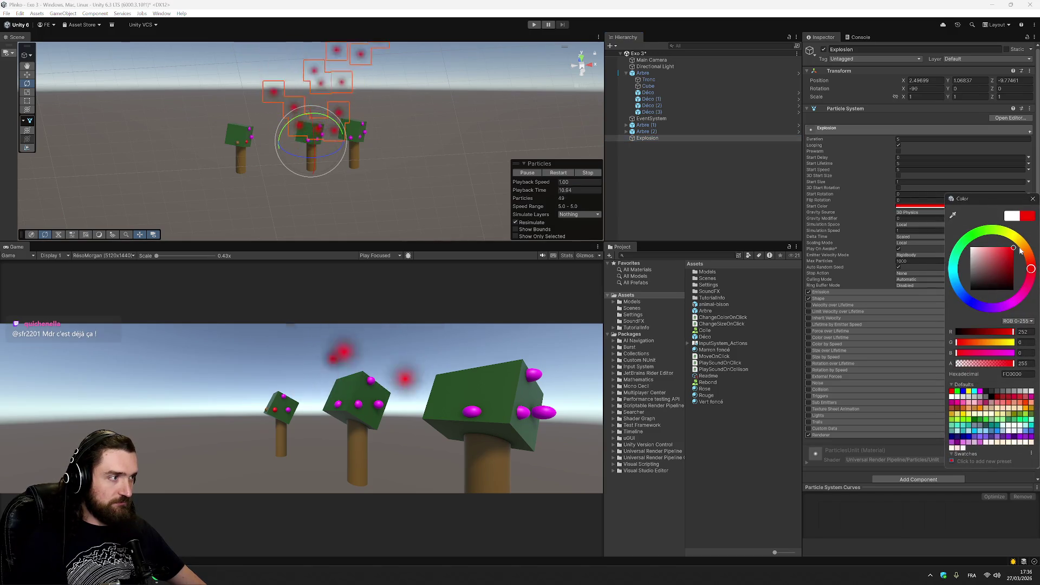
{"action": "left_click", "coordinate": [870, 199]}
{"action": "left_click", "coordinate": [903, 138]}
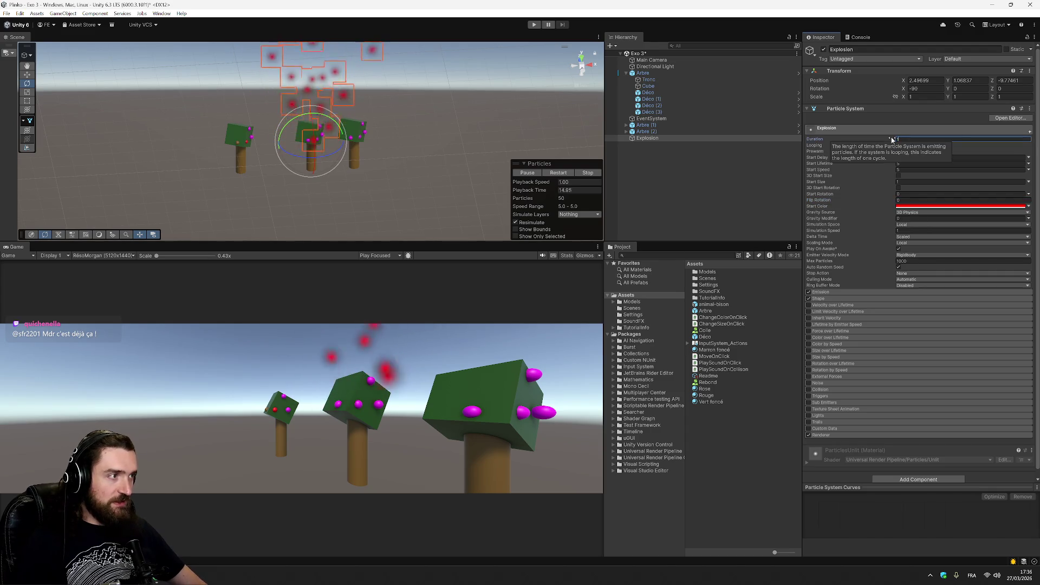
{"action": "left_click", "coordinate": [872, 180]}
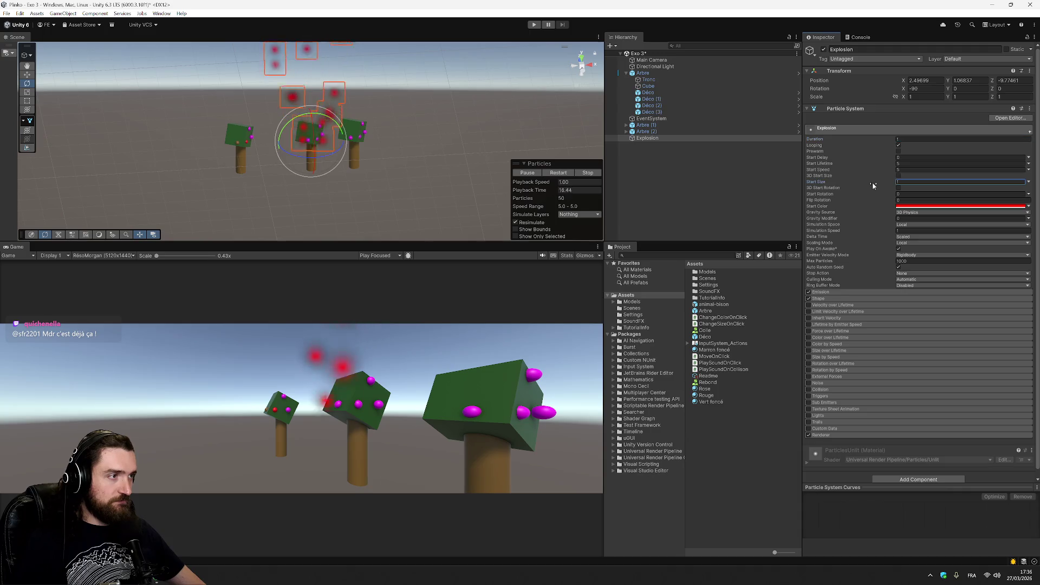
{"action": "left_click", "coordinate": [722, 137]}
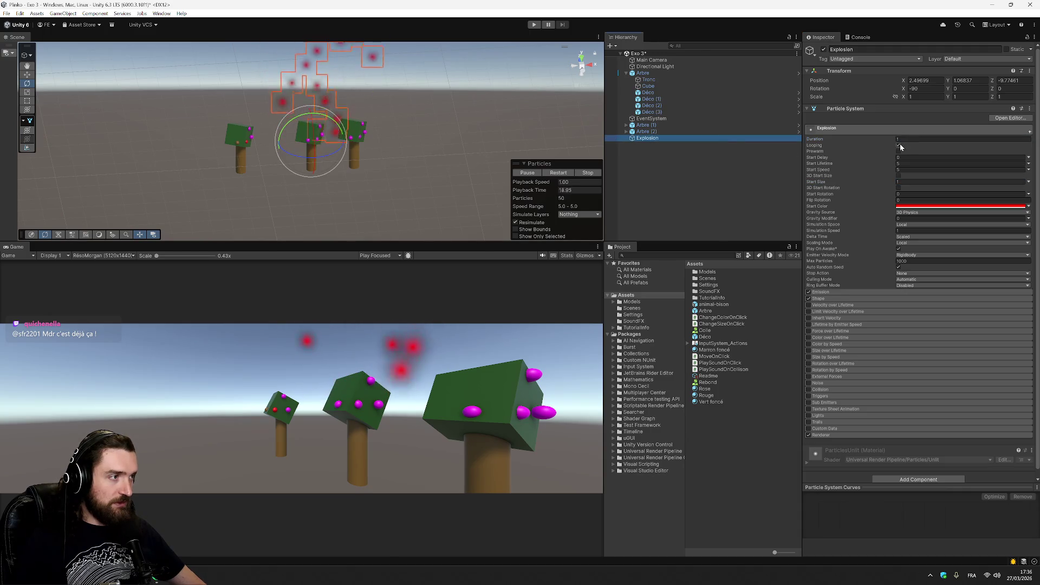
{"action": "left_click", "coordinate": [898, 145]}
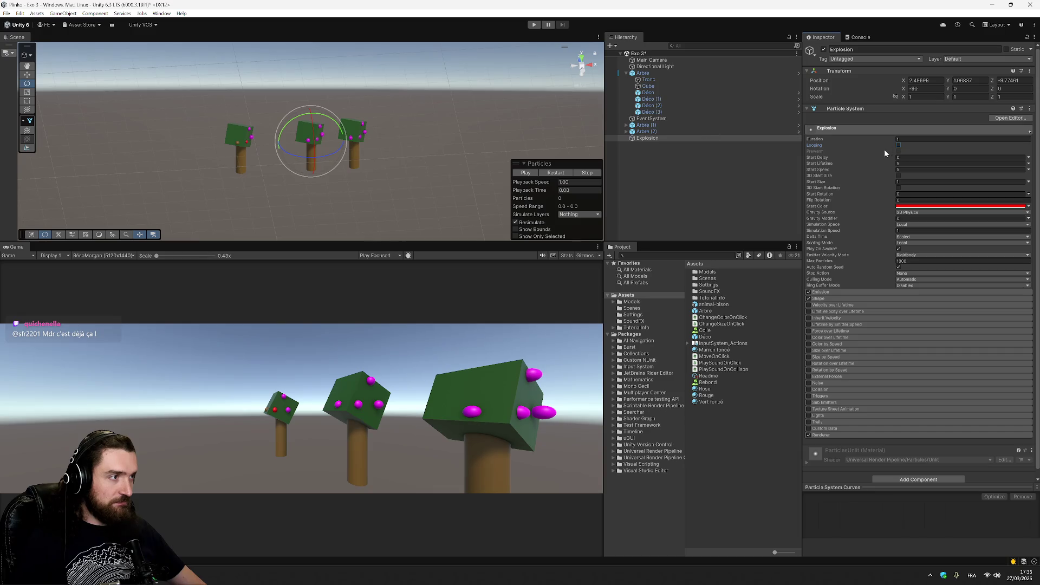
{"action": "left_click", "coordinate": [664, 138]}
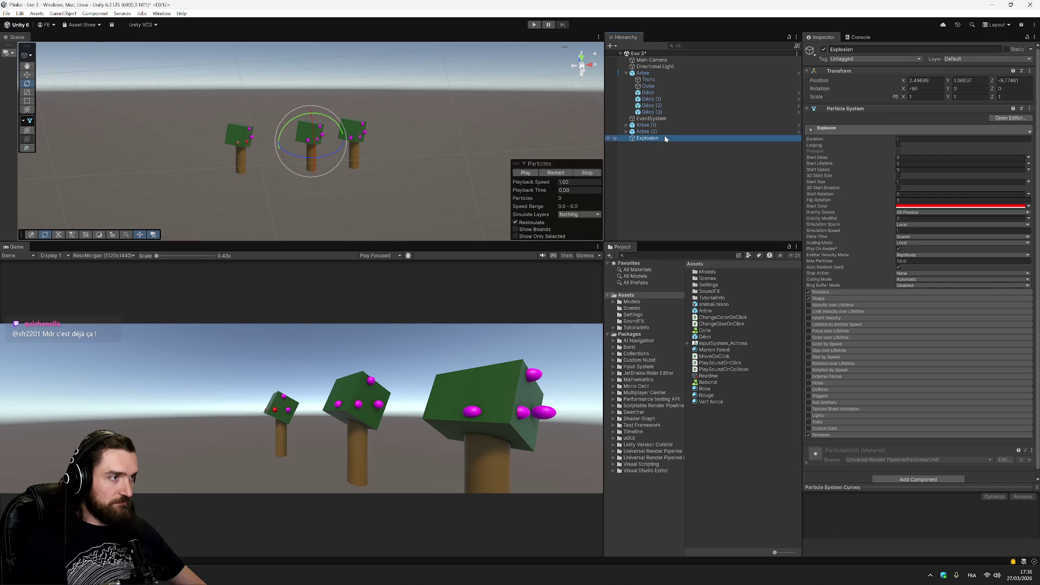
{"action": "left_click", "coordinate": [665, 139]}
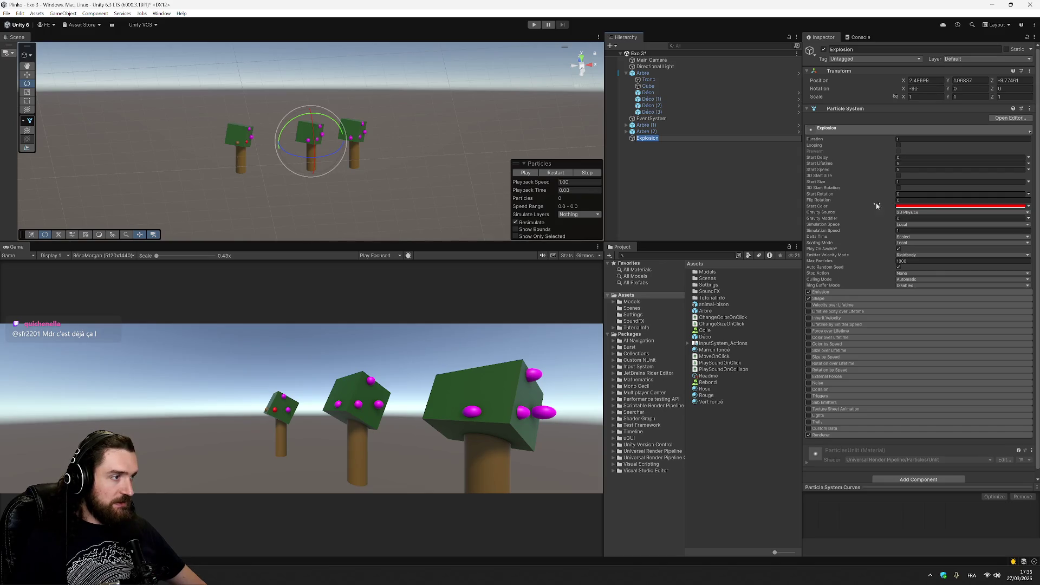
{"action": "left_click", "coordinate": [690, 149]}
{"action": "left_click", "coordinate": [671, 137]}
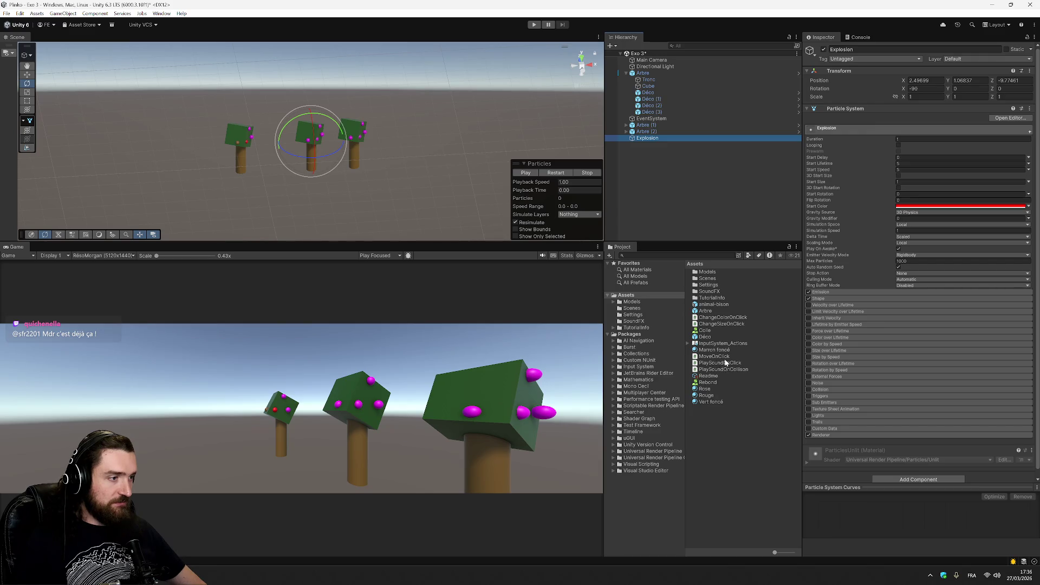
- Create a MonoBehaviour script named ParticlesOnClick in Assets and open its code
{"action": "right_click", "coordinate": [733, 434]}
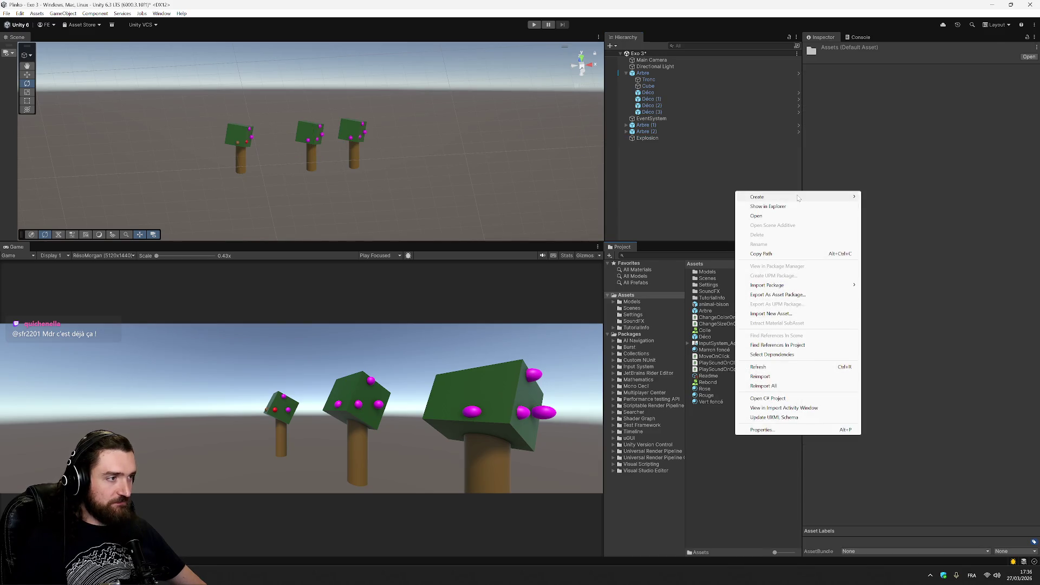
{"action": "mouse_move", "coordinate": [796, 197]}
{"action": "mouse_move", "coordinate": [888, 285]}
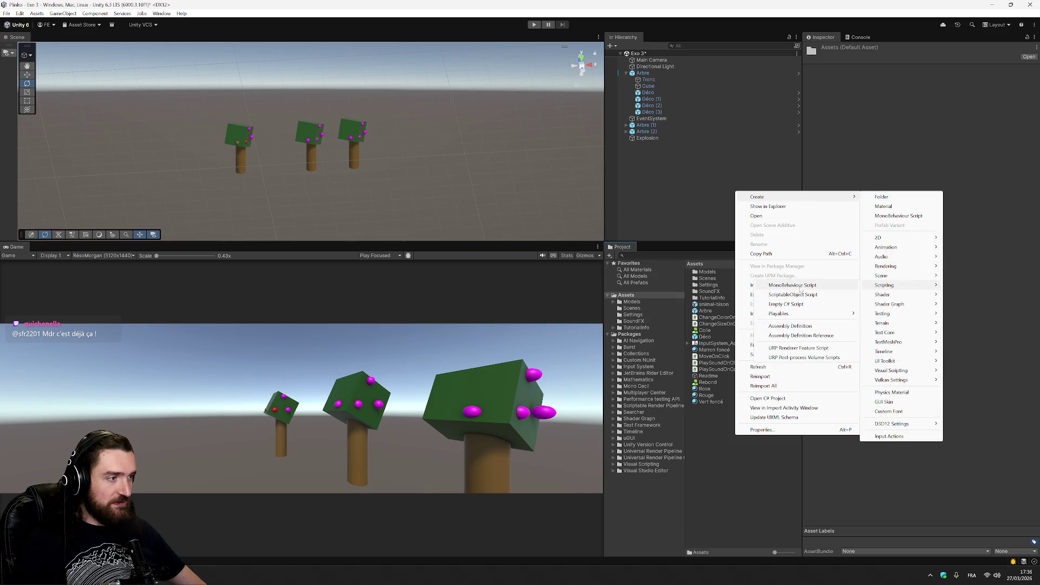
{"action": "left_click", "coordinate": [802, 286]}
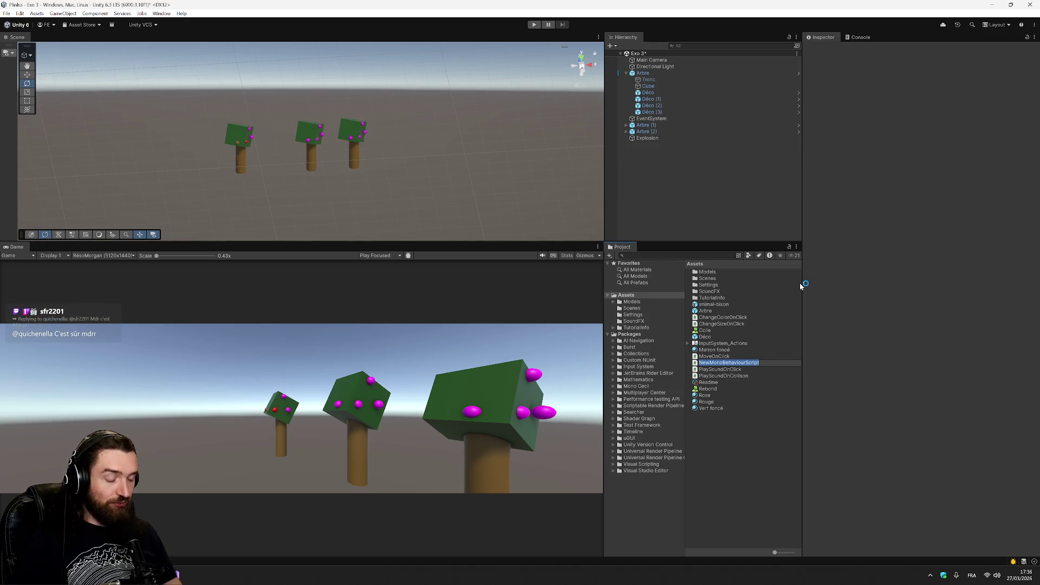
{"action": "type", "text": "Particles"}
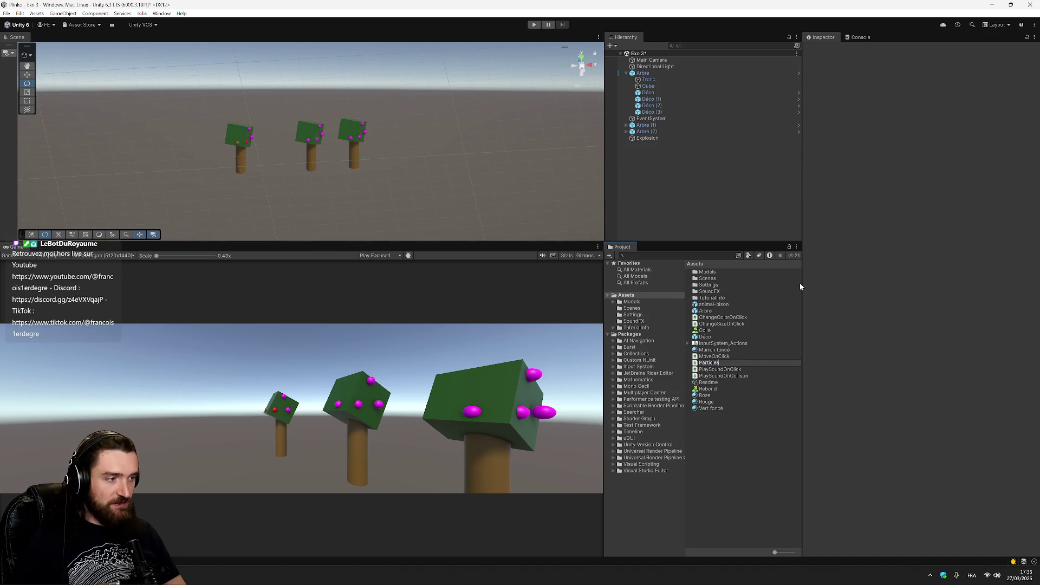
{"action": "type", "text": "OnClick"}
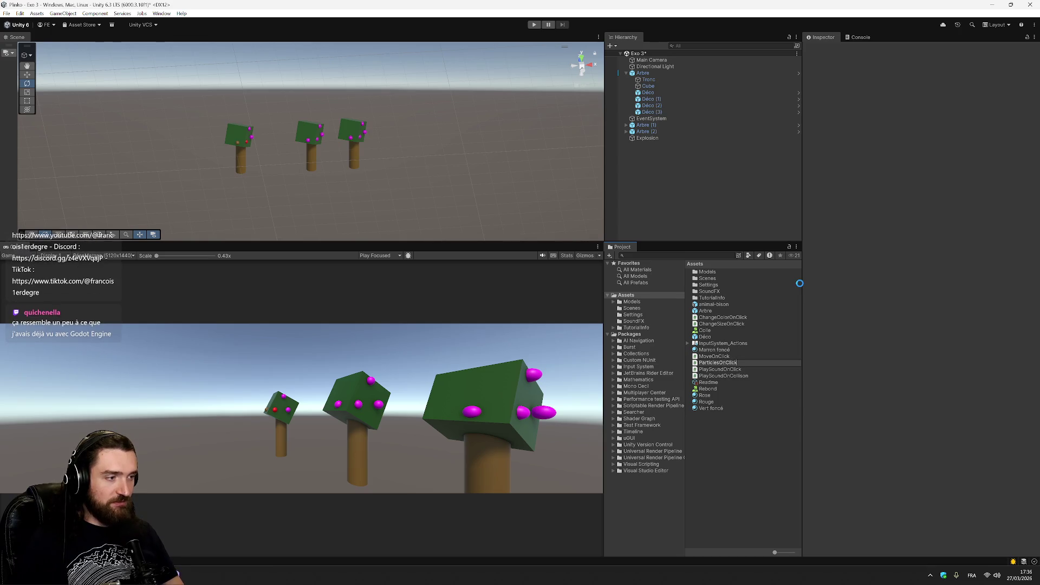
{"action": "key", "text": "Return"}
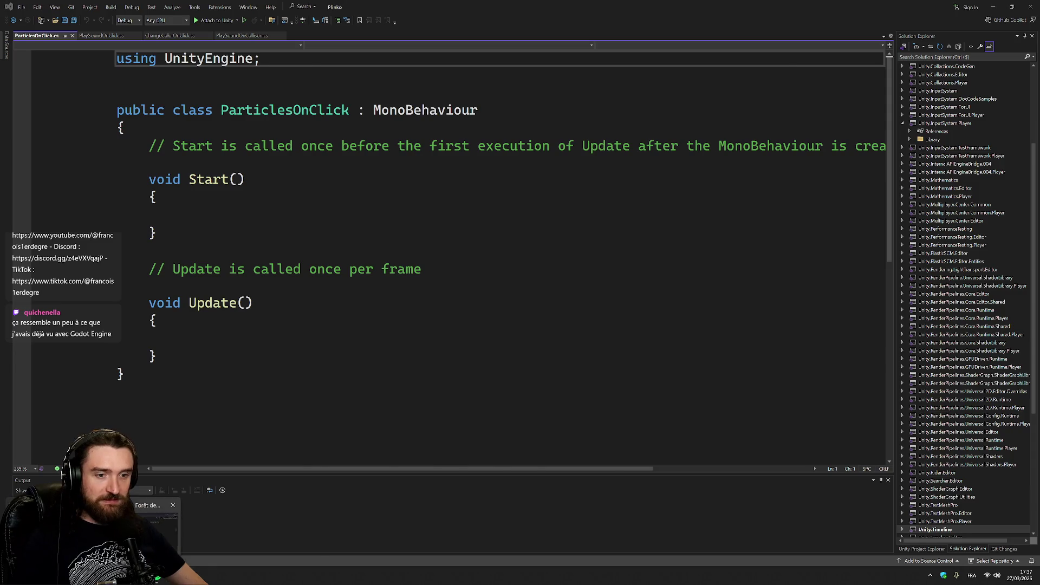
{"action": "left_click", "coordinate": [156, 518]}
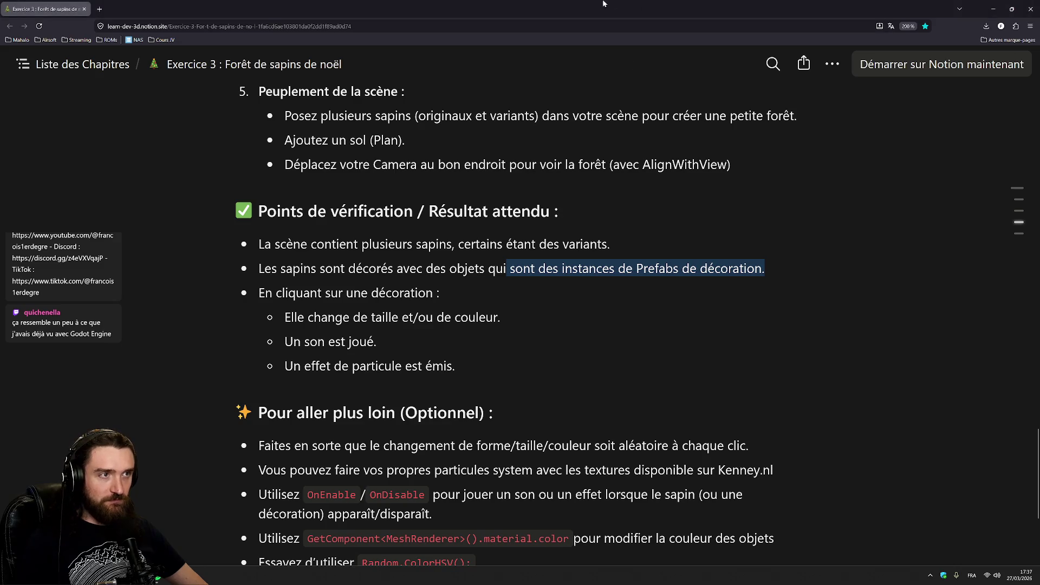
{"action": "key", "text": "alt+Tab"}
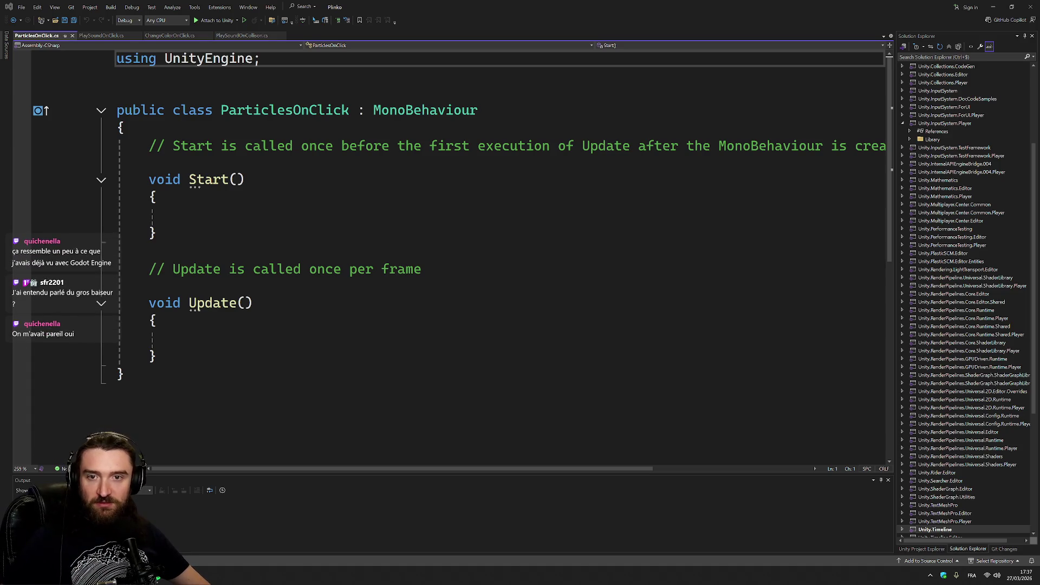
- Make ParticlesOnClick implement IPointerClickHandler, copied from PlaySoundOnClick, and generate the OnPointerClick stub
{"action": "left_click", "coordinate": [101, 35]}
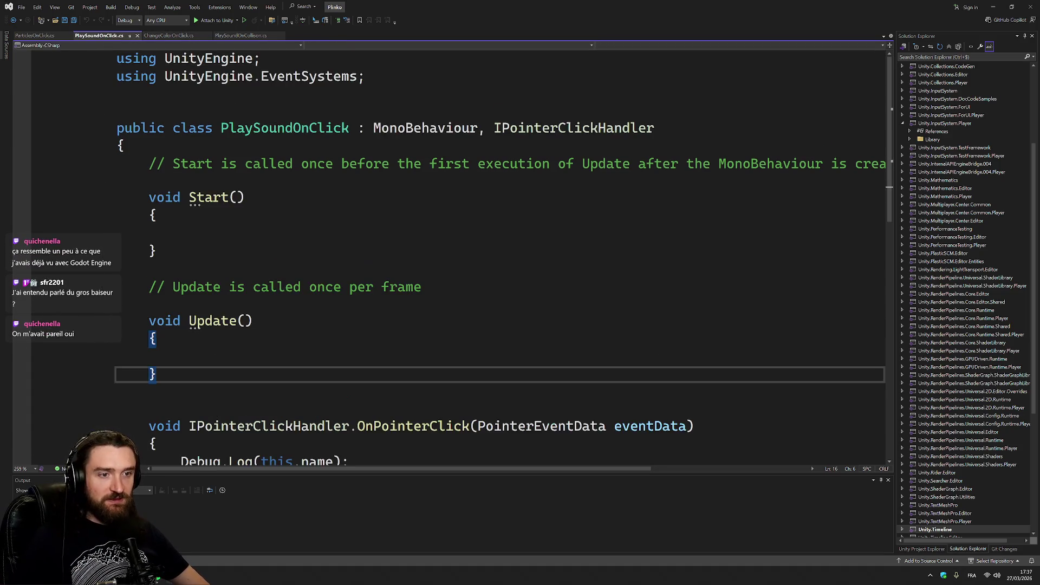
{"action": "left_click_drag", "start_coordinate": [654, 128], "coordinate": [373, 127]}
{"action": "key", "text": "ctrl+c"}
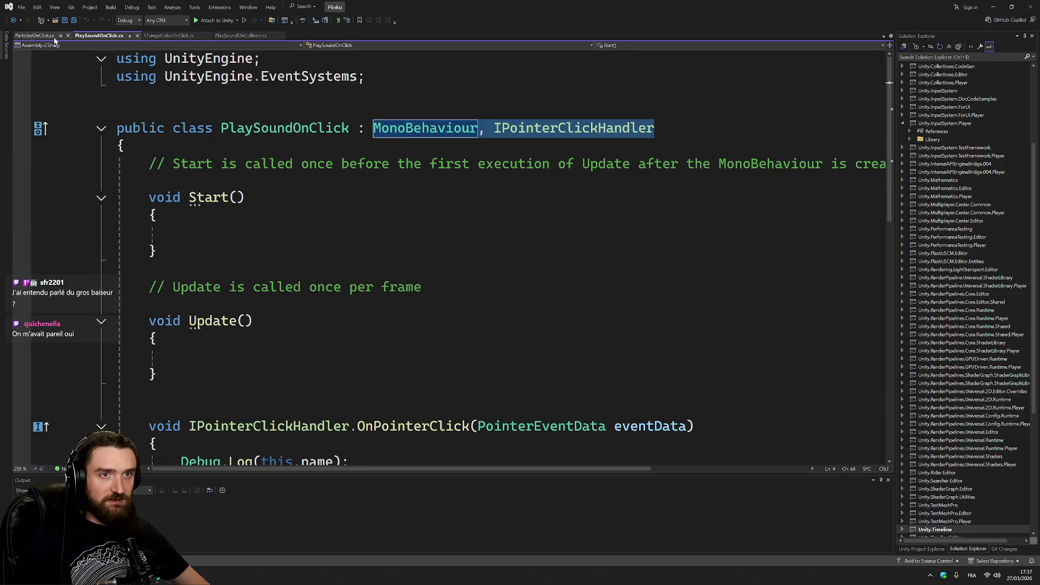
{"action": "left_click", "coordinate": [36, 36]}
{"action": "double_click", "coordinate": [425, 110]}
{"action": "key", "text": "ctrl+v"}
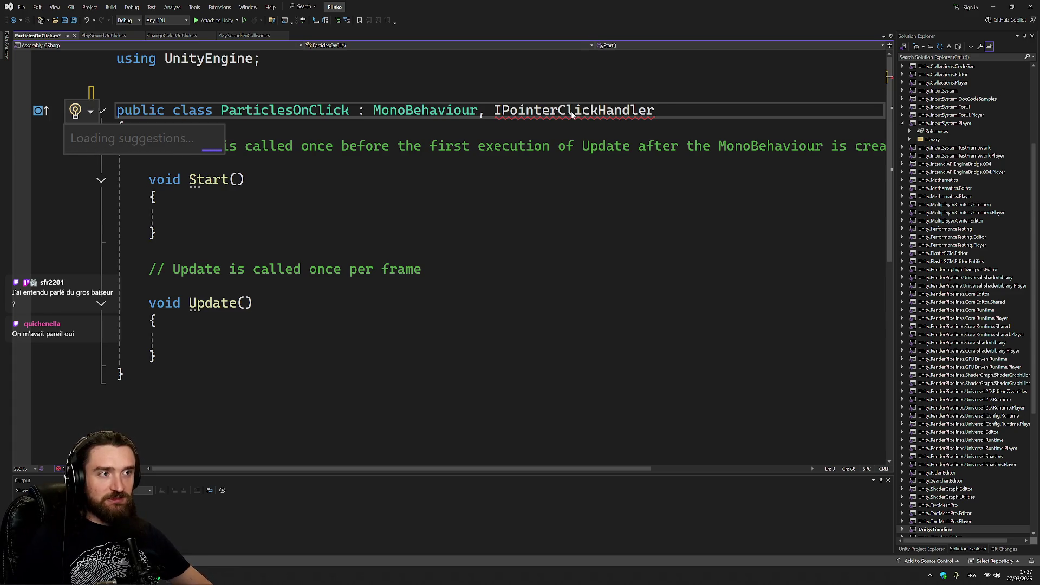
{"action": "key", "text": "Return"}
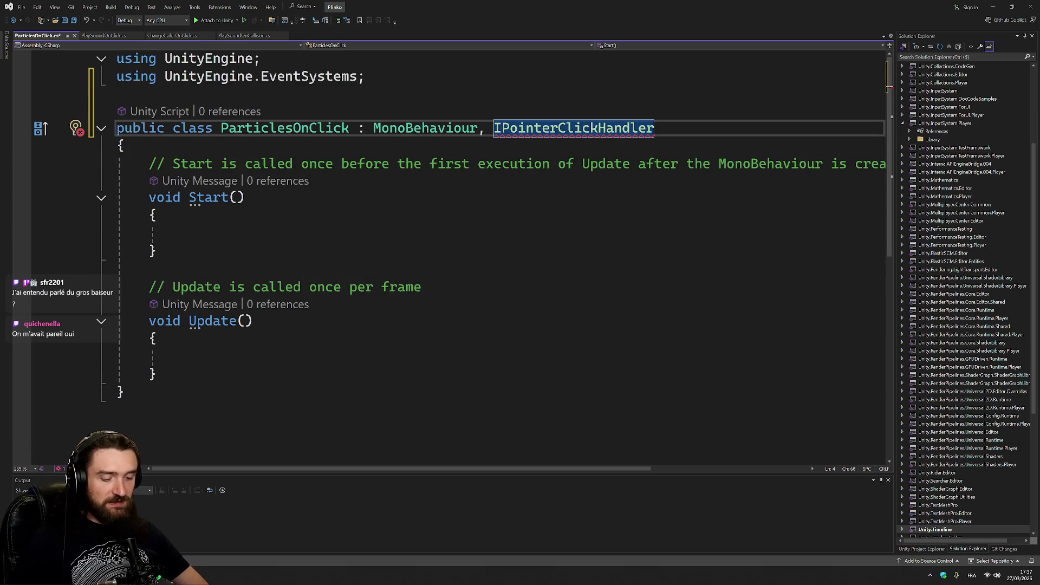
{"action": "key", "text": "ctrl+period"}
{"action": "key", "text": "Escape"}
{"action": "key", "text": "ctrl+period"}
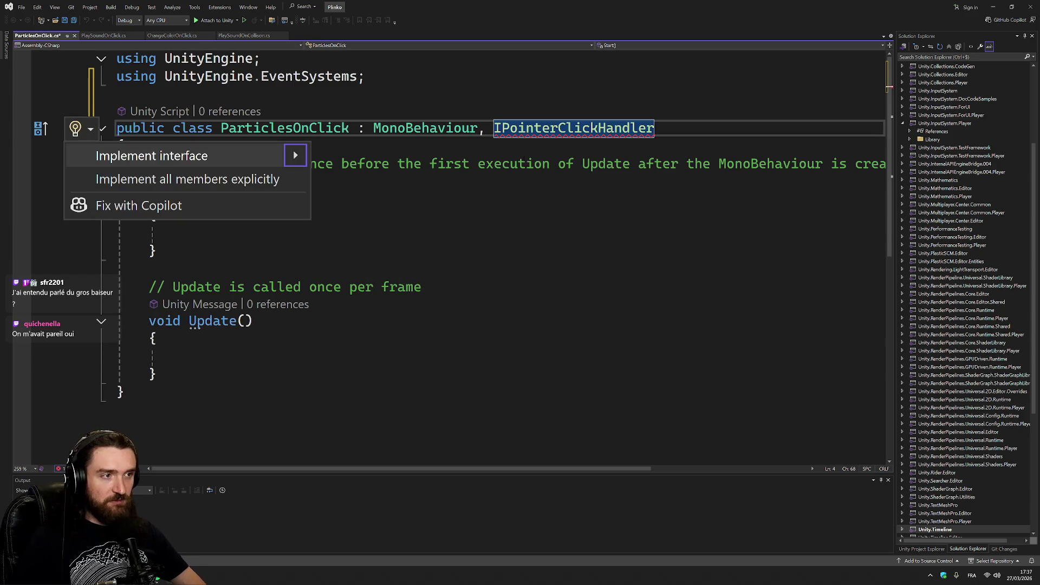
{"action": "key", "text": "Return"}
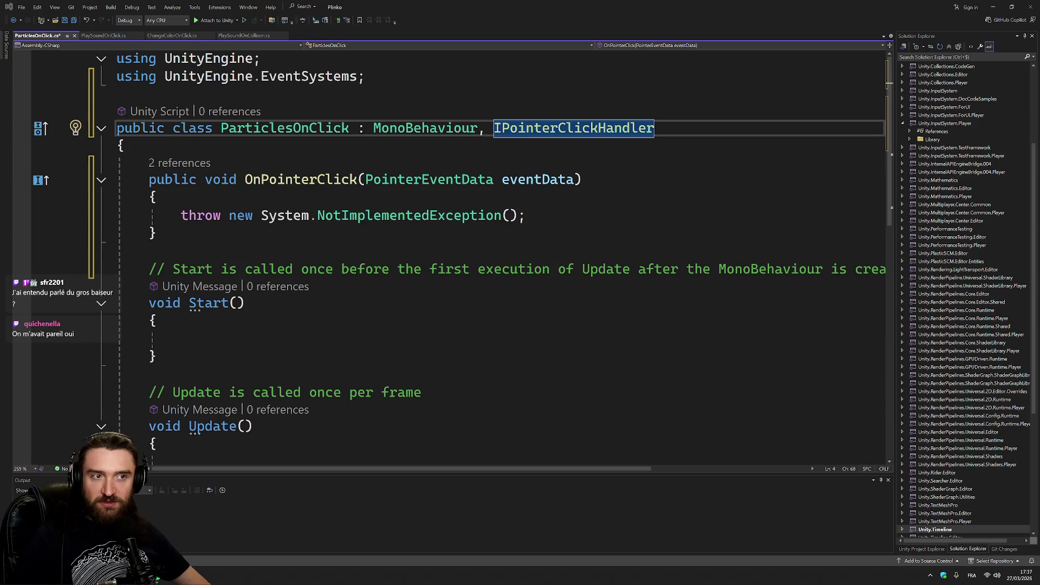
- Make OnPointerClick call GetComponent<ParticleSystem>().Play(), save the script and return to Unity
{"action": "left_click_drag", "start_coordinate": [181, 215], "coordinate": [526, 215]}
{"action": "type", "text": "GetComponent<ParticleSystem>().Play()"}
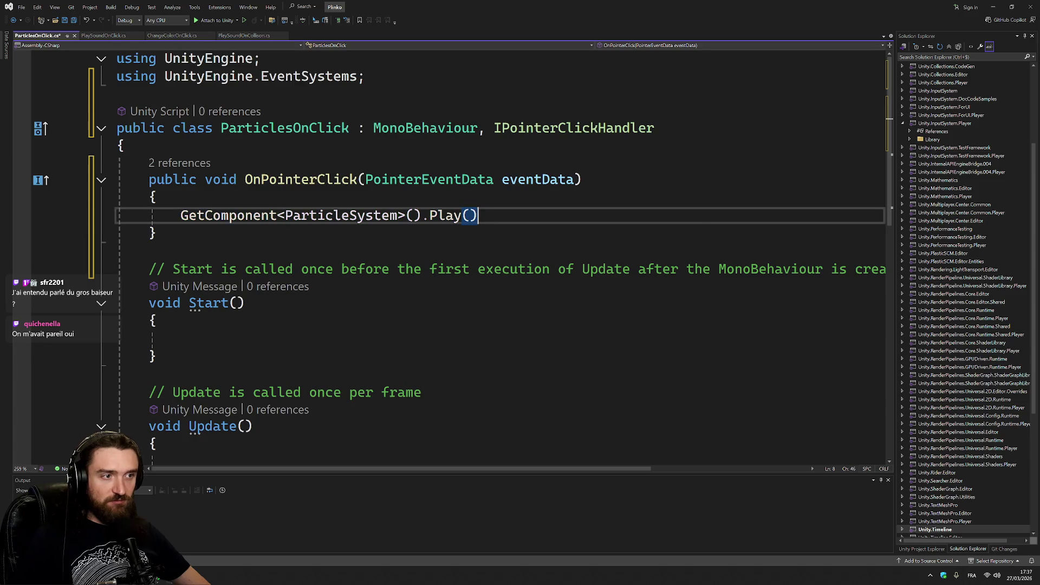
{"action": "type", "text": ";"}
{"action": "key", "text": "ctrl+s"}
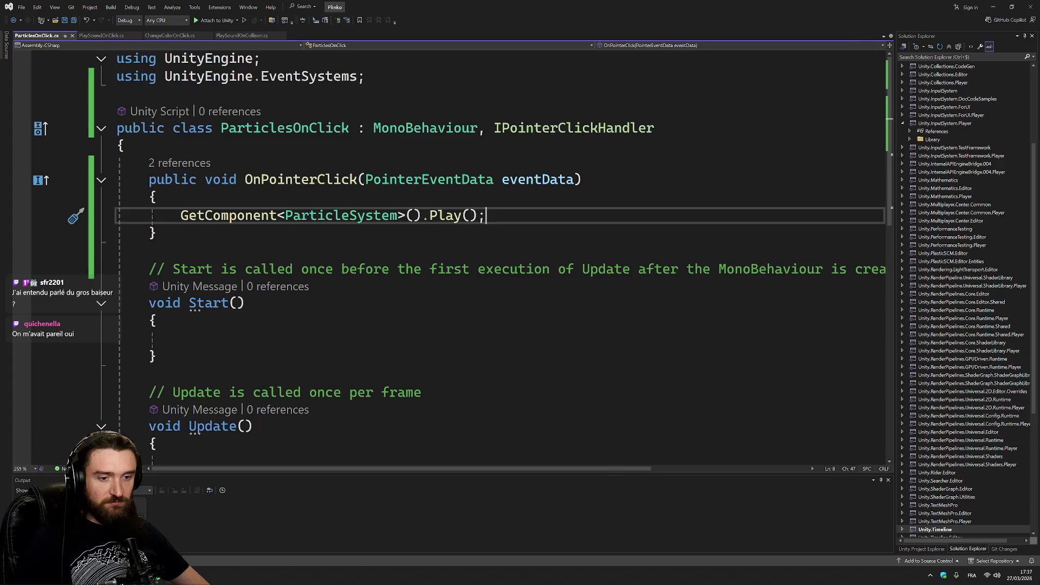
{"action": "key", "text": "alt+Tab"}
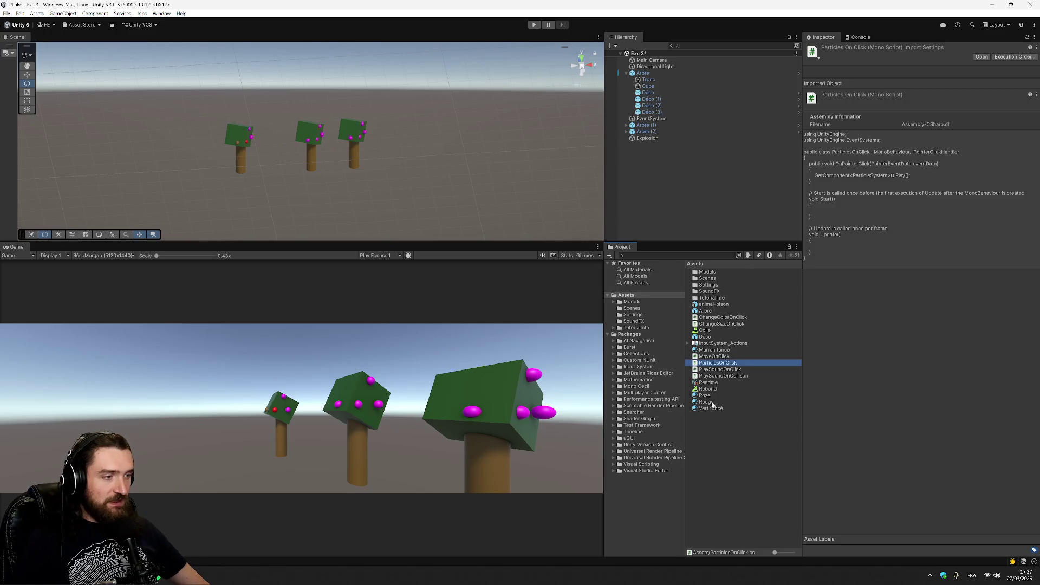
- Add a Particle System to the Déco prefab and delete the Explosion object
{"action": "mouse_move", "coordinate": [711, 337]}
{"action": "left_mouse_down"}
{"action": "mouse_move", "coordinate": [742, 218]}
{"action": "mouse_move", "coordinate": [705, 139]}
{"action": "mouse_move", "coordinate": [703, 151]}
{"action": "mouse_move", "coordinate": [867, 84]}
{"action": "mouse_move", "coordinate": [841, 352]}
{"action": "left_mouse_up"}
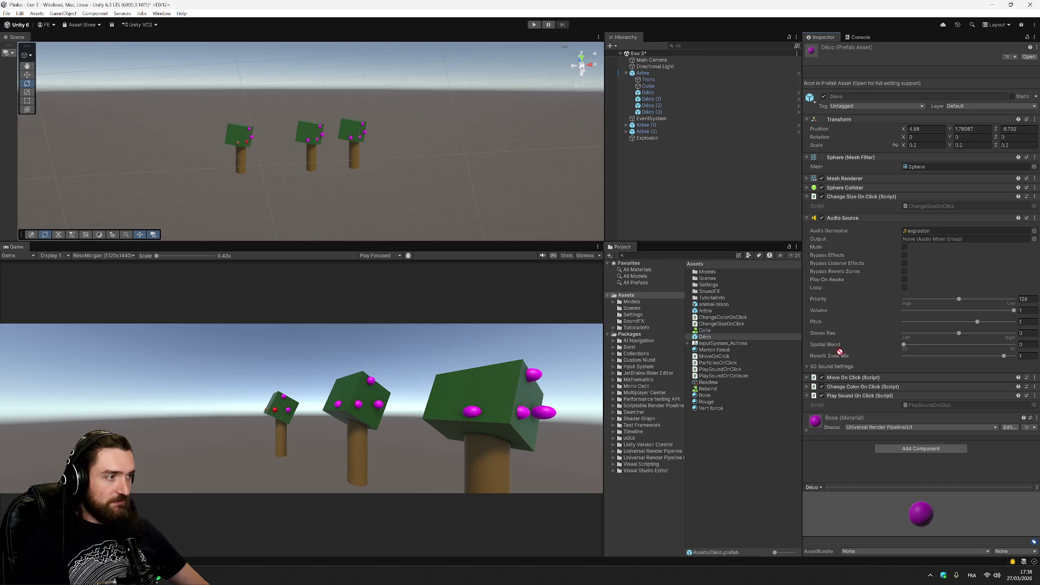
{"action": "left_click", "coordinate": [893, 447]}
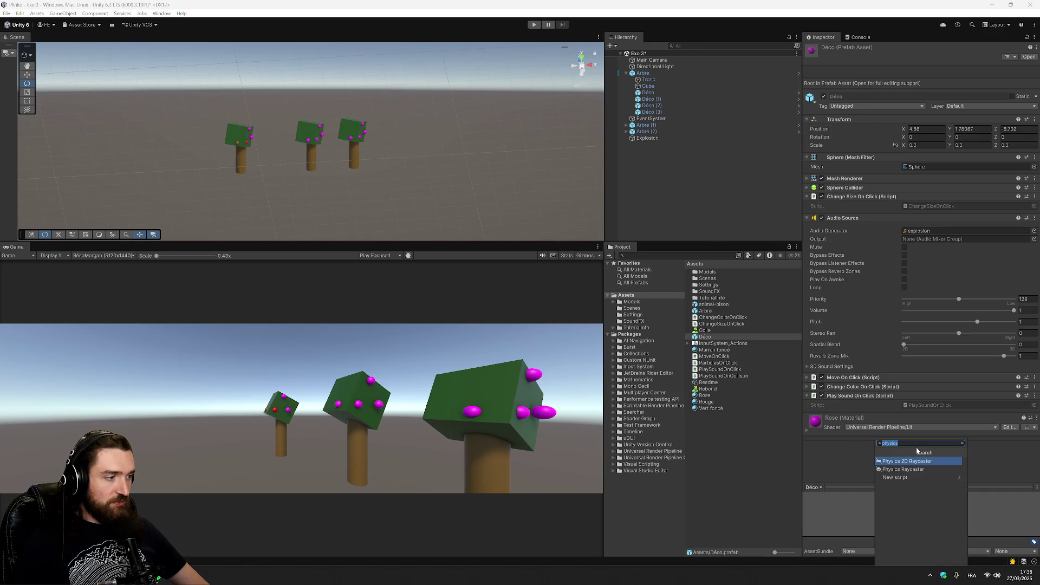
{"action": "type", "text": "part"}
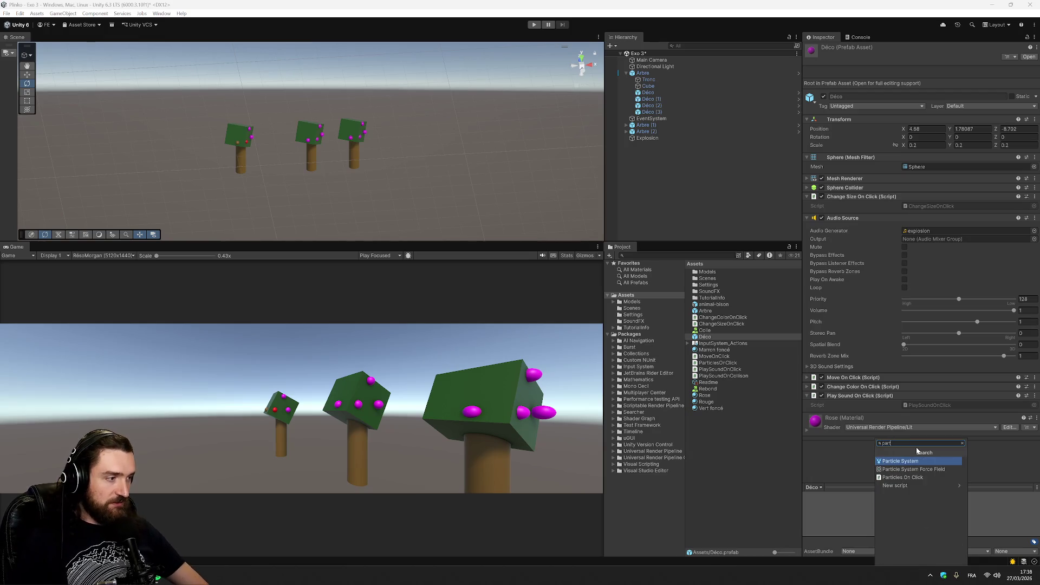
{"action": "key", "text": "Return"}
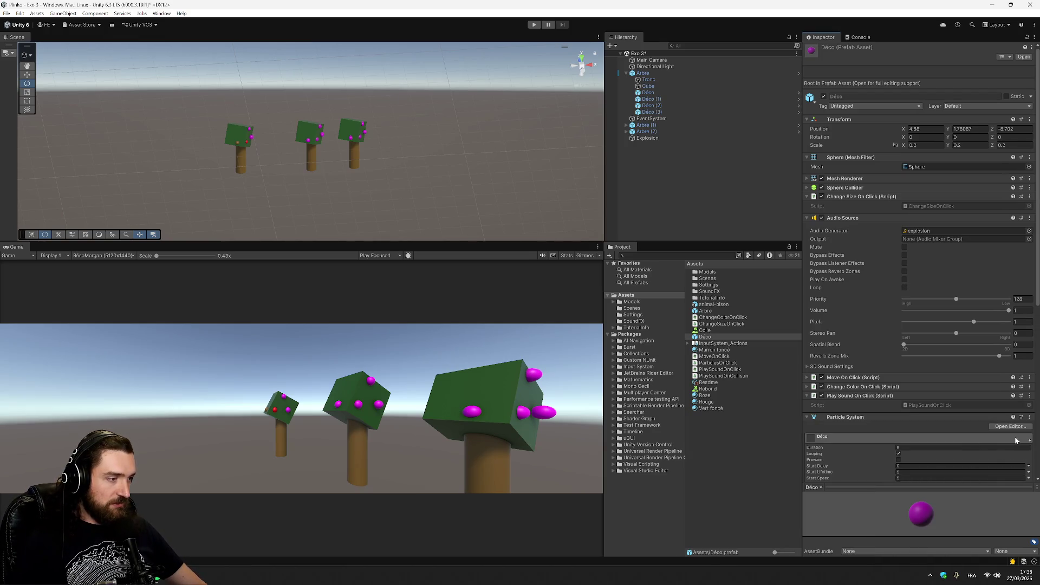
{"action": "scroll", "coordinate": [881, 434], "scroll_direction": "down", "scroll_amount": 5}
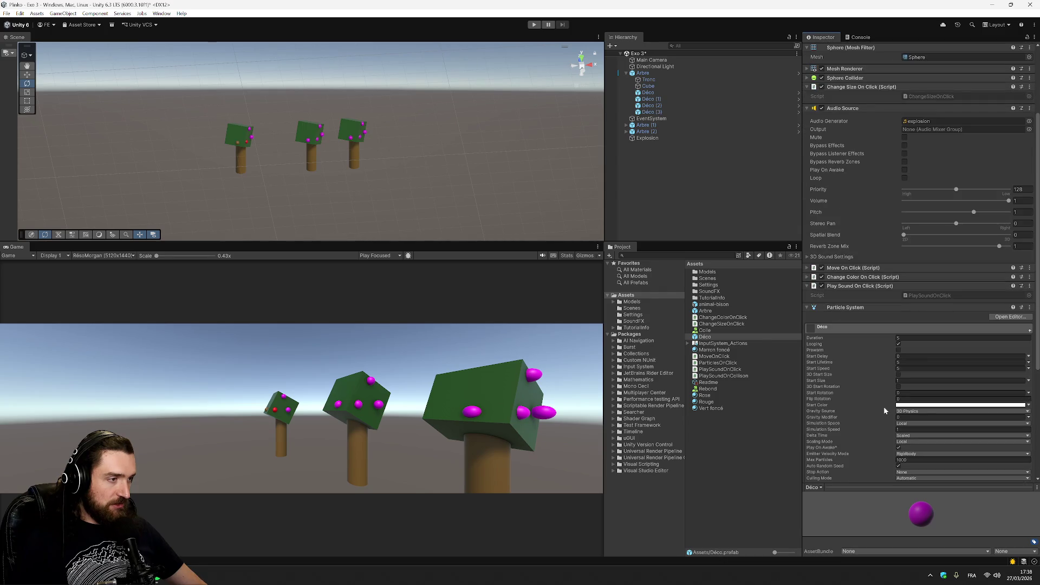
{"action": "left_click", "coordinate": [658, 139]}
{"action": "key", "text": "Delete"}
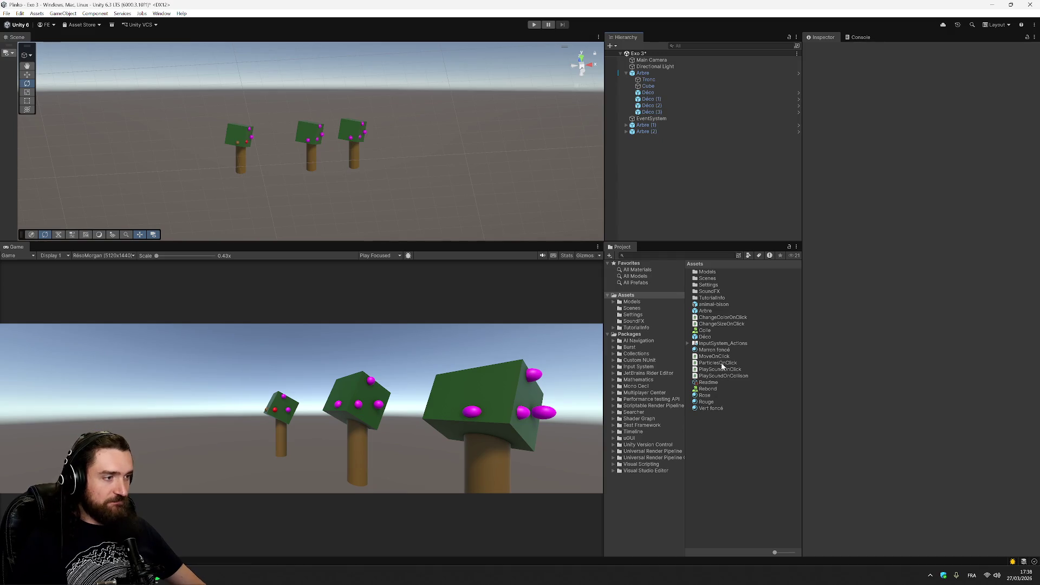
- Set the Déco prefab's particles to Duration 1, no looping and a red start colour
{"action": "left_click", "coordinate": [707, 338]}
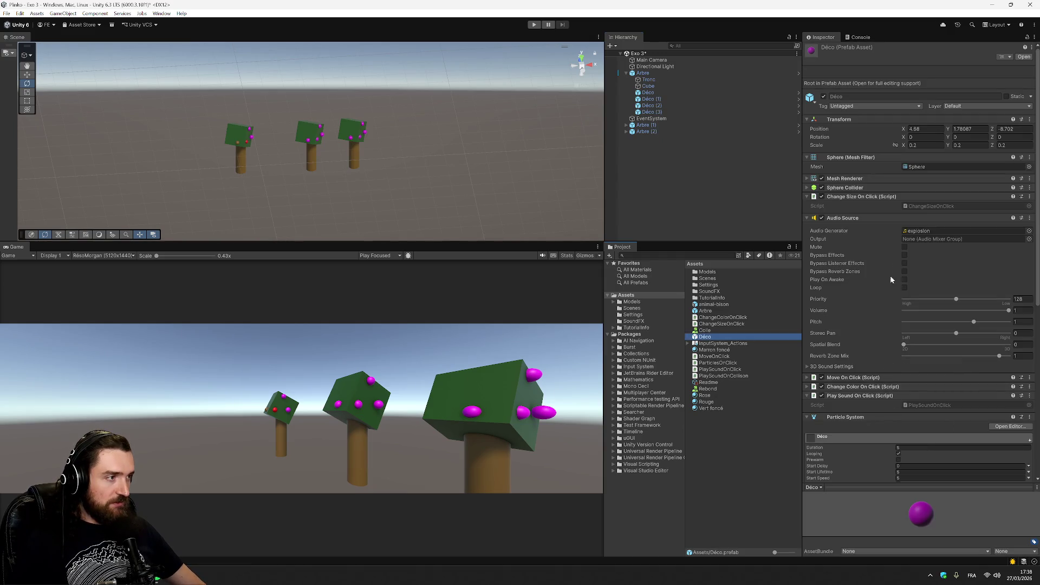
{"action": "scroll", "coordinate": [891, 279], "scroll_direction": "down", "scroll_amount": 5}
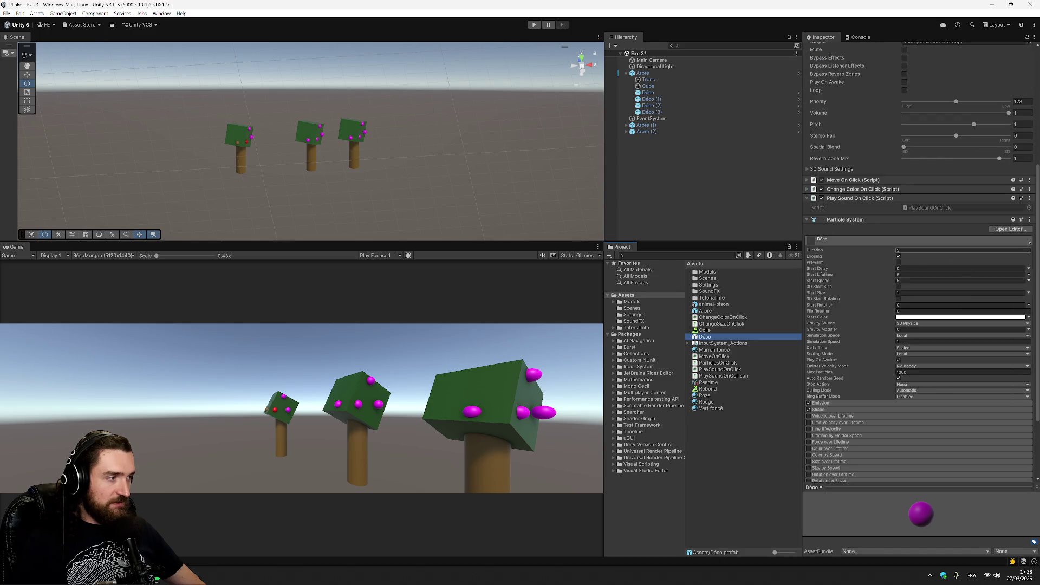
{"action": "left_click", "coordinate": [899, 251]}
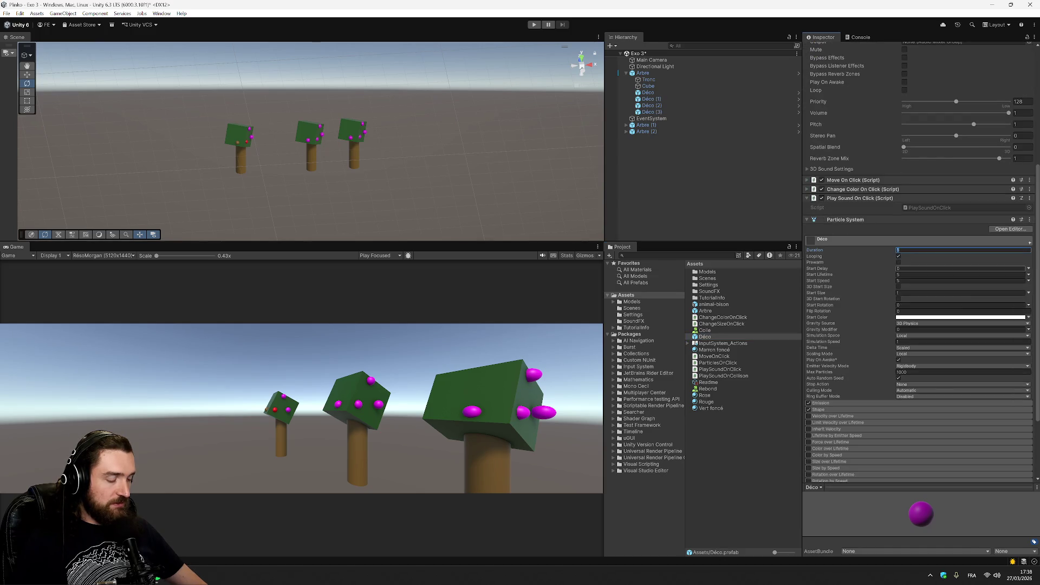
{"action": "type", "text": "1"}
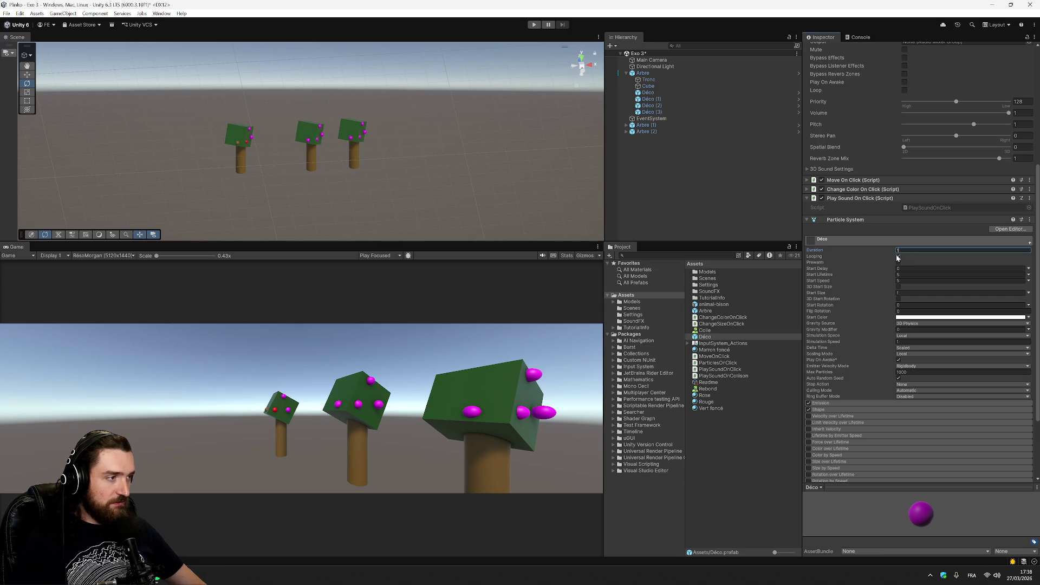
{"action": "left_click", "coordinate": [898, 257]}
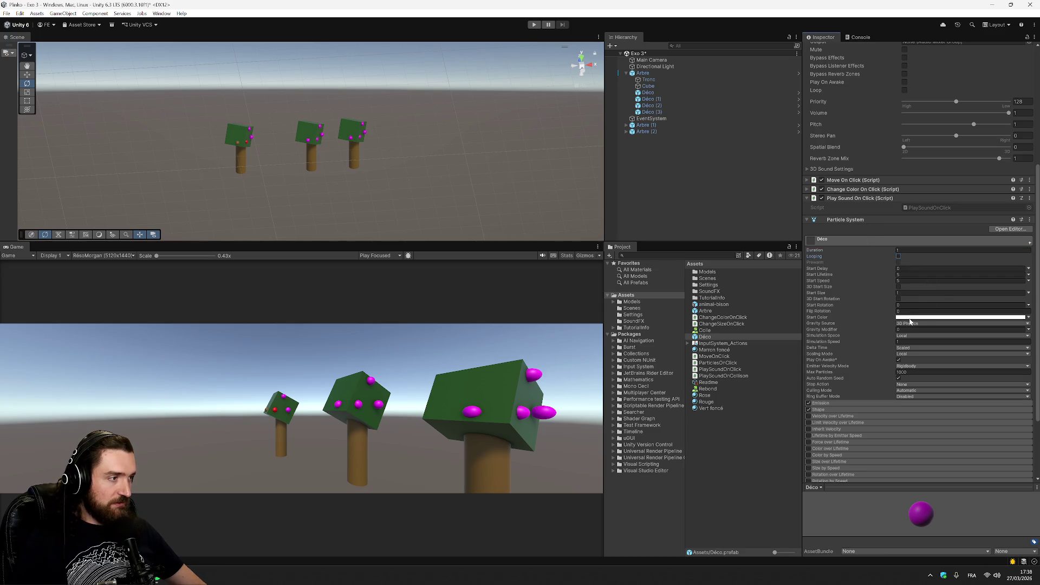
{"action": "left_click", "coordinate": [981, 318]}
{"action": "left_click", "coordinate": [1013, 344]}
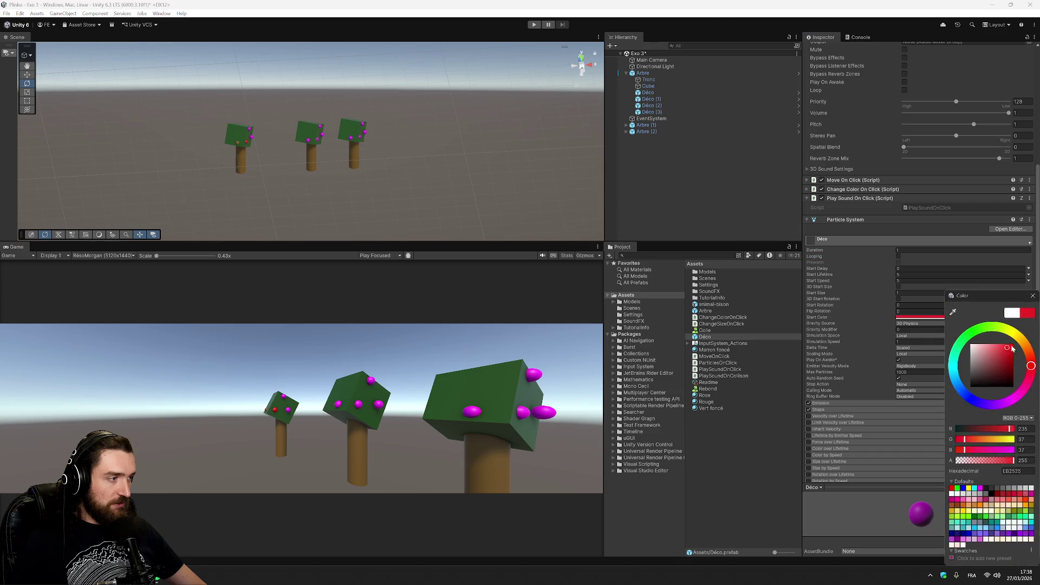
{"action": "left_click", "coordinate": [921, 418]}
{"action": "scroll", "coordinate": [865, 305], "scroll_direction": "down", "scroll_amount": 3}
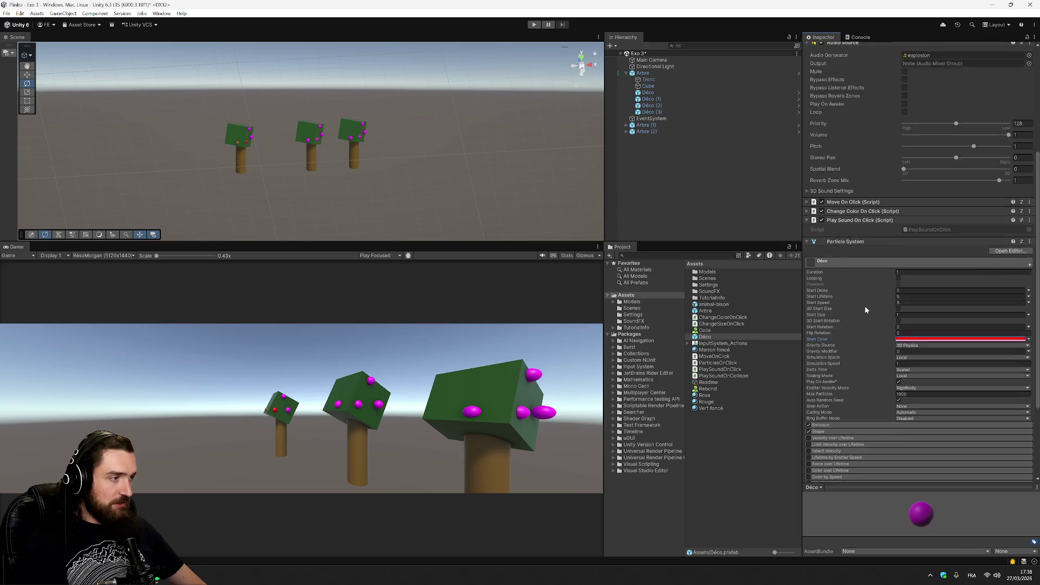
- Save the Exo 3 scene, check Déco (1)'s red particle settings, and enter Play mode
{"action": "left_click", "coordinate": [736, 215]}
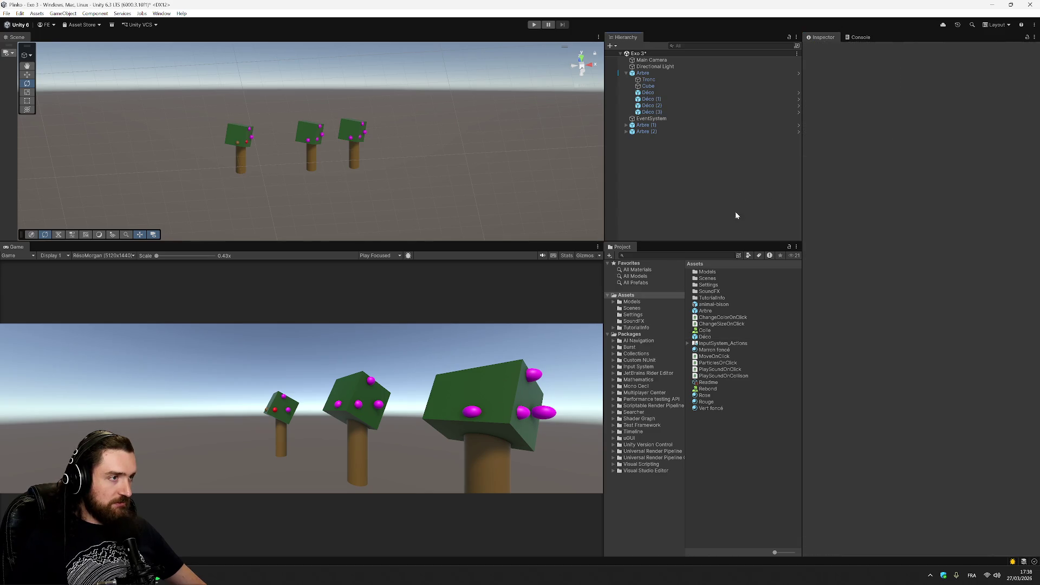
{"action": "key", "text": "ctrl+s"}
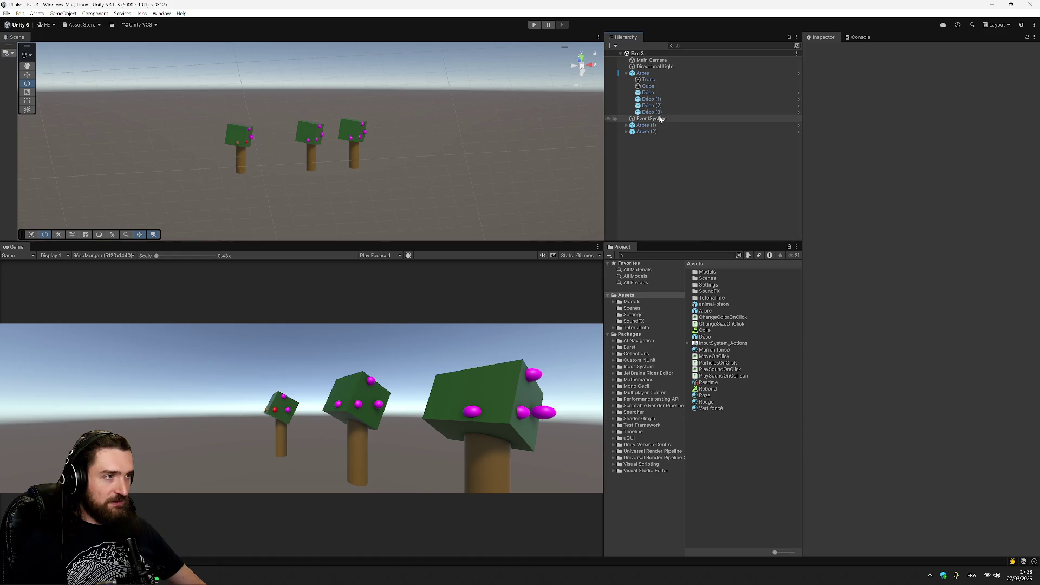
{"action": "left_click", "coordinate": [652, 99]}
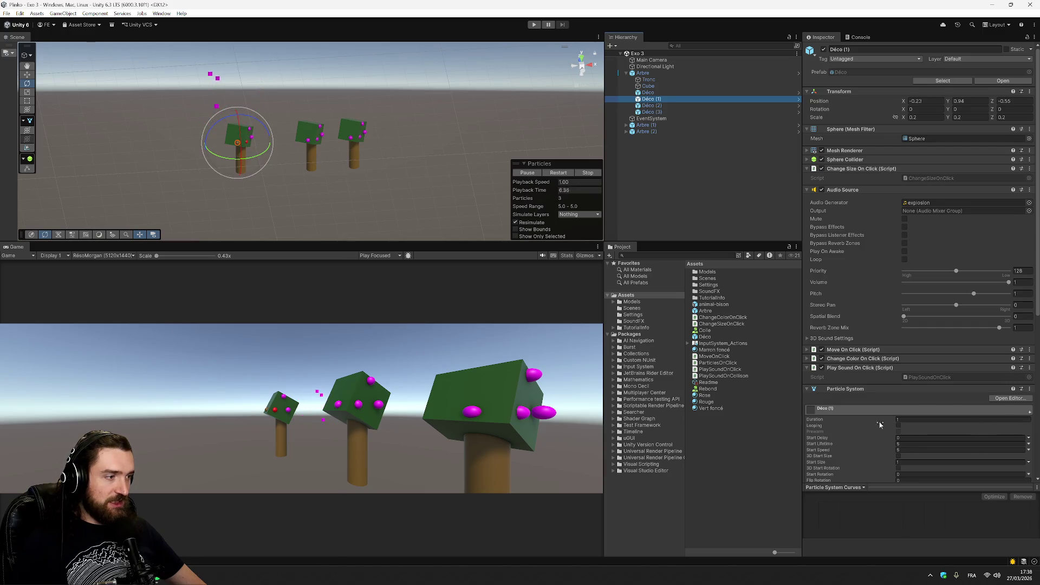
{"action": "scroll", "coordinate": [880, 424], "scroll_direction": "down", "scroll_amount": 3}
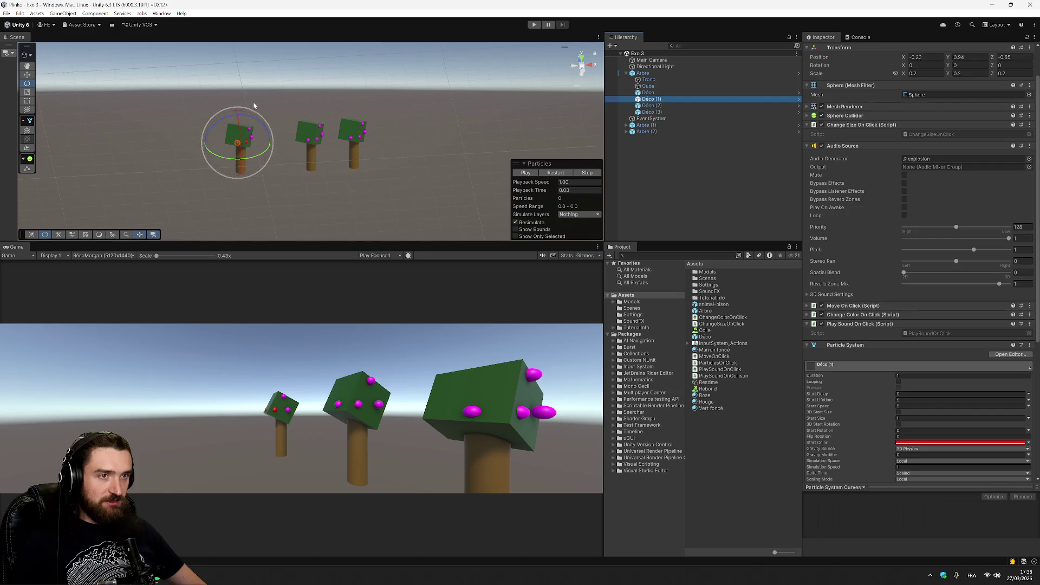
{"action": "left_click", "coordinate": [534, 25]}
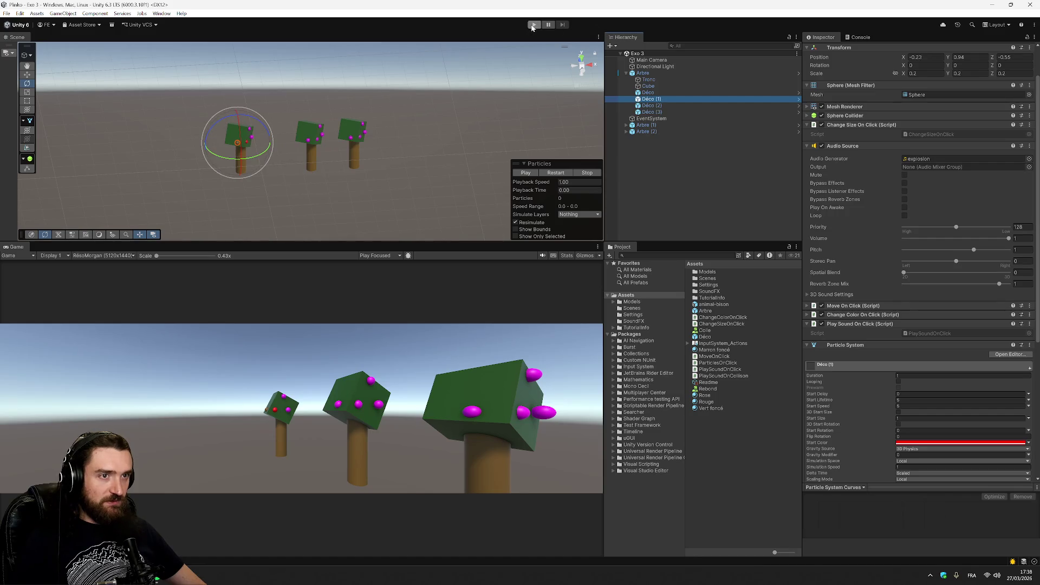
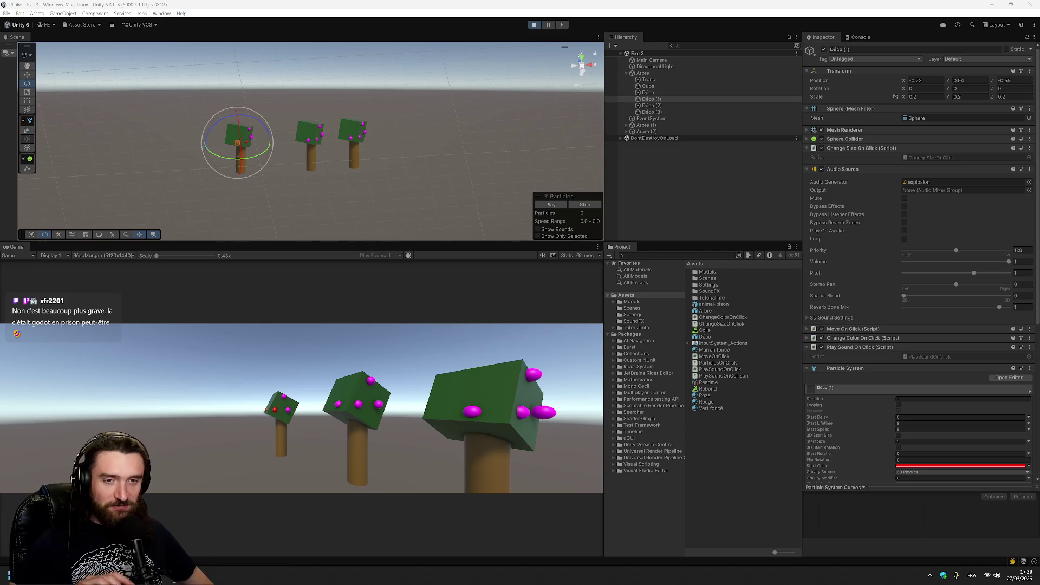
- Launch GoXLR App from the Start menu, maximize it, and load the Godot preset
{"action": "left_click", "coordinate": [12, 576]}
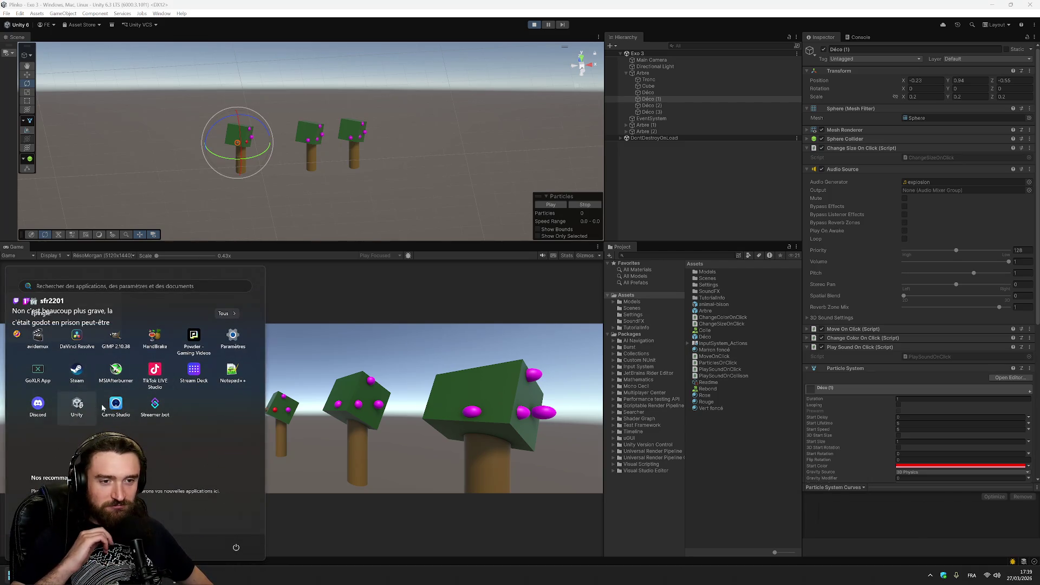
{"action": "left_click", "coordinate": [43, 375]}
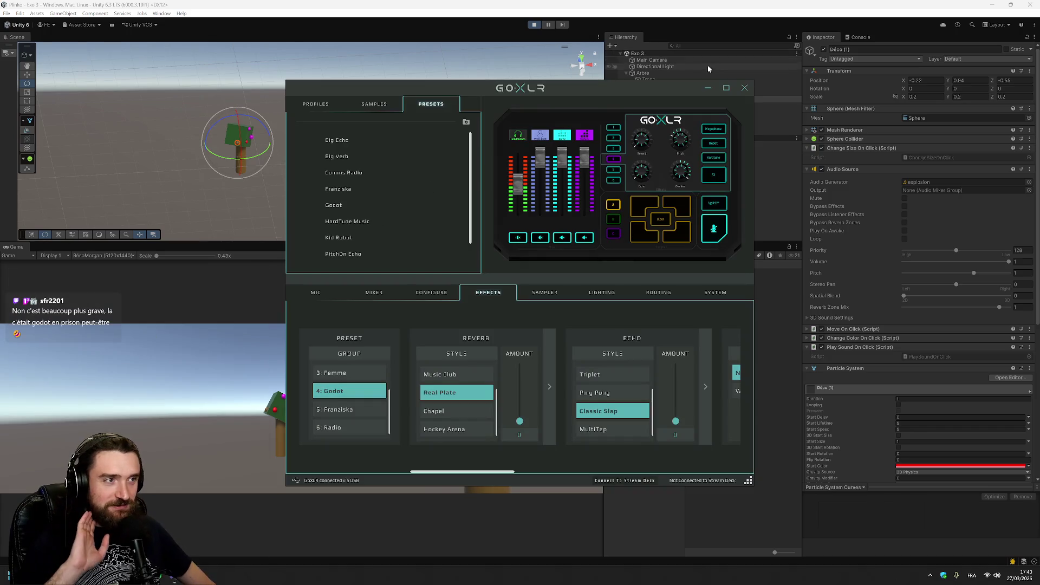
{"action": "left_click", "coordinate": [726, 88]}
{"action": "scroll", "coordinate": [81, 449], "scroll_direction": "down", "scroll_amount": 1}
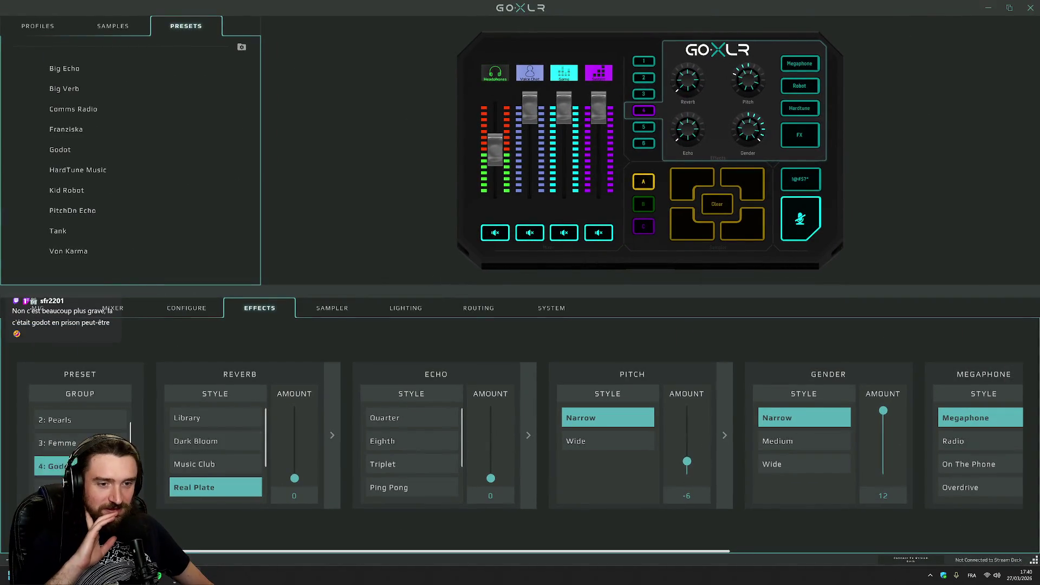
{"action": "left_click", "coordinate": [77, 156]}
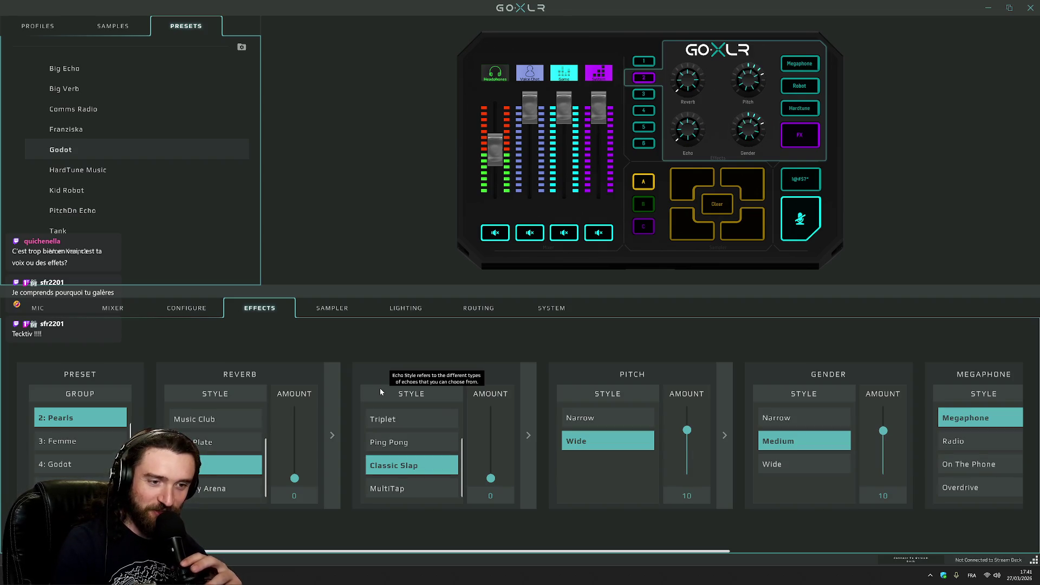
- Expand then collapse the Reverb details, and load the Big Echo, Big Verb and Comms Radio presets
{"action": "left_click", "coordinate": [333, 391]}
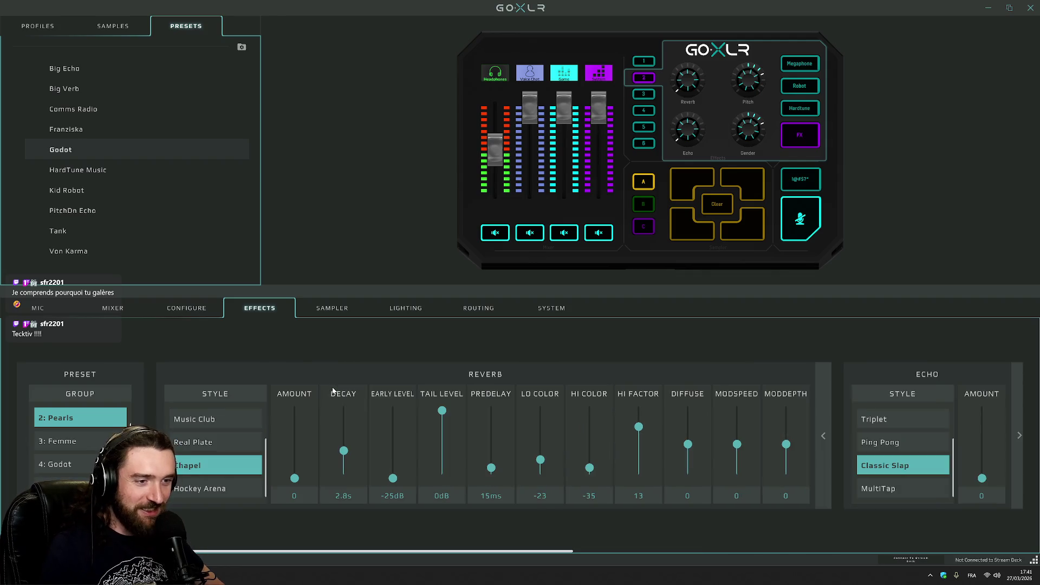
{"action": "left_click", "coordinate": [820, 400]}
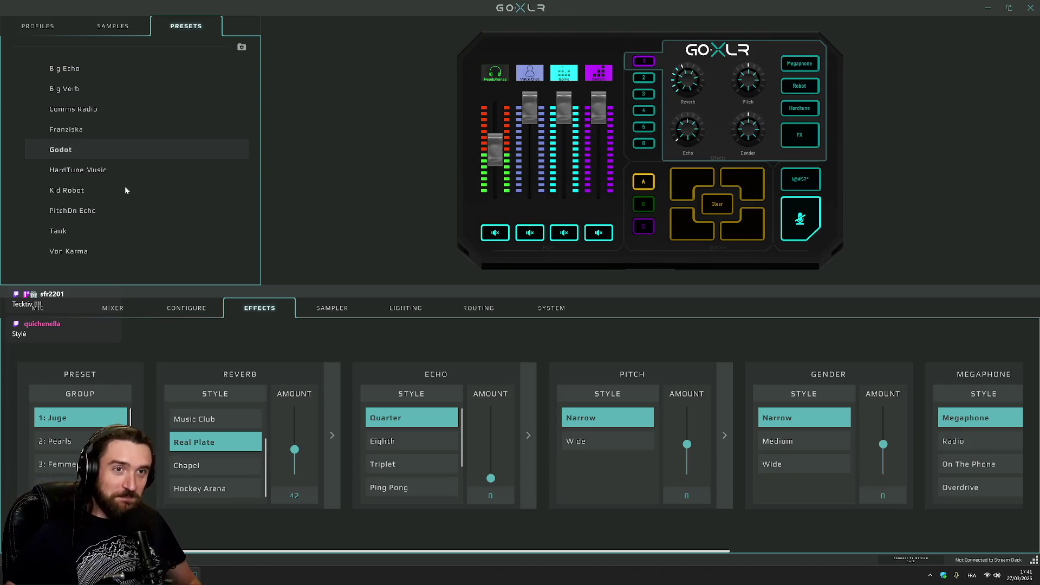
{"action": "left_click", "coordinate": [71, 70]}
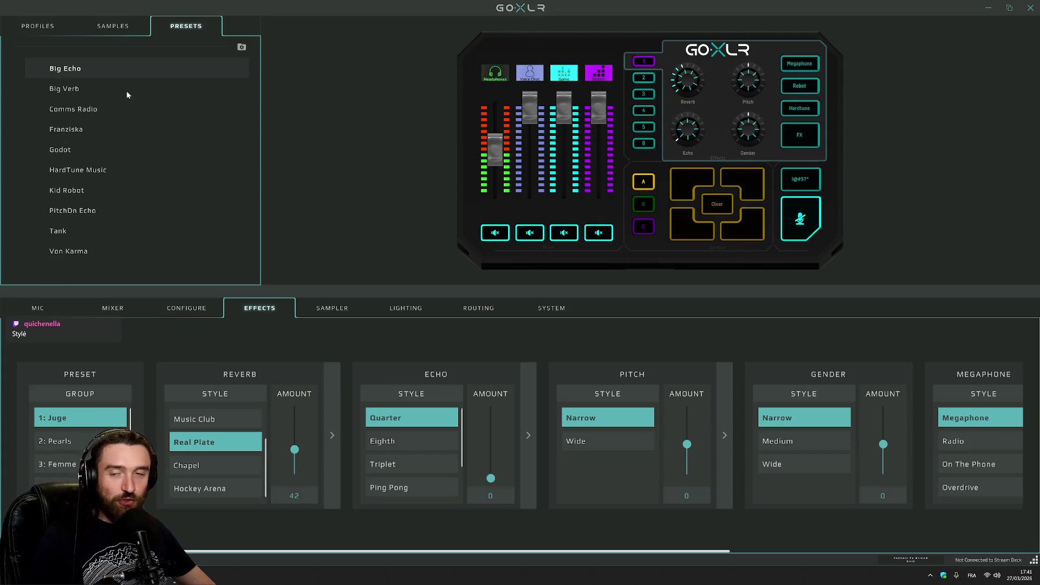
{"action": "left_click", "coordinate": [87, 95]}
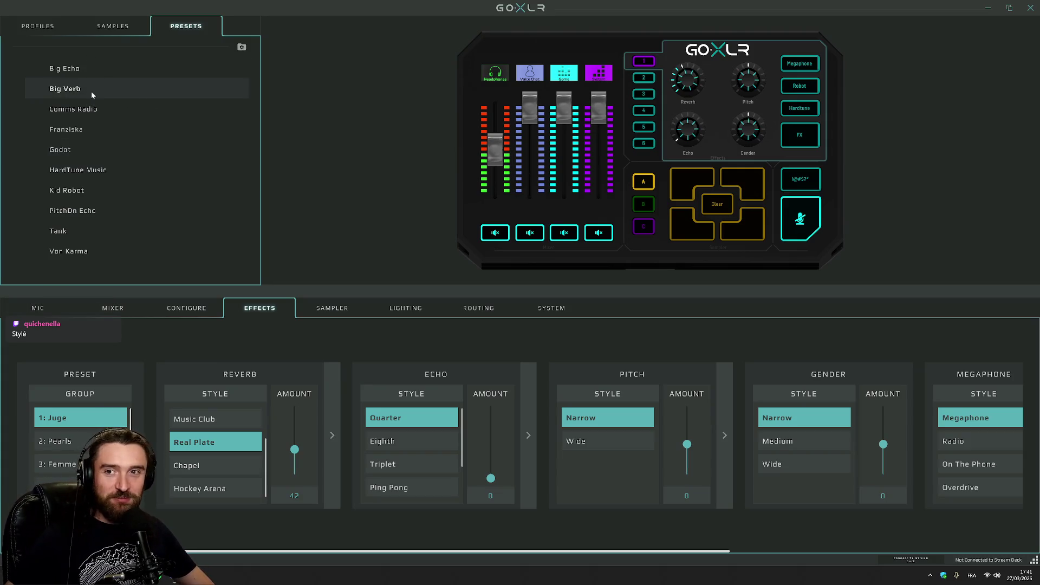
{"action": "left_click", "coordinate": [95, 111]}
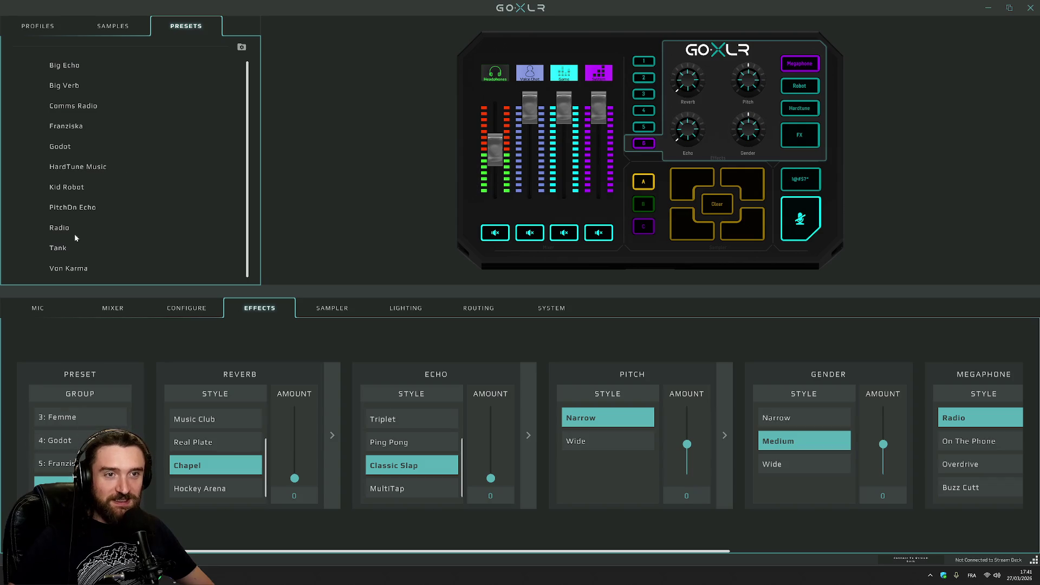
- Switch through the Femme and Pearls slots, then save Juge to the presets library
{"action": "left_click", "coordinate": [92, 414]}
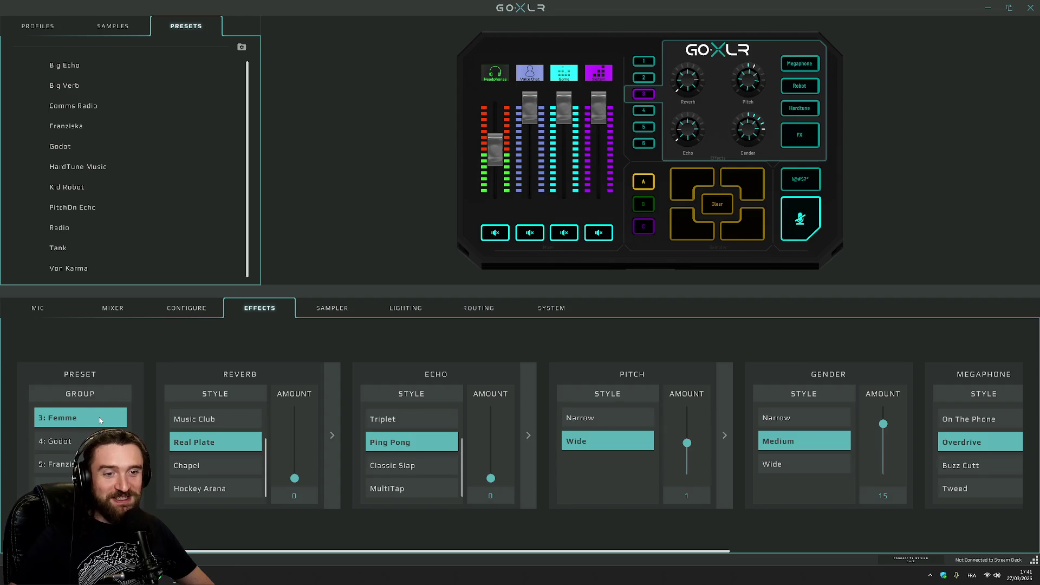
{"action": "scroll", "coordinate": [74, 473], "scroll_direction": "up", "scroll_amount": 2}
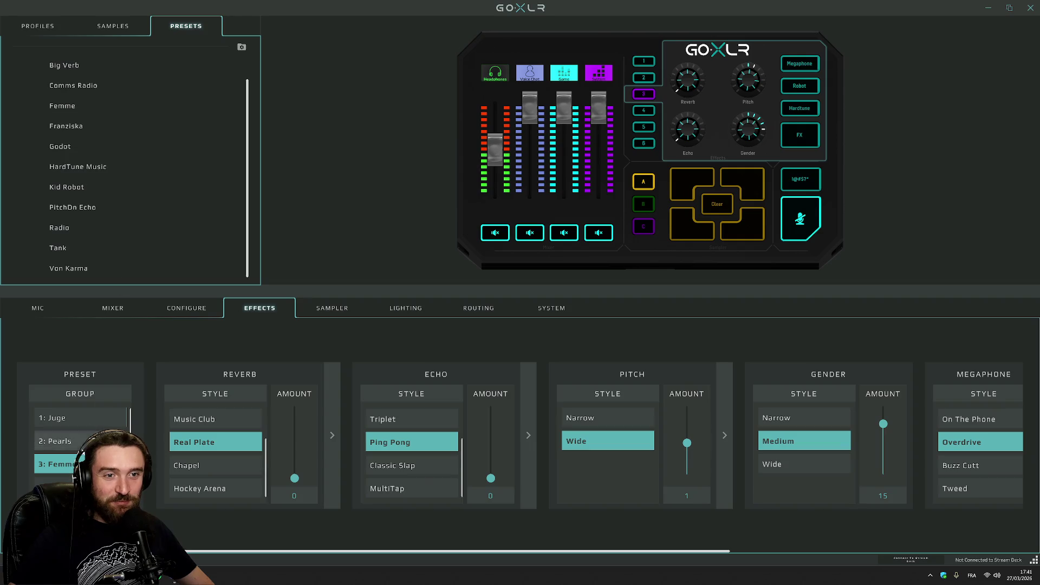
{"action": "left_click", "coordinate": [81, 441]}
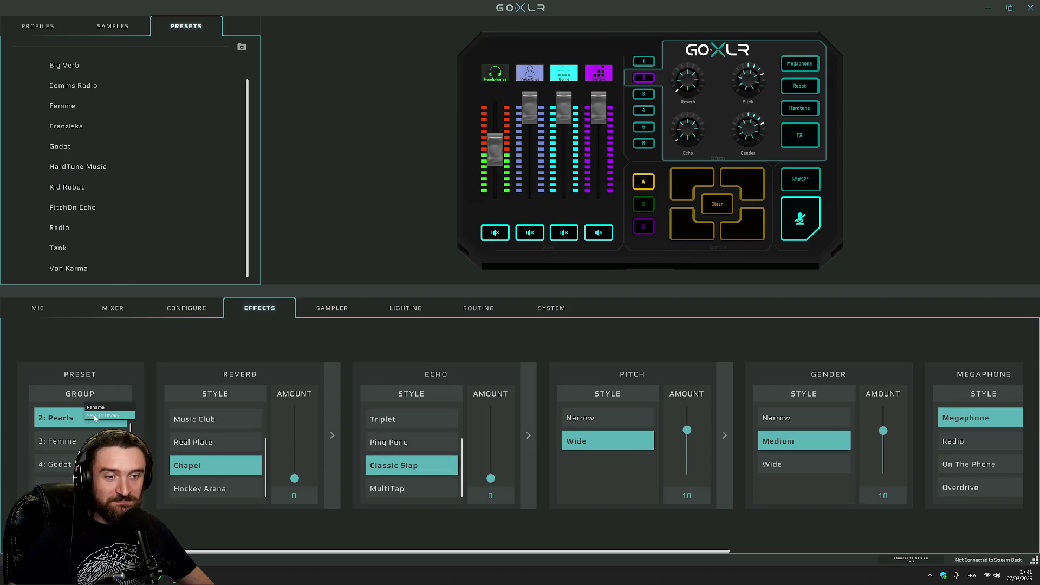
{"action": "scroll", "coordinate": [83, 415], "scroll_direction": "up", "scroll_amount": 1}
{"action": "right_click", "coordinate": [84, 416]}
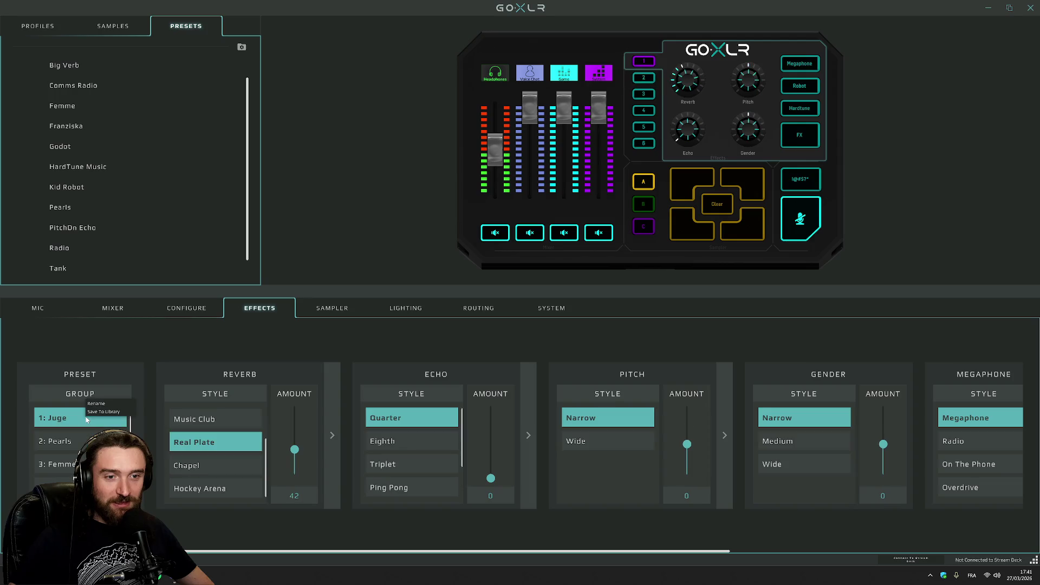
{"action": "left_click", "coordinate": [103, 412]}
- Drag Tank into preset slot 1, then put Juge back into slot 1
{"action": "scroll", "coordinate": [151, 231], "scroll_direction": "down", "scroll_amount": 2}
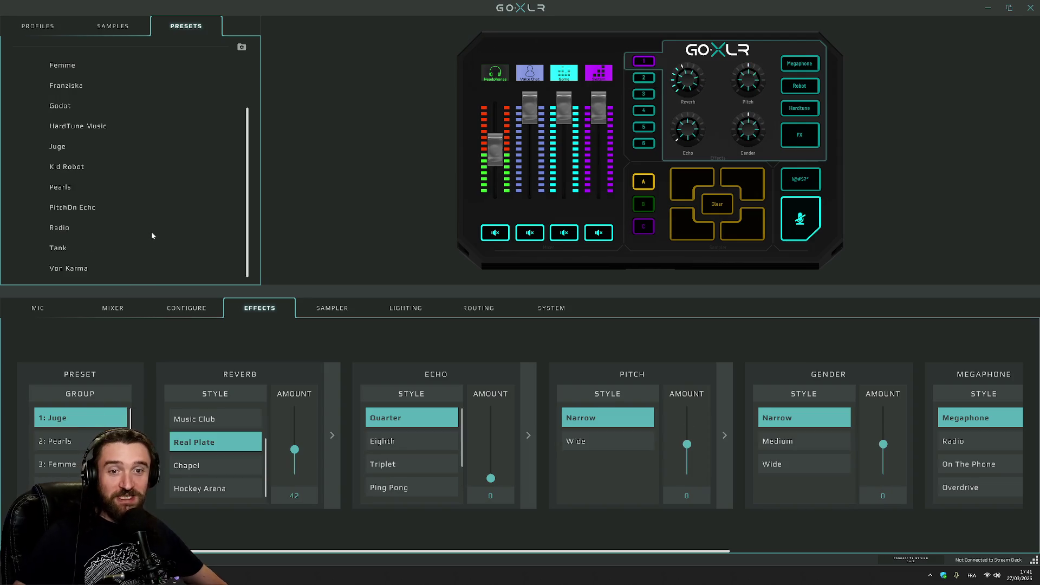
{"action": "scroll", "coordinate": [160, 229], "scroll_direction": "up", "scroll_amount": 3}
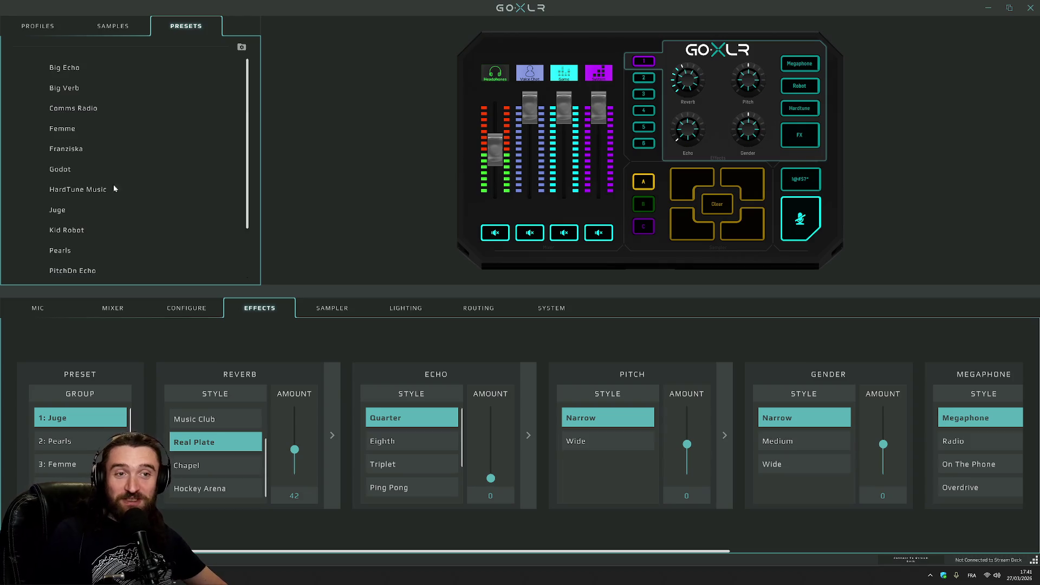
{"action": "scroll", "coordinate": [178, 201], "scroll_direction": "down", "scroll_amount": 3}
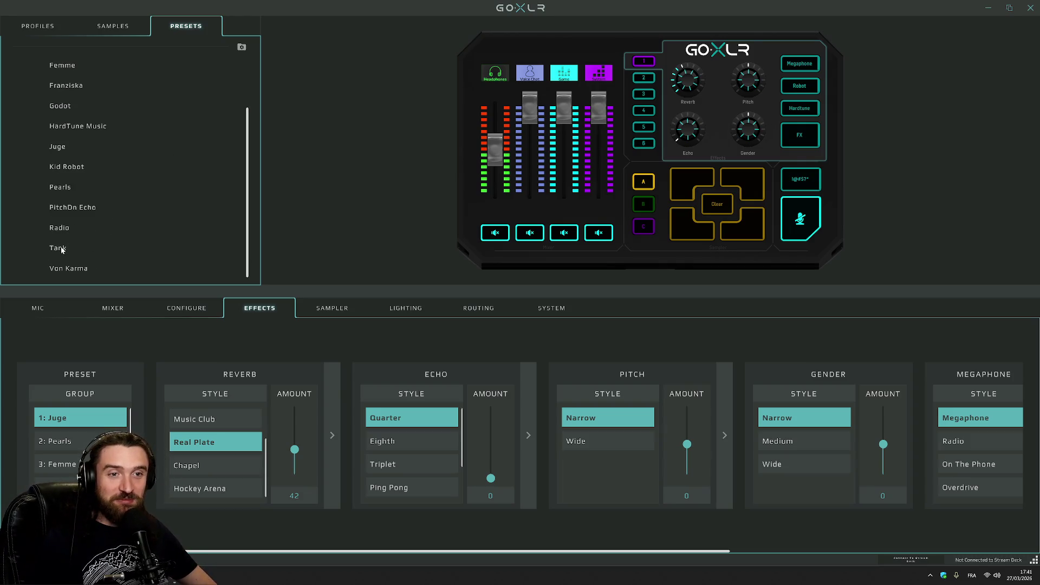
{"action": "left_click_drag", "start_coordinate": [61, 249], "coordinate": [81, 416]}
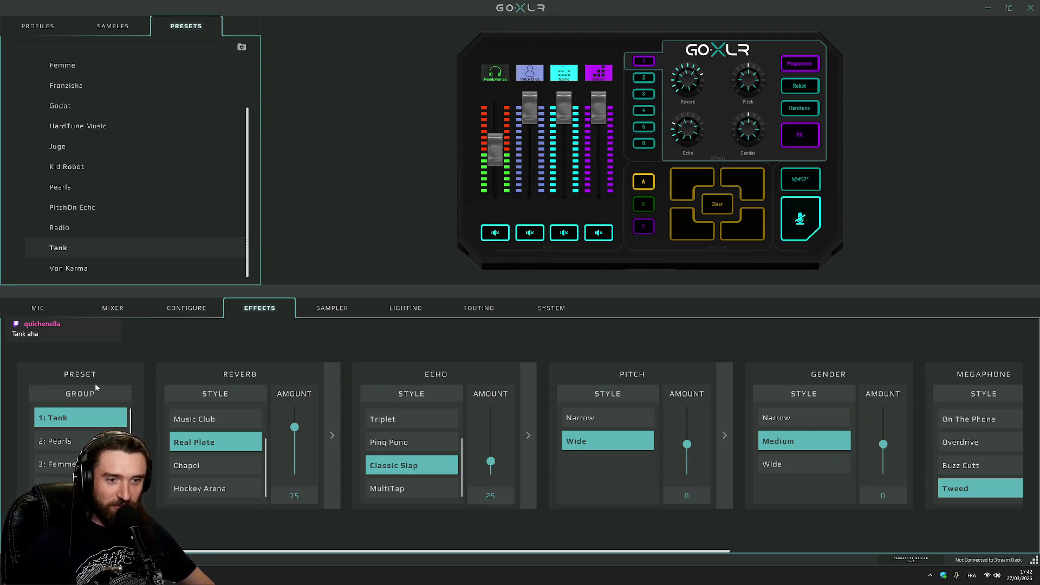
{"action": "scroll", "coordinate": [74, 130], "scroll_direction": "up", "scroll_amount": 3}
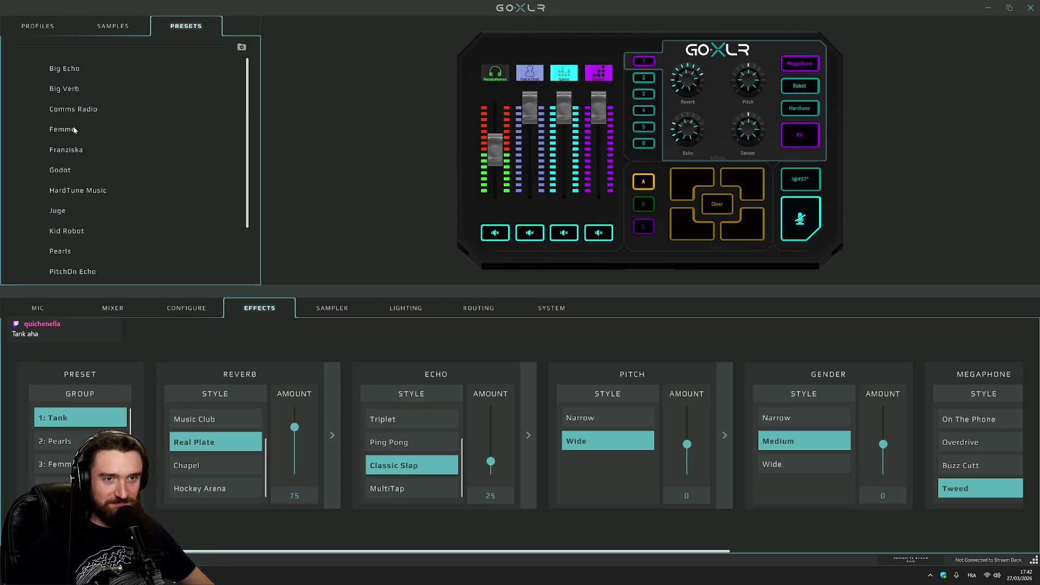
{"action": "mouse_move", "coordinate": [68, 211]}
{"action": "left_mouse_down"}
{"action": "mouse_move", "coordinate": [86, 392]}
{"action": "mouse_move", "coordinate": [75, 416]}
{"action": "left_mouse_up"}
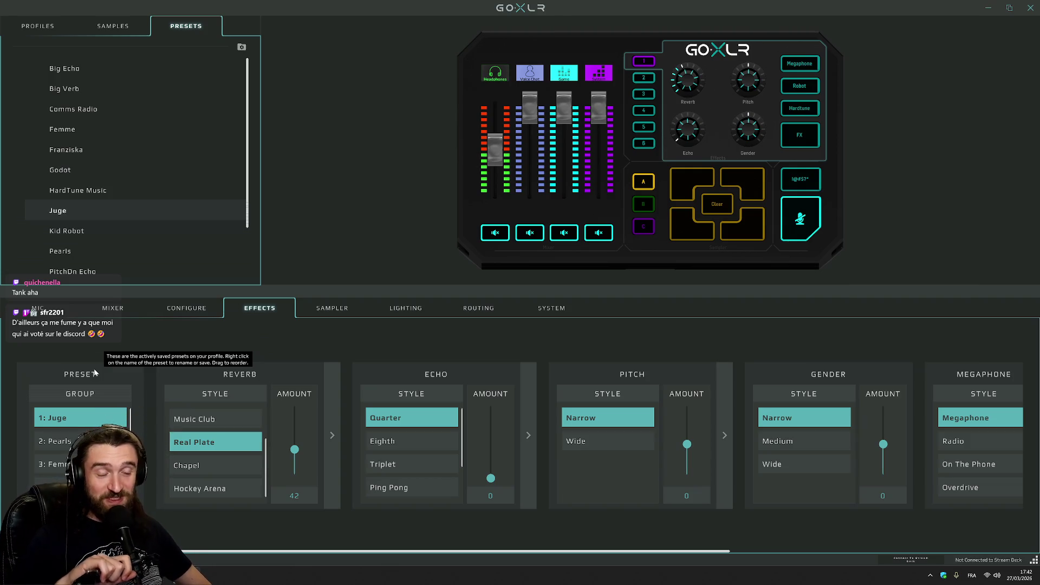
- Minimize GoXLR App to the tray instead of exiting it
{"action": "left_click", "coordinate": [1031, 7]}
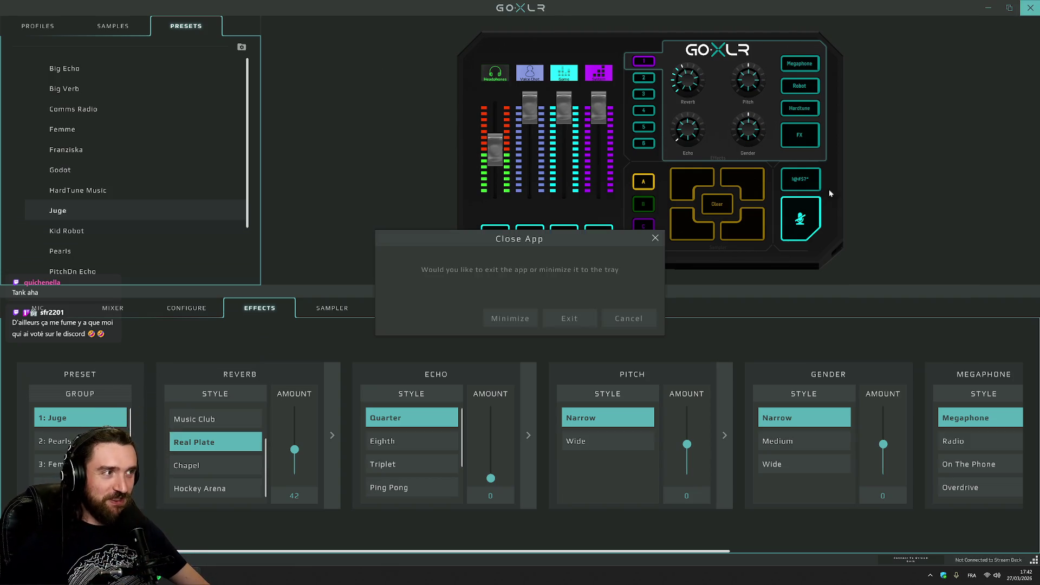
{"action": "left_click", "coordinate": [520, 326]}
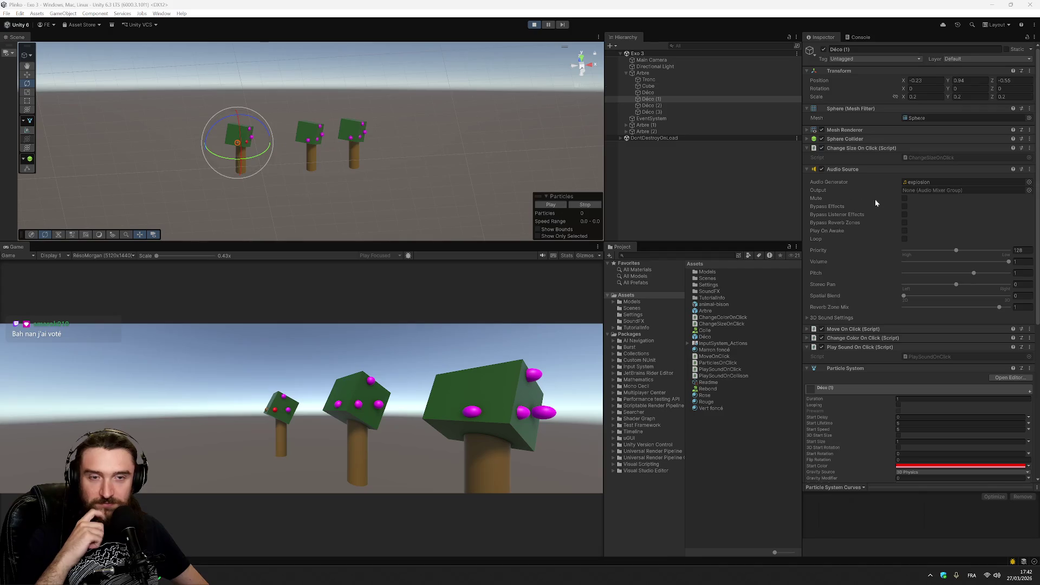
- Inspect the Déco prefab's Mesh Renderer settings, then stop Play mode
{"action": "left_click", "coordinate": [706, 337]}
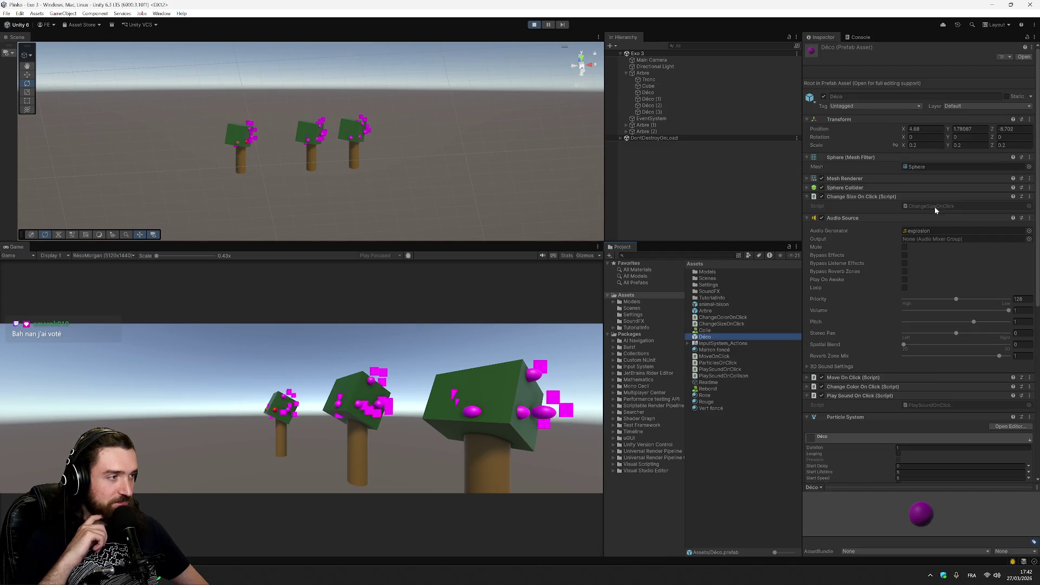
{"action": "left_click", "coordinate": [808, 128]}
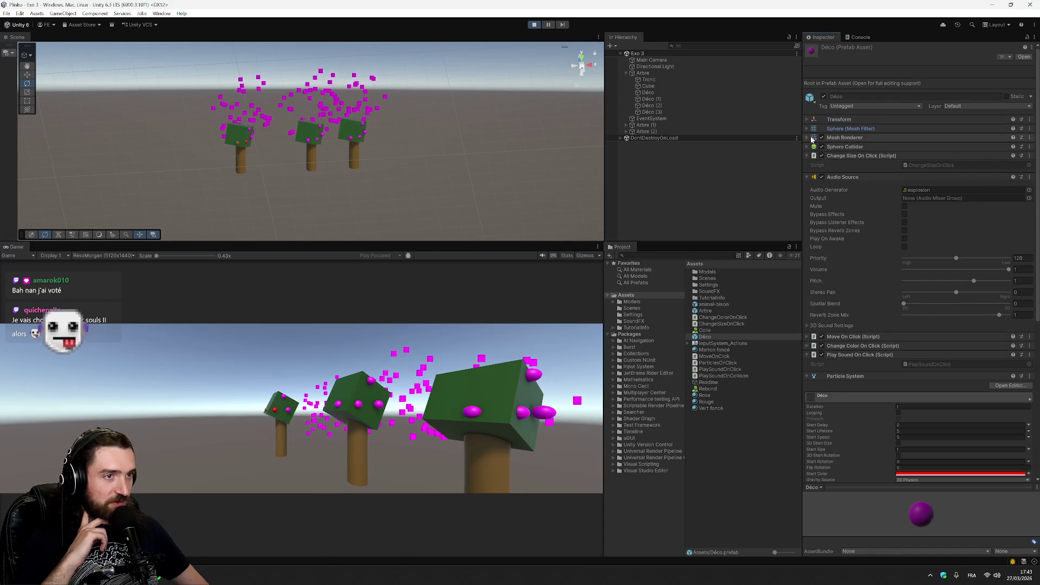
{"action": "left_click", "coordinate": [811, 138]}
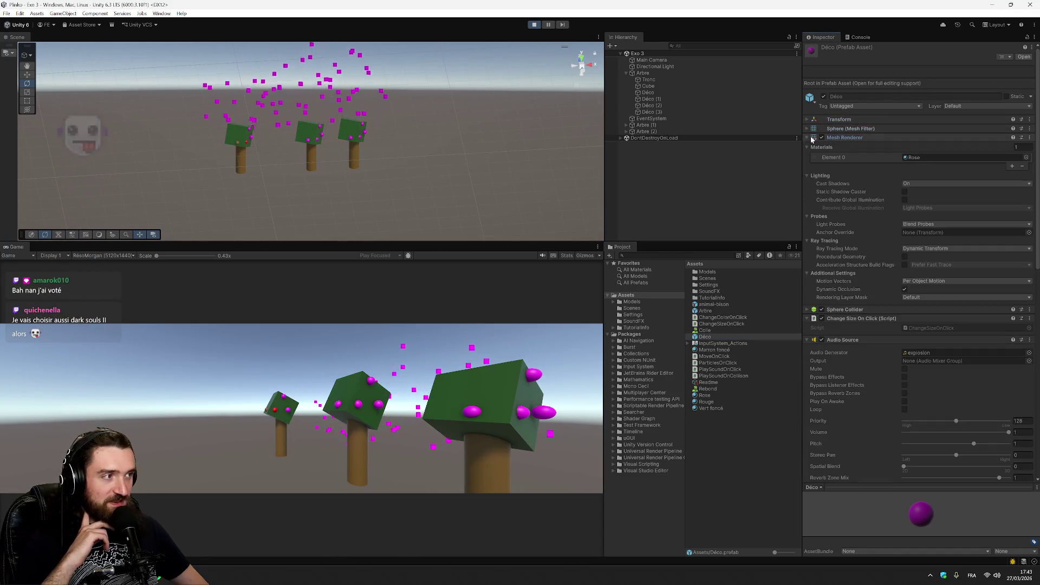
{"action": "left_click", "coordinate": [535, 25]}
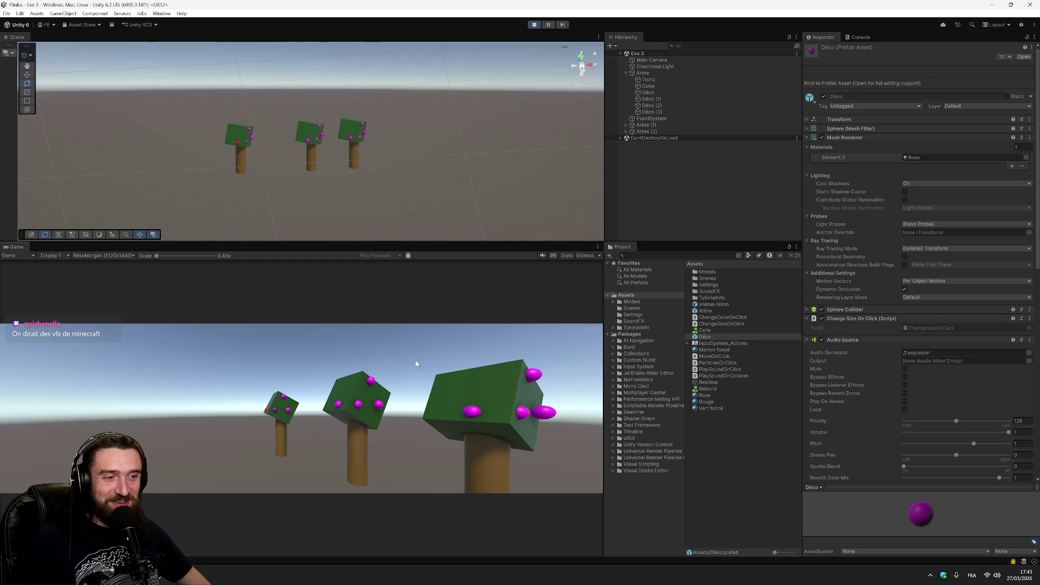
- Listen to sound 0 in the SoundFX folder, then clear it from the Inspector
{"action": "left_click", "coordinate": [644, 321]}
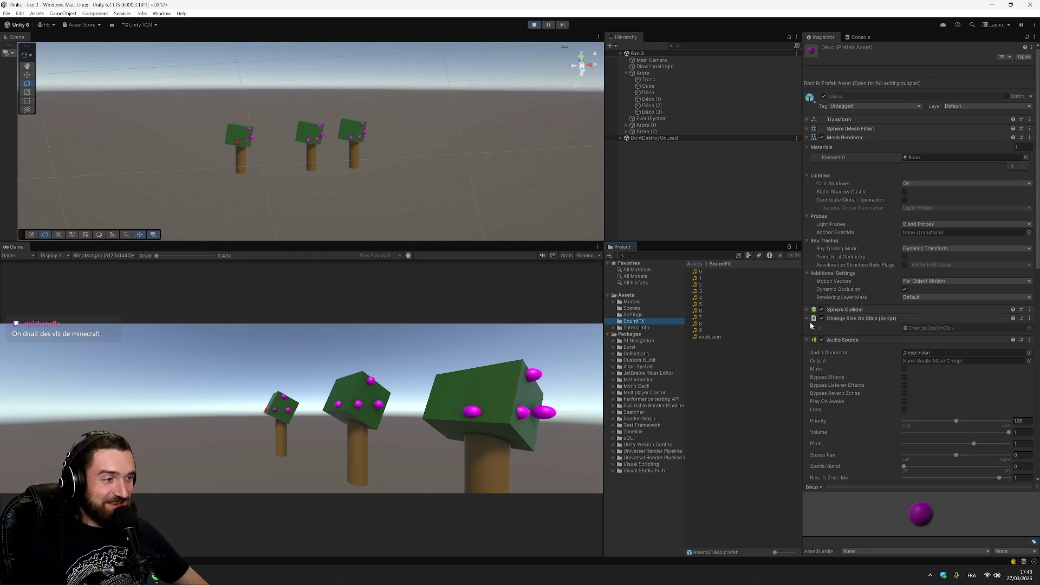
{"action": "double_click", "coordinate": [702, 272]}
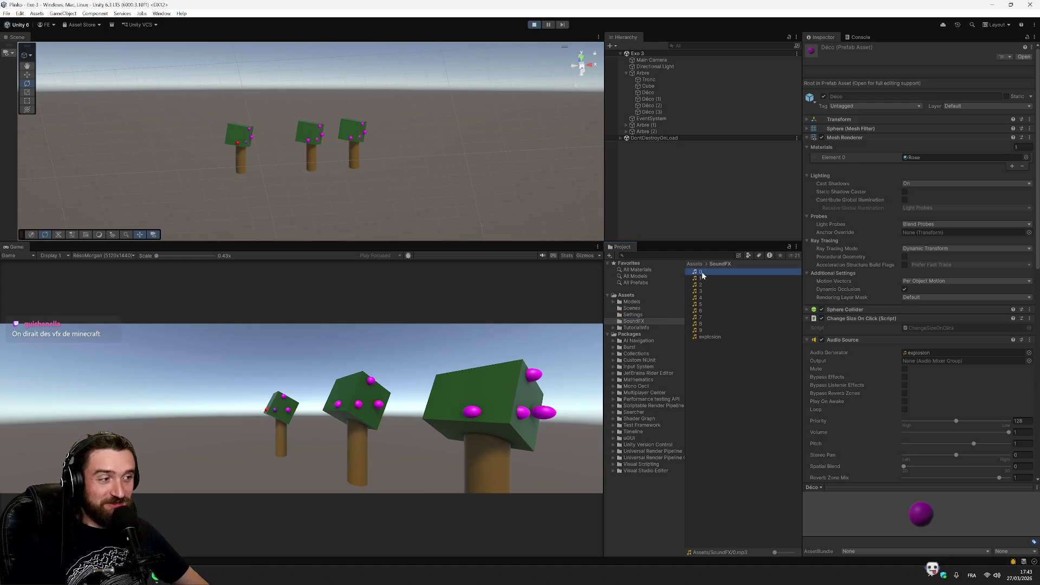
{"action": "left_click", "coordinate": [1030, 5]}
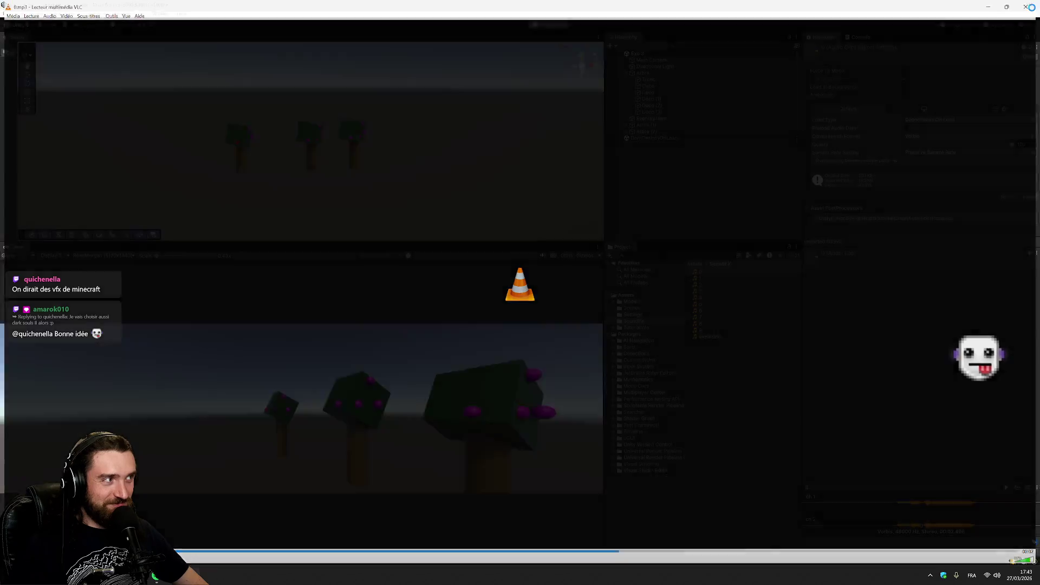
{"action": "left_click", "coordinate": [874, 504]}
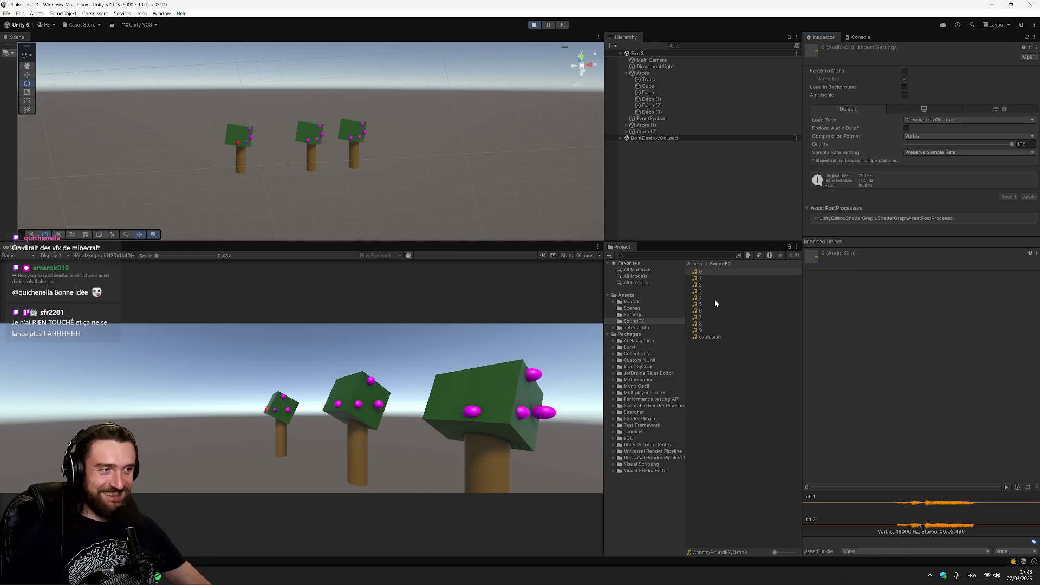
{"action": "left_click", "coordinate": [682, 215]}
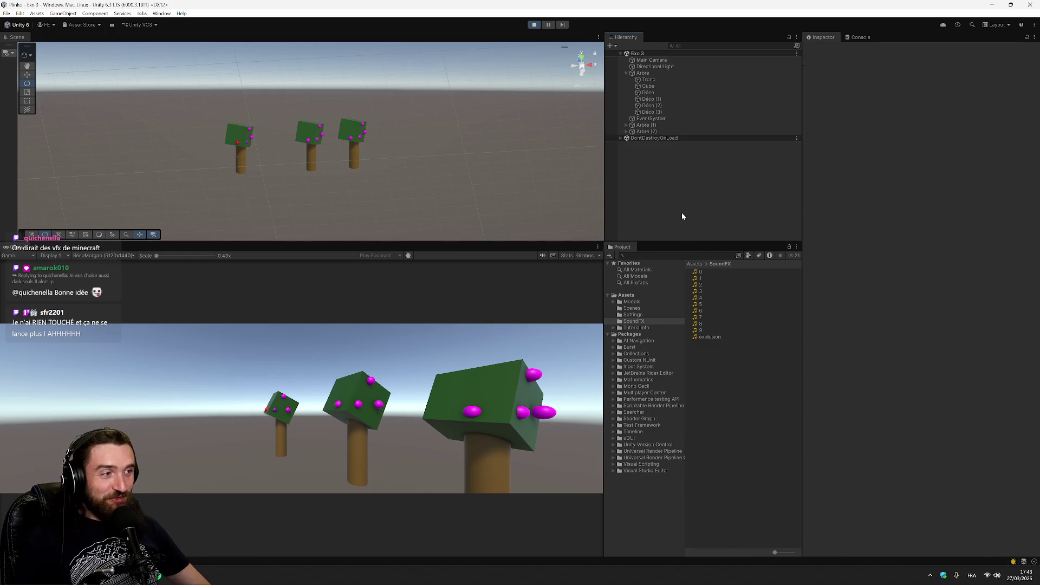
- Stop the running game and glance at the code editor before returning to Unity
{"action": "left_click", "coordinate": [535, 25]}
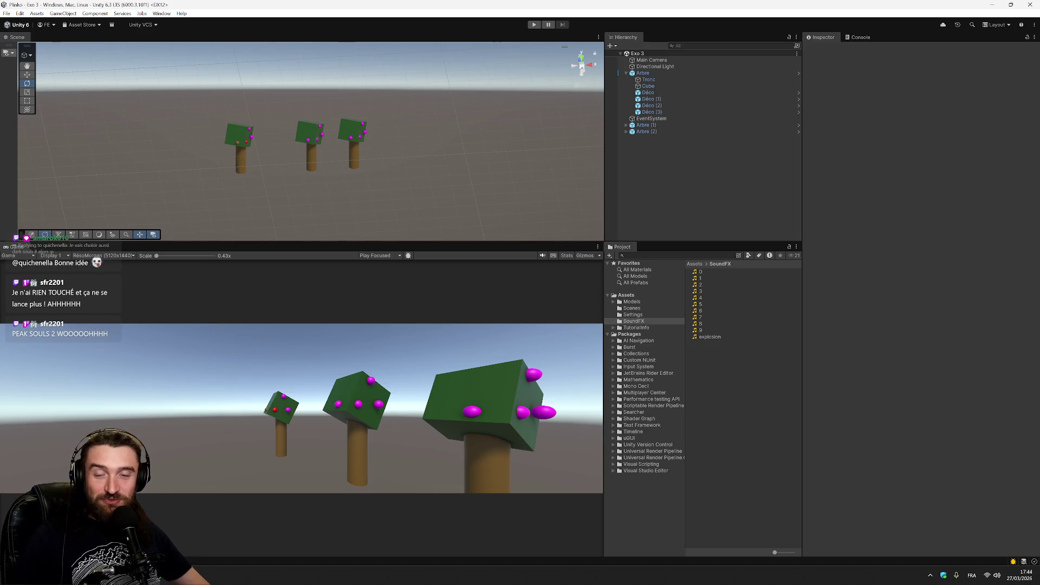
{"action": "left_click", "coordinate": [166, 583]}
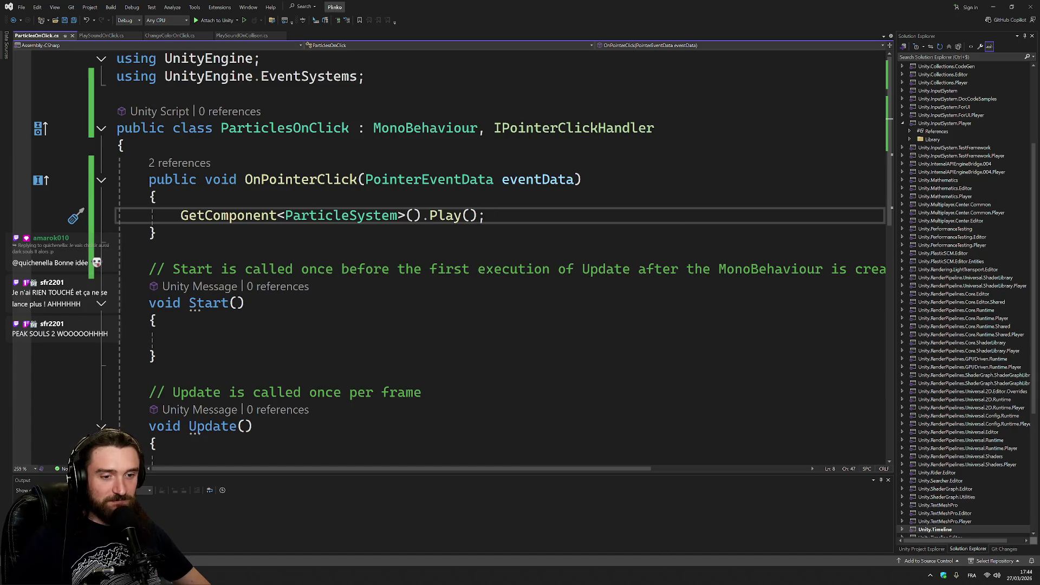
{"action": "key", "text": "alt+Tab"}
- In the Console, click through the Déco and Déco (1) log entries to view their stack traces
{"action": "left_click", "coordinate": [861, 37]}
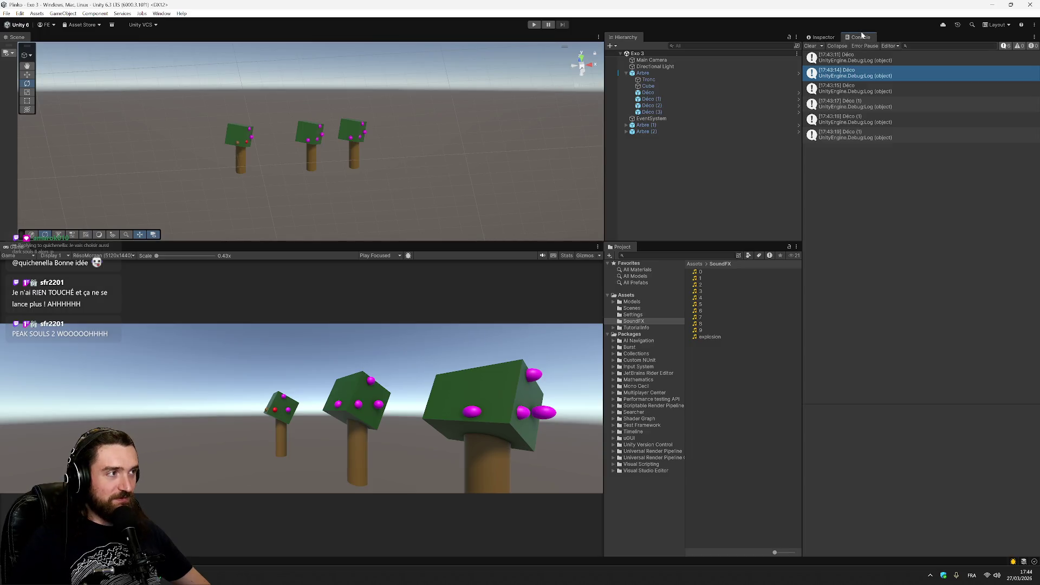
{"action": "left_click", "coordinate": [879, 60]}
{"action": "left_click", "coordinate": [882, 76]}
{"action": "left_click", "coordinate": [872, 135]}
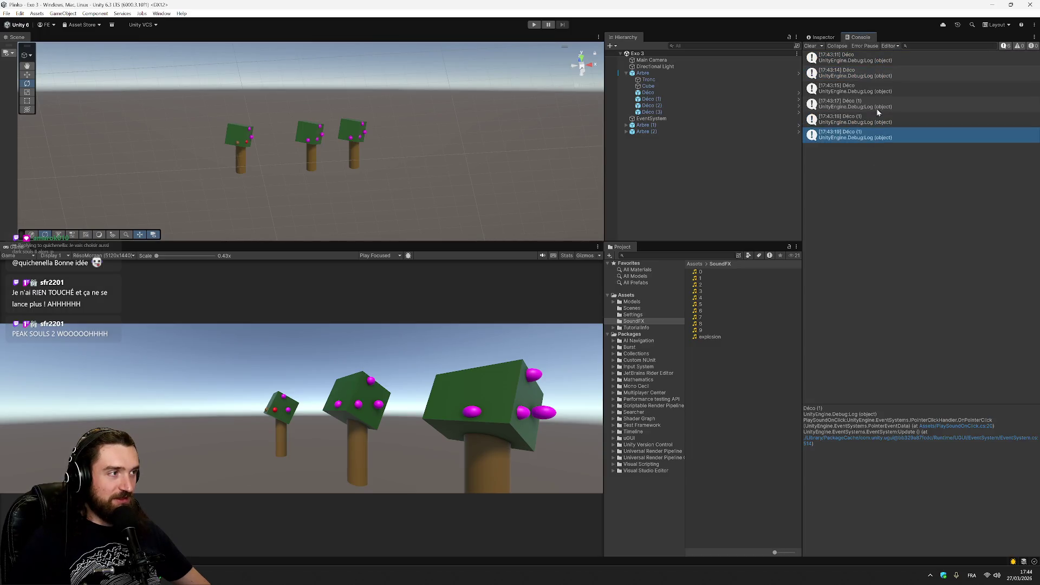
{"action": "left_click", "coordinate": [881, 59]}
{"action": "left_click", "coordinate": [884, 73]}
{"action": "left_click", "coordinate": [885, 89]}
{"action": "left_click", "coordinate": [886, 59]}
{"action": "left_click", "coordinate": [882, 103]}
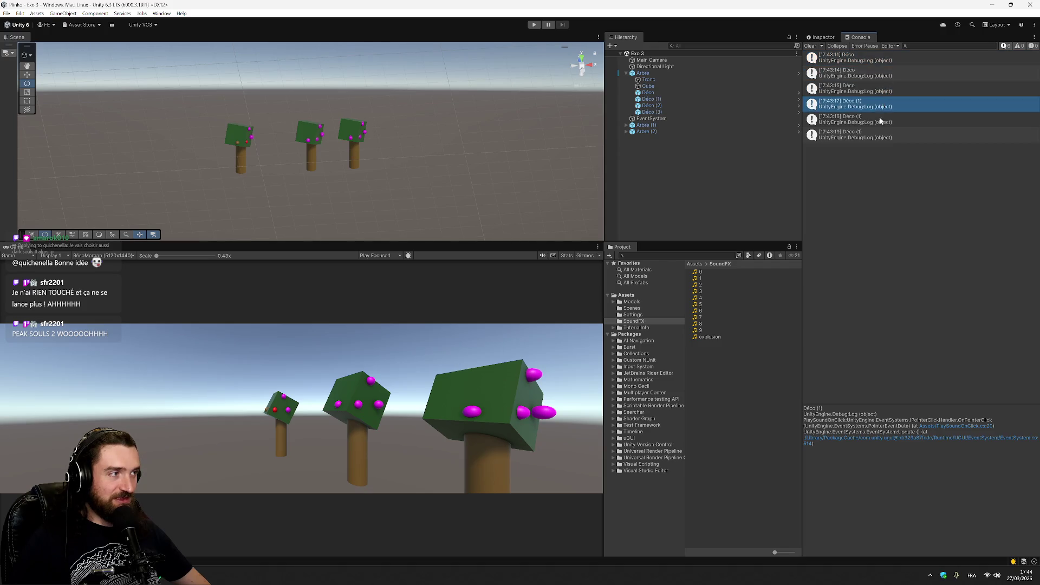
{"action": "left_click", "coordinate": [878, 136]}
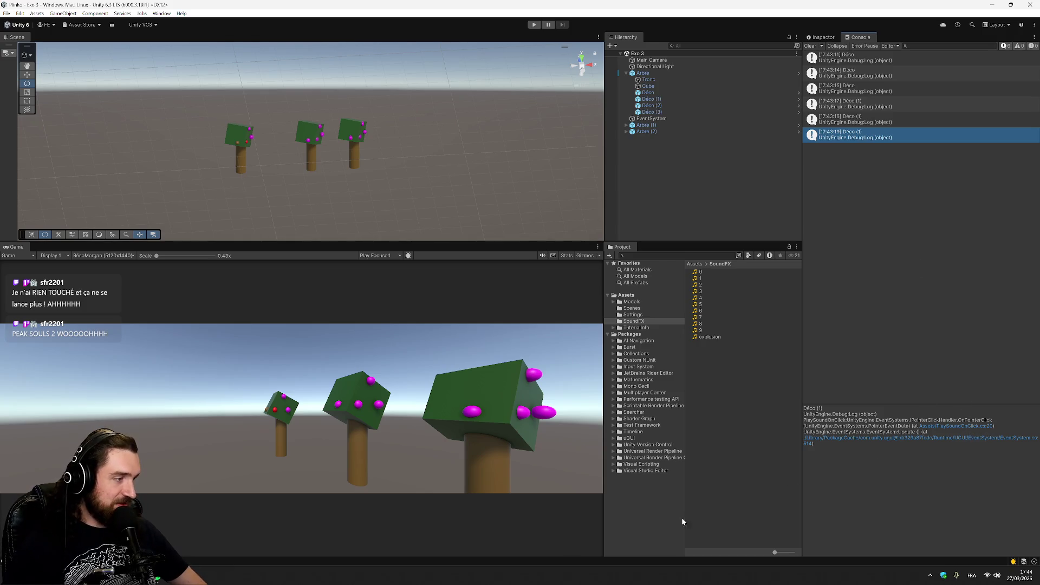
- Delete the Debug.Log(this.name); line from PlaySoundOnClick.cs and save
{"action": "left_click", "coordinate": [162, 578]}
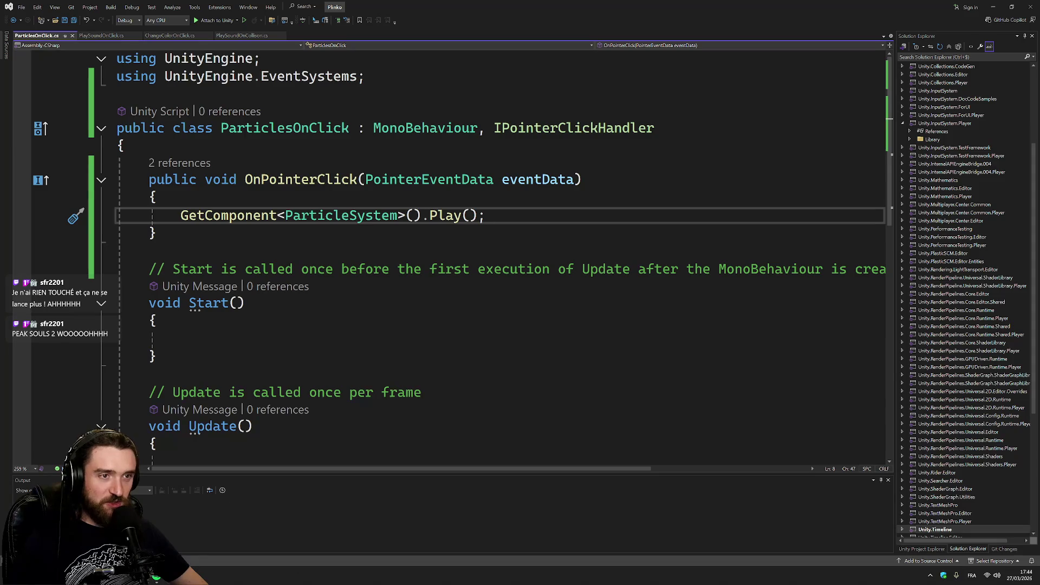
{"action": "left_click", "coordinate": [99, 35]}
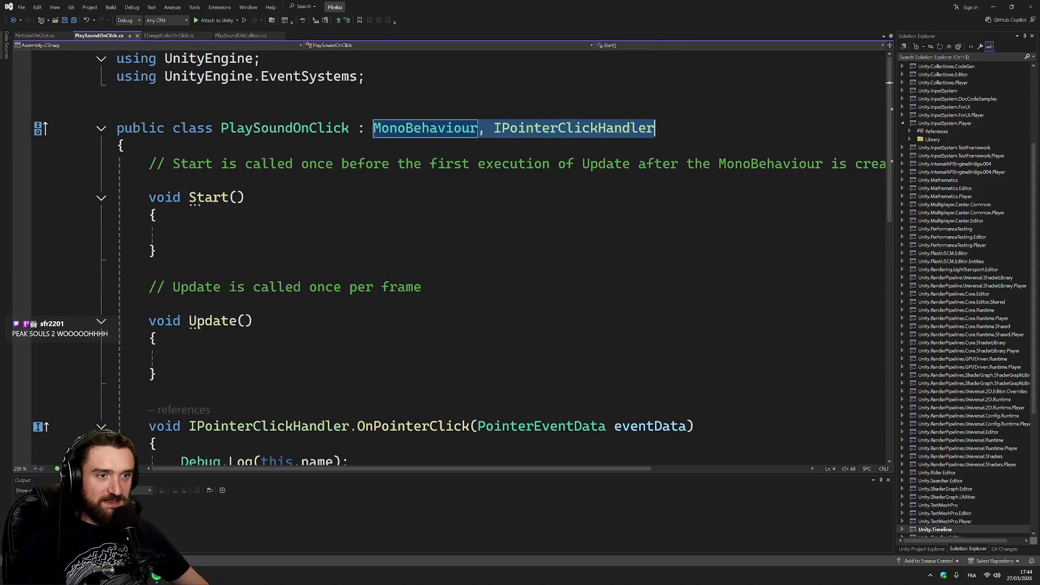
{"action": "scroll", "coordinate": [433, 271], "scroll_direction": "down", "scroll_amount": 5}
{"action": "scroll", "coordinate": [434, 271], "scroll_direction": "up", "scroll_amount": 3}
{"action": "left_click_drag", "start_coordinate": [349, 355], "coordinate": [118, 355]}
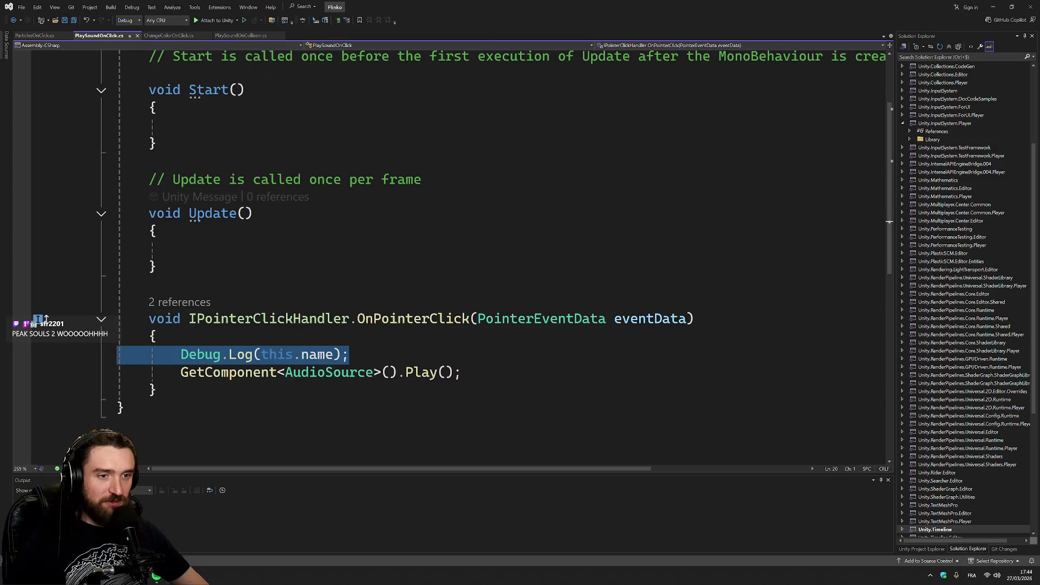
{"action": "key", "text": "BackSpace"}
{"action": "key", "text": "BackSpace"}
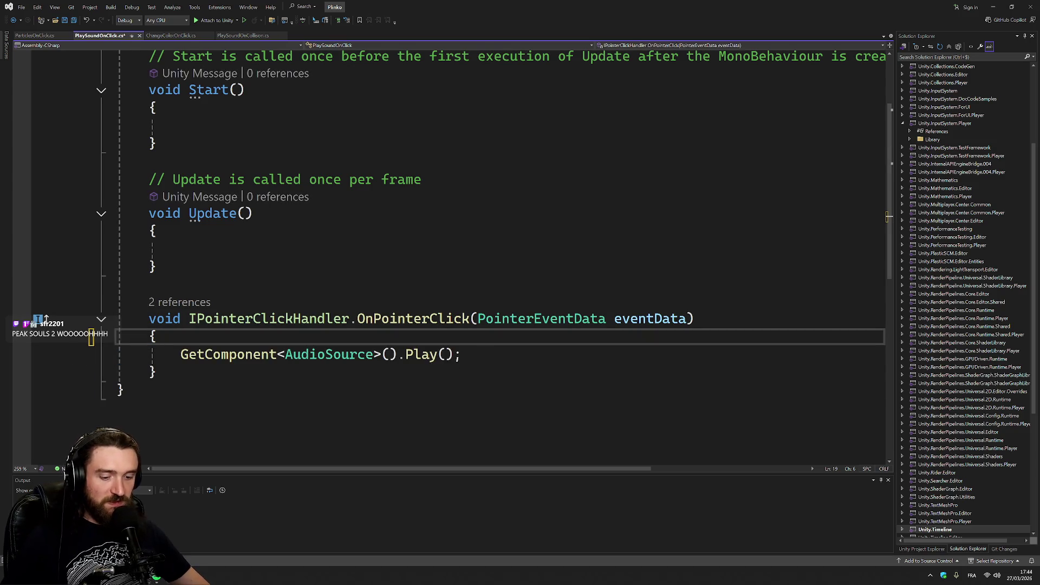
{"action": "key", "text": "ctrl+s"}
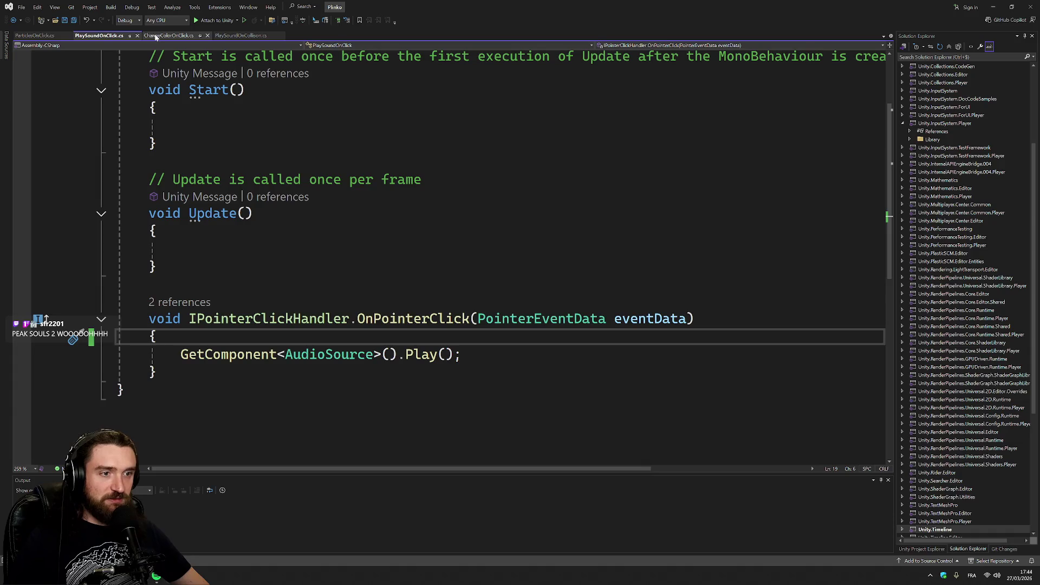
- Review the ChangeColorOnClick, PlaySoundOnClick and ParticlesOnClick scripts, then return to Unity
{"action": "left_click", "coordinate": [155, 36]}
{"action": "scroll", "coordinate": [487, 260], "scroll_direction": "down", "scroll_amount": 3}
{"action": "scroll", "coordinate": [487, 260], "scroll_direction": "up", "scroll_amount": 3}
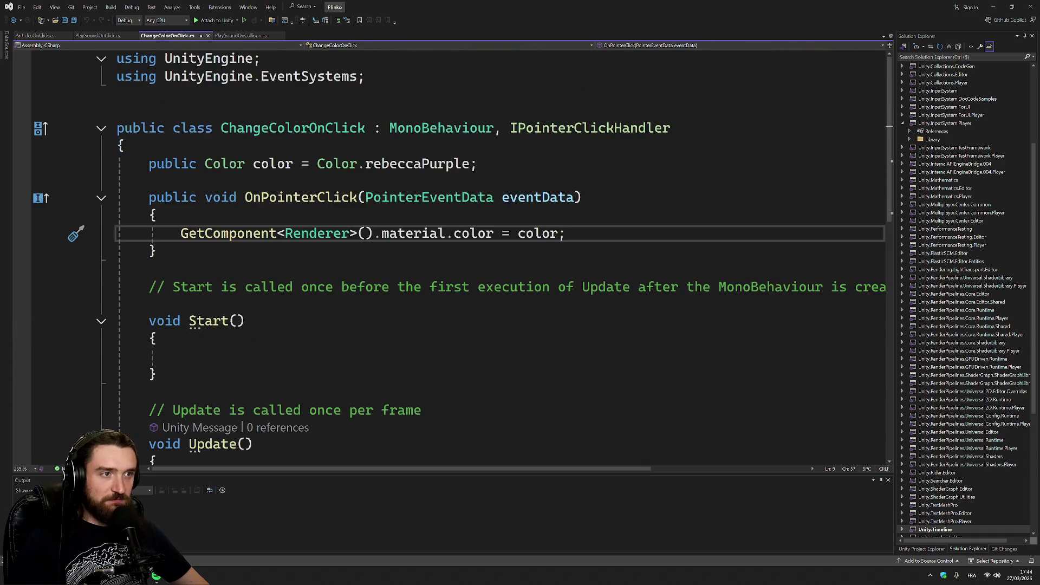
{"action": "left_click", "coordinate": [99, 36]}
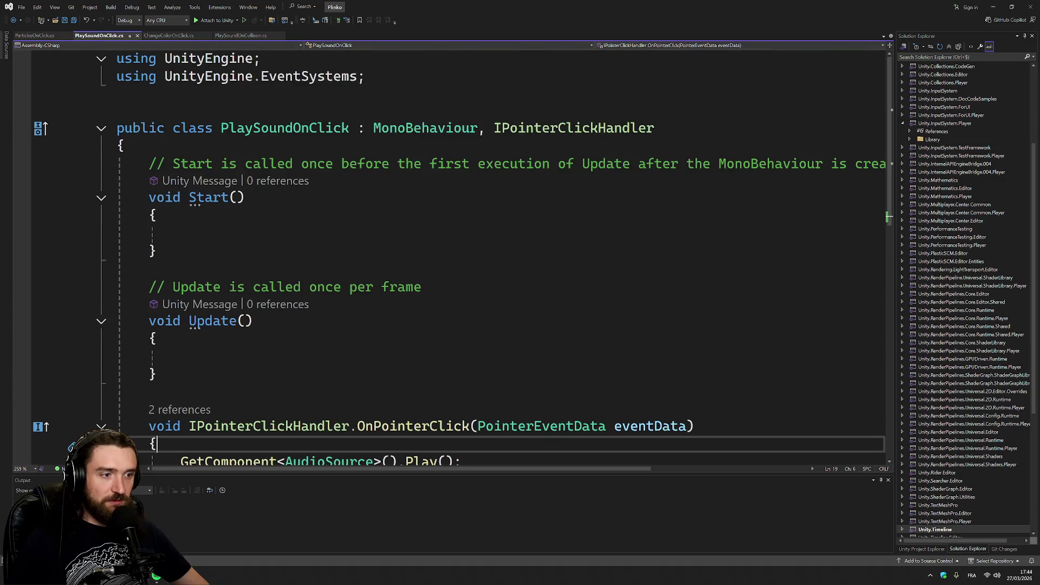
{"action": "scroll", "coordinate": [450, 255], "scroll_direction": "down", "scroll_amount": 3}
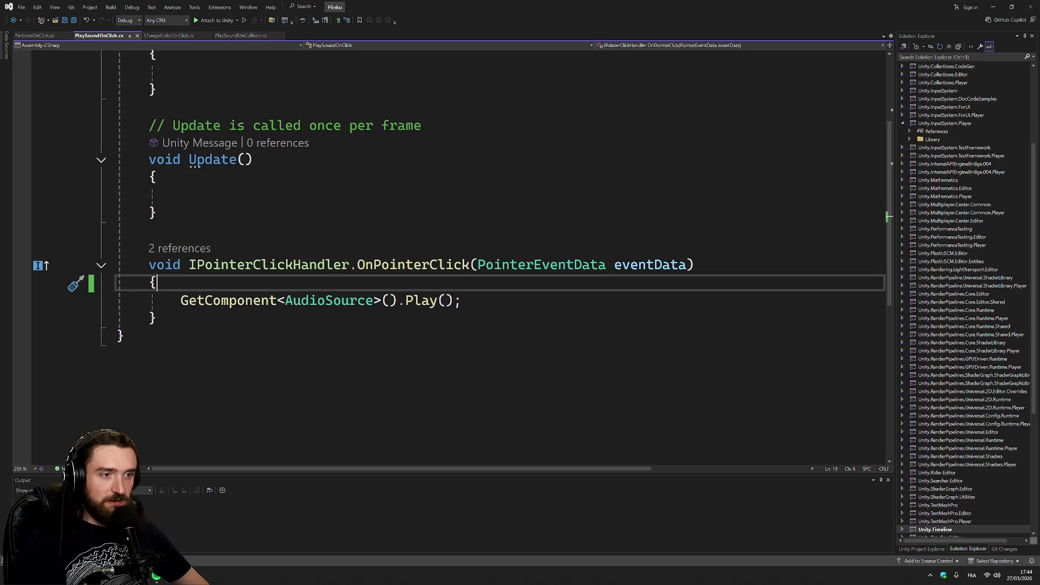
{"action": "mouse_move", "coordinate": [421, 301]}
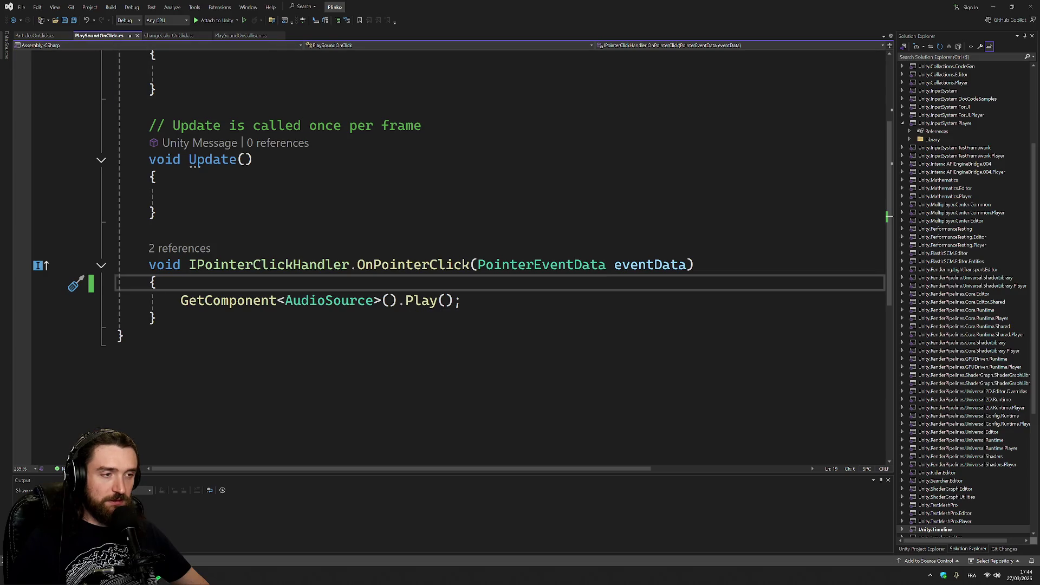
{"action": "left_click", "coordinate": [36, 36]}
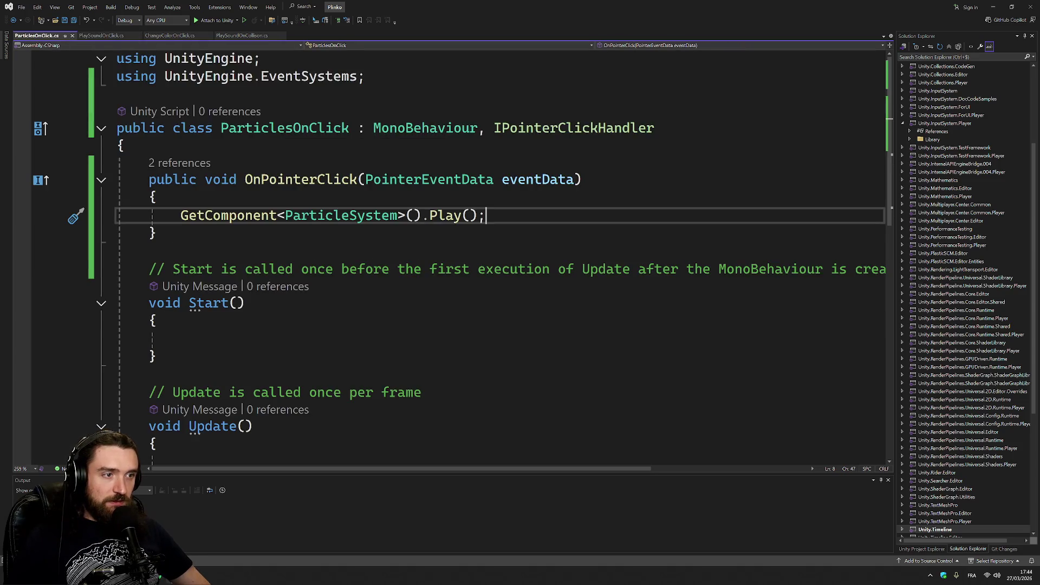
{"action": "left_click", "coordinate": [157, 197]}
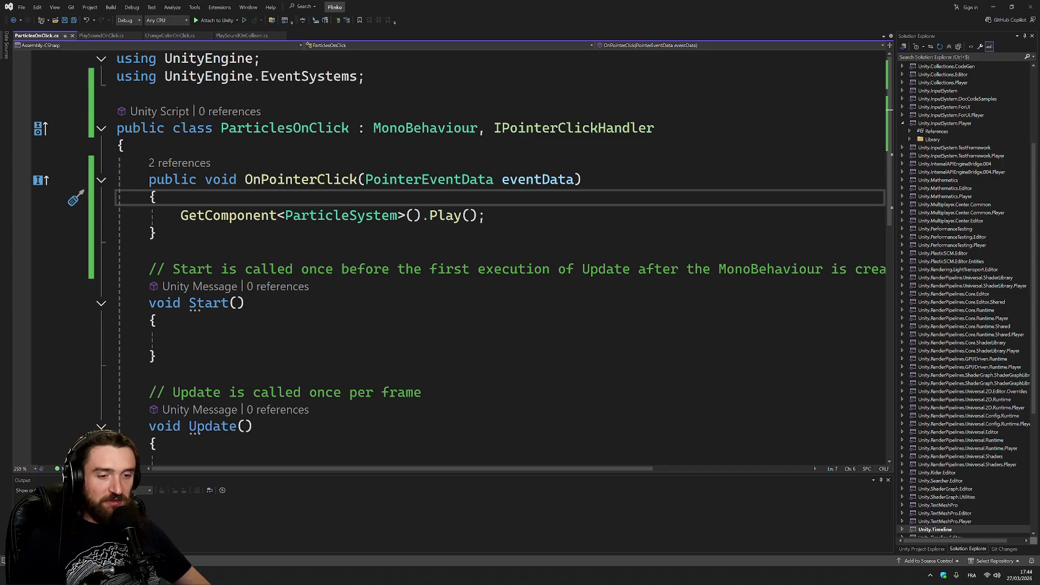
{"action": "key", "text": "alt+Tab"}
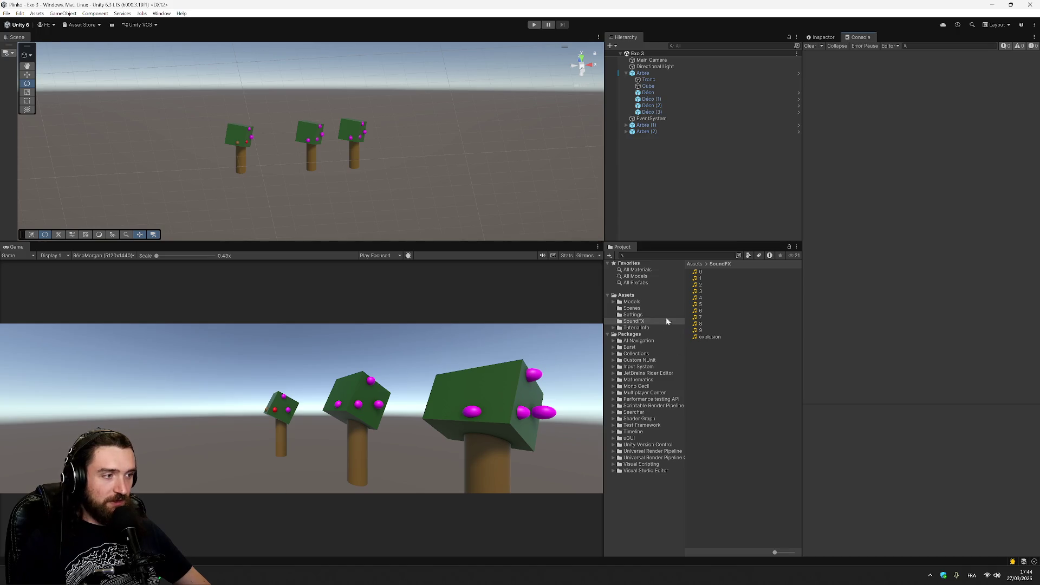
- Create a MonoBehaviour script in Assets named DestroyAndSoundOnClick
{"action": "left_click", "coordinate": [626, 295]}
{"action": "right_click", "coordinate": [736, 444]}
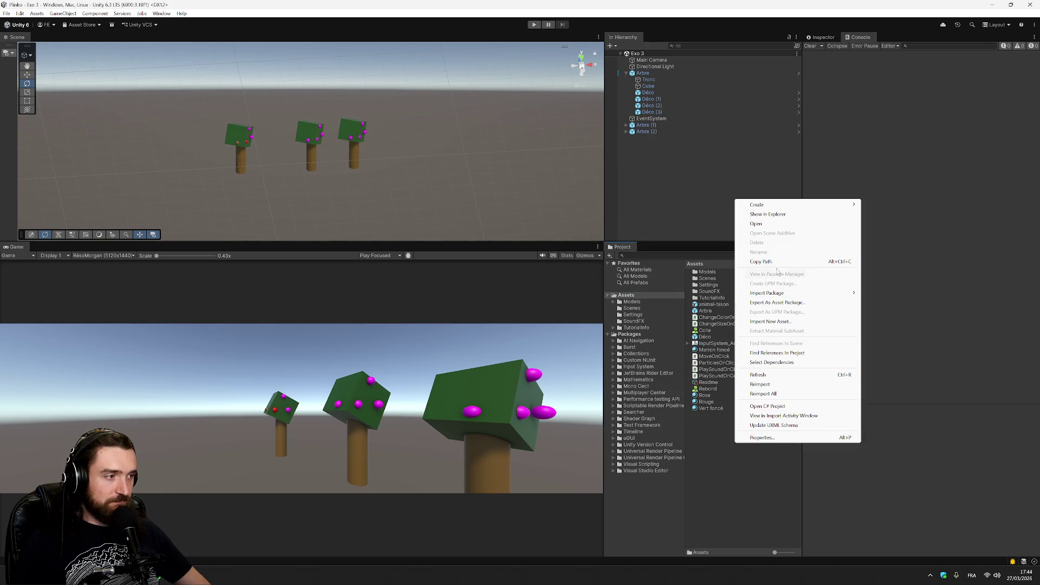
{"action": "mouse_move", "coordinate": [791, 205]}
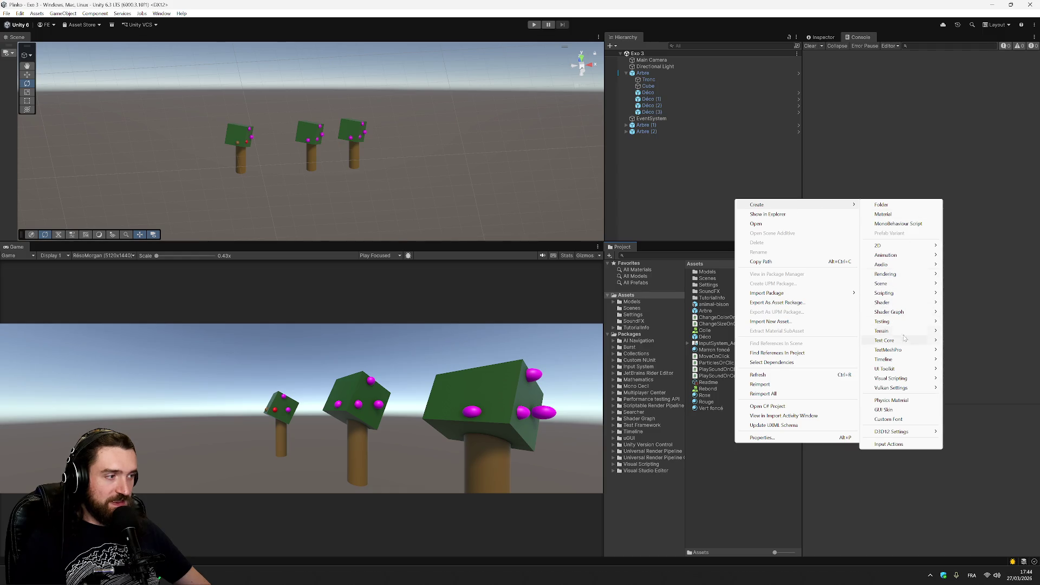
{"action": "mouse_move", "coordinate": [888, 293]}
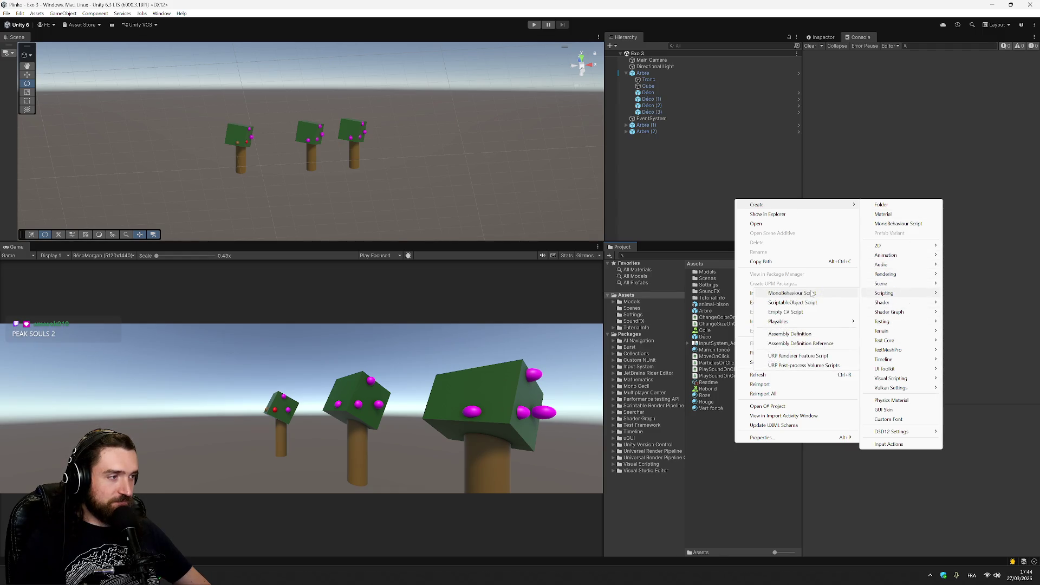
{"action": "left_click", "coordinate": [812, 294]}
{"action": "type", "text": "Dest"}
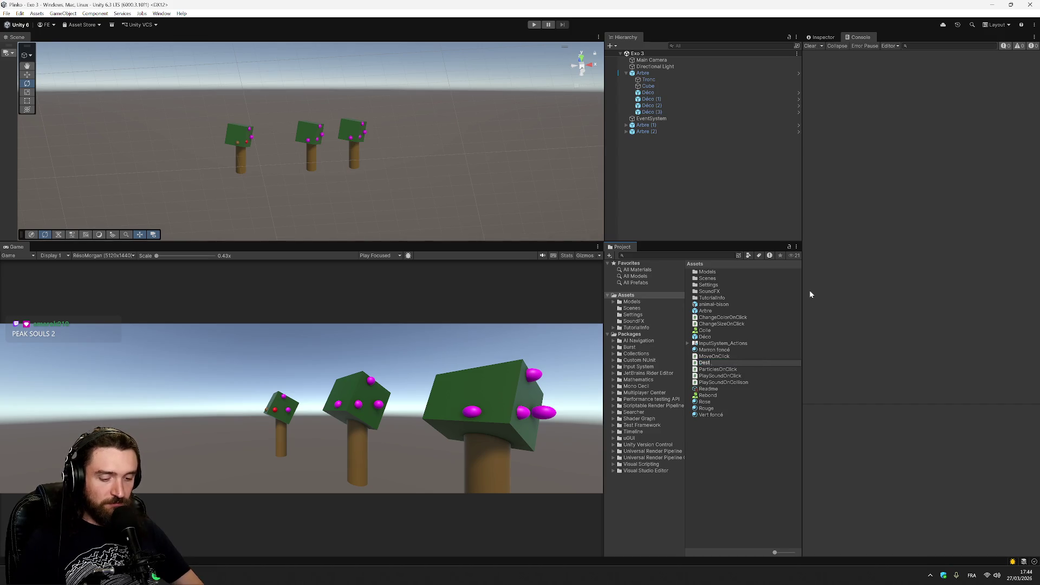
{"action": "type", "text": "royOnClick"}
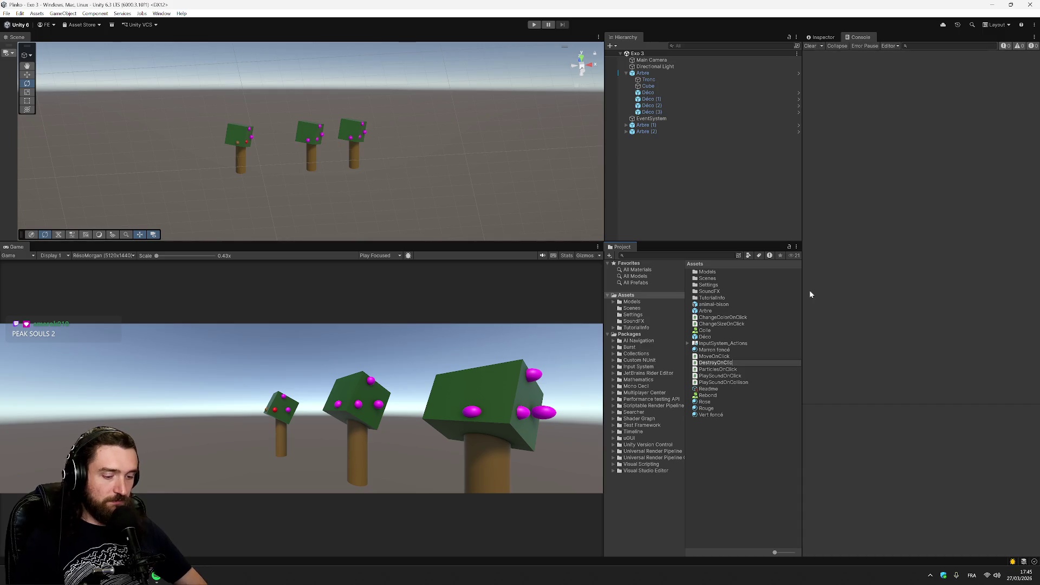
{"action": "type", "text": "AndSound"}
{"action": "key", "text": "Return"}
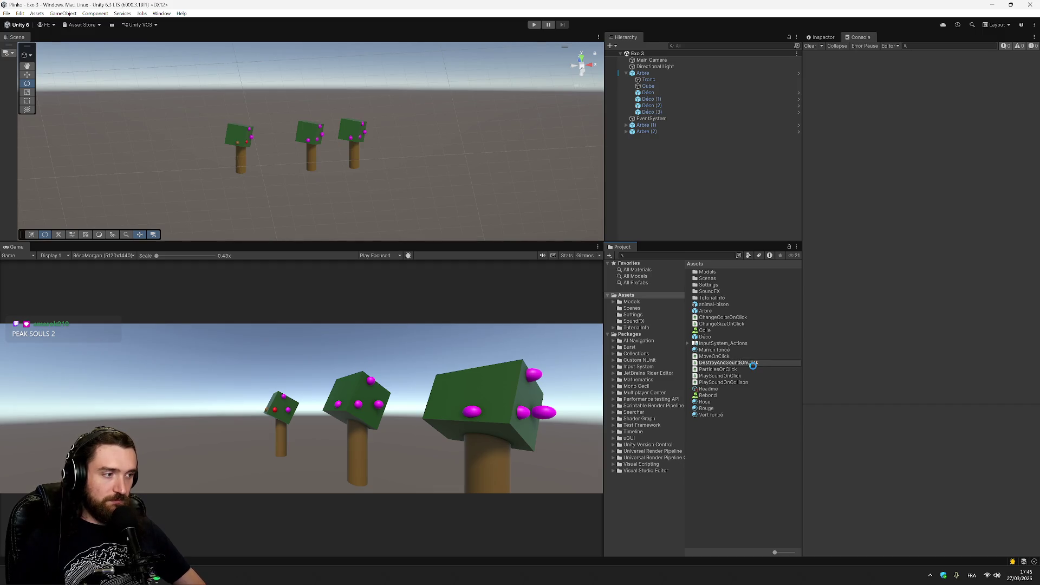
{"action": "key", "text": "Return"}
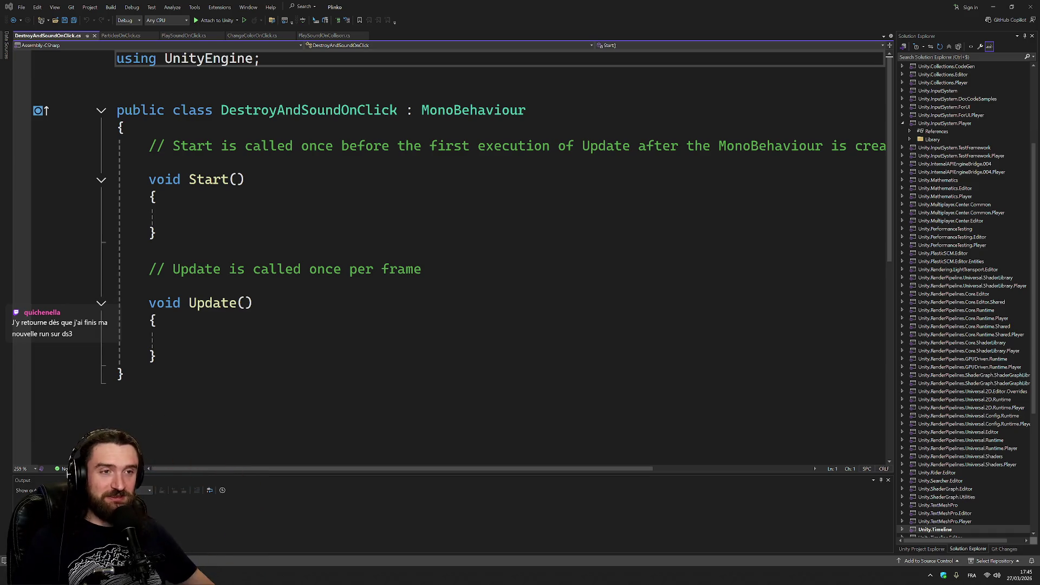
- Add IPointerClickHandler with the EventSystems namespace and generate the OnPointerClick stub
{"action": "left_click", "coordinate": [120, 35]}
{"action": "mouse_move", "coordinate": [478, 128]}
{"action": "left_mouse_down"}
{"action": "mouse_move", "coordinate": [656, 128]}
{"action": "mouse_move", "coordinate": [374, 128]}
{"action": "left_mouse_up"}
{"action": "key", "text": "ctrl+c"}
{"action": "left_click", "coordinate": [47, 35]}
{"action": "double_click", "coordinate": [473, 110]}
{"action": "key", "text": "ctrl+v"}
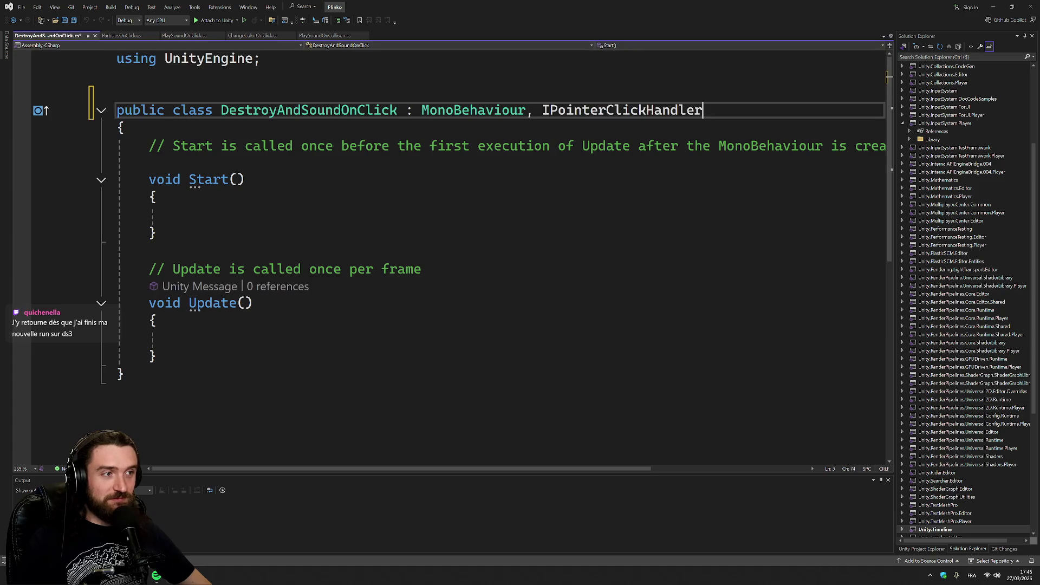
{"action": "key", "text": "ctrl+period"}
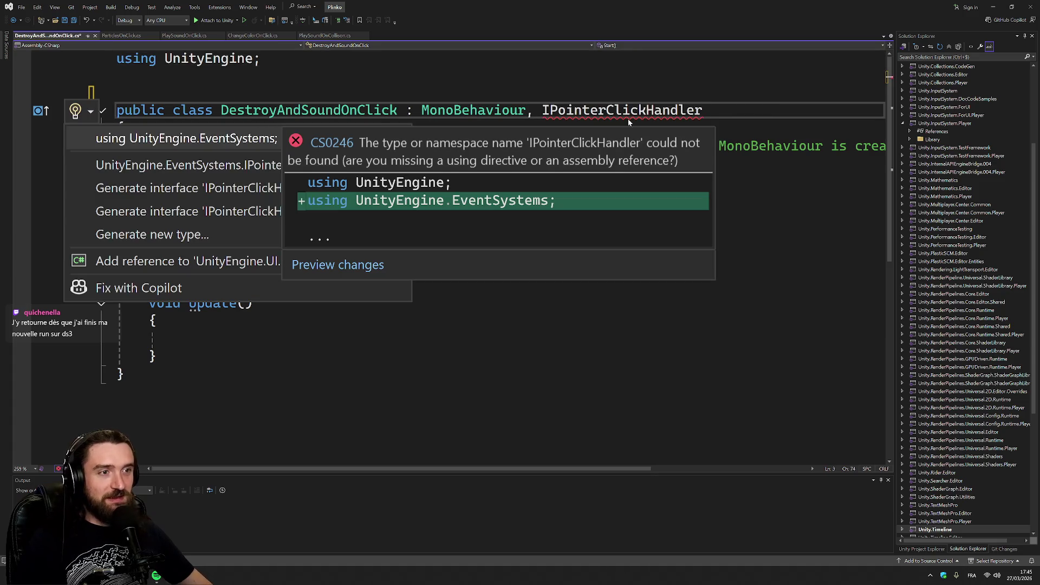
{"action": "key", "text": "Down"}
{"action": "key", "text": "Up"}
{"action": "key", "text": "Escape"}
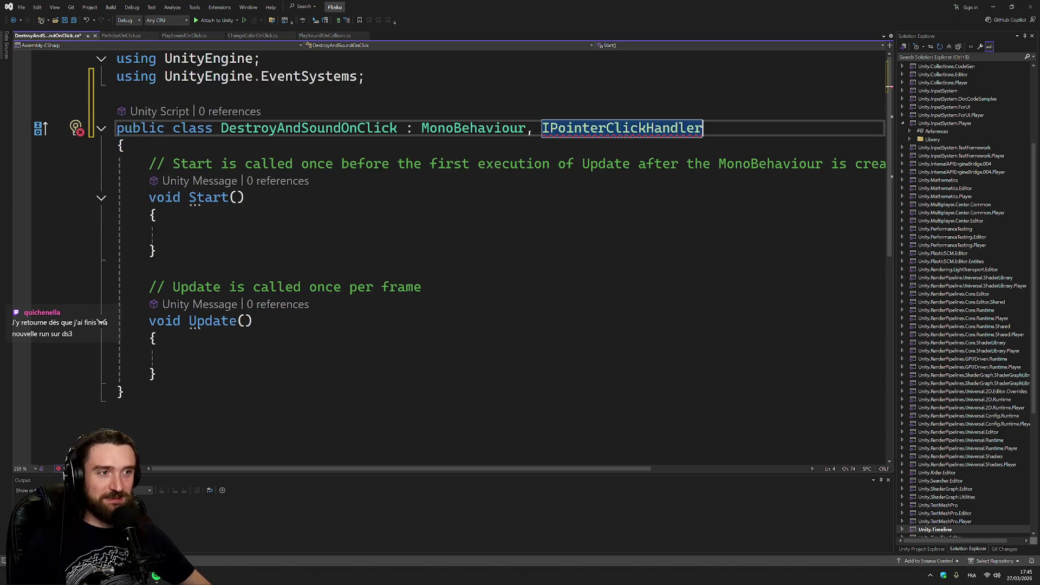
{"action": "key", "text": "Down"}
{"action": "key", "text": "Up"}
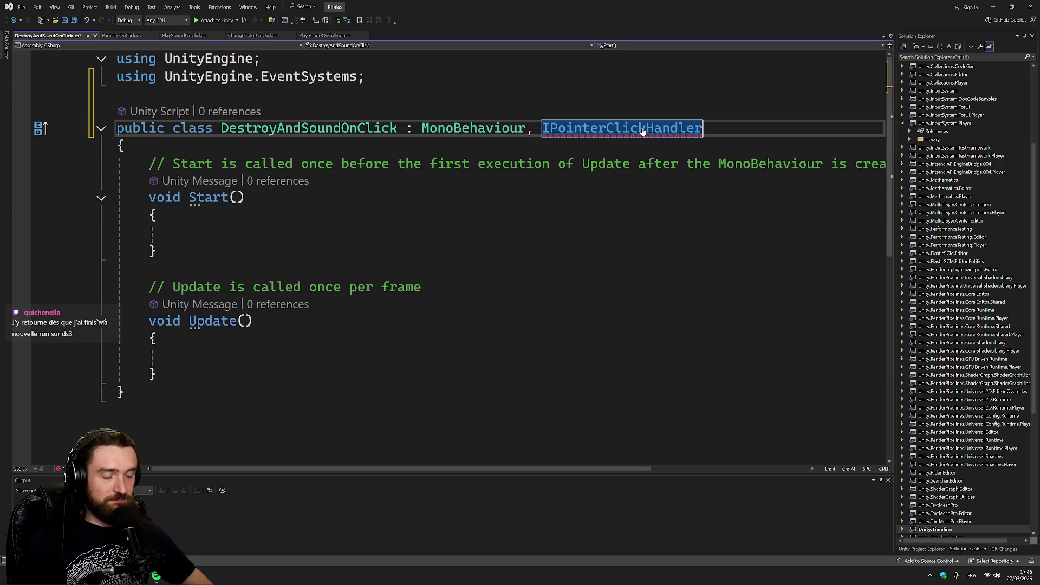
{"action": "key", "text": "ctrl+period"}
{"action": "key", "text": "Return"}
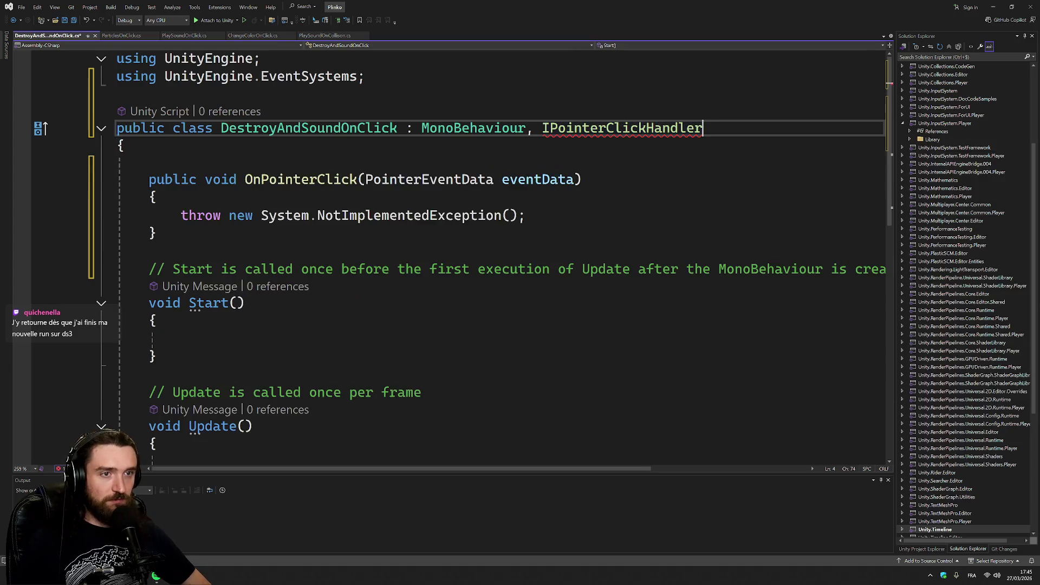
{"action": "key", "text": "Down"}
{"action": "key", "text": "Down"}
{"action": "key", "text": "Down"}
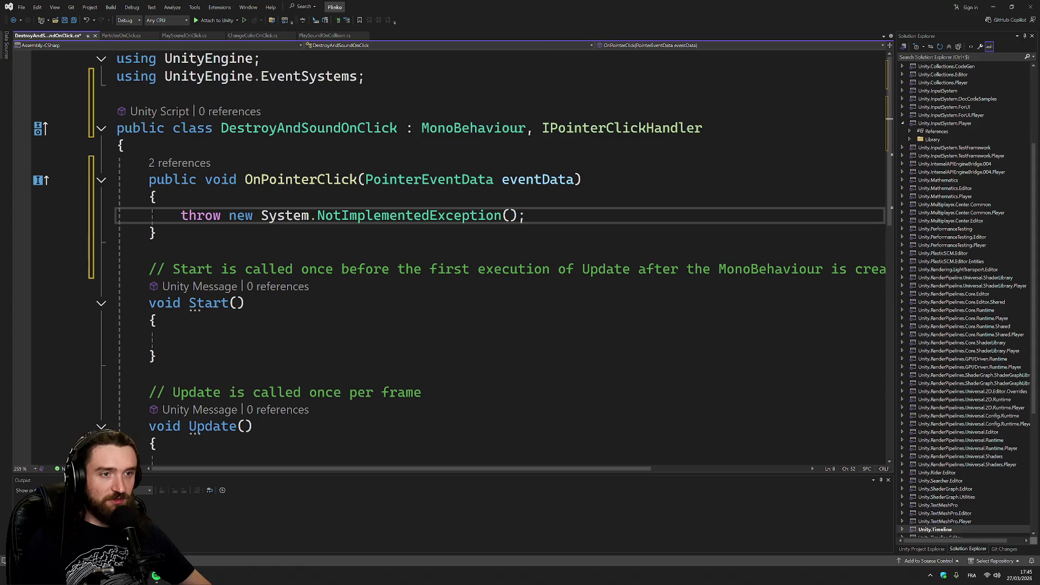
- Replace the placeholder exception with Destroy(gameObject);
{"action": "left_click_drag", "start_coordinate": [525, 215], "coordinate": [182, 215]}
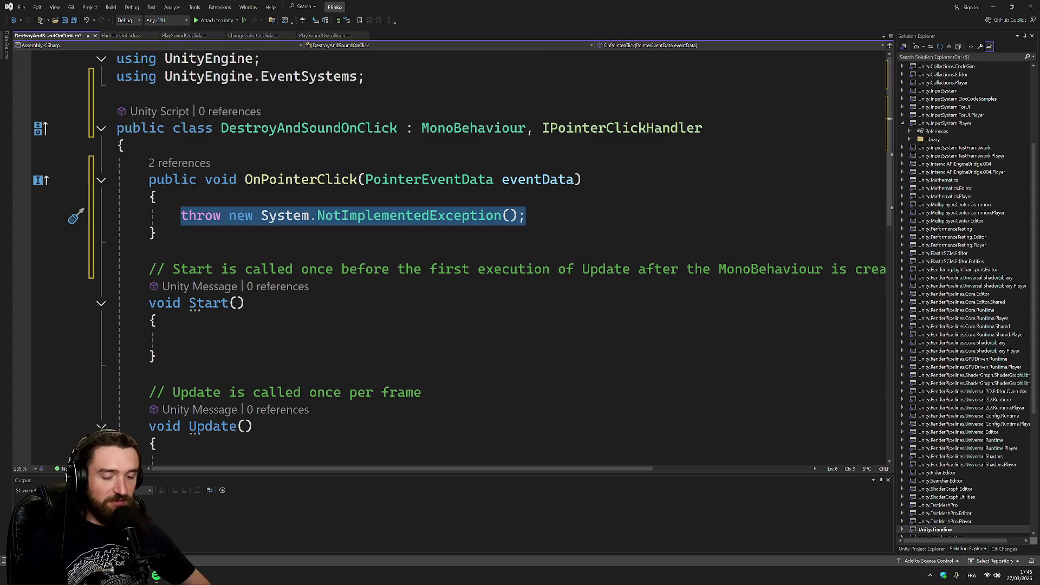
{"action": "type", "text": "this.des"}
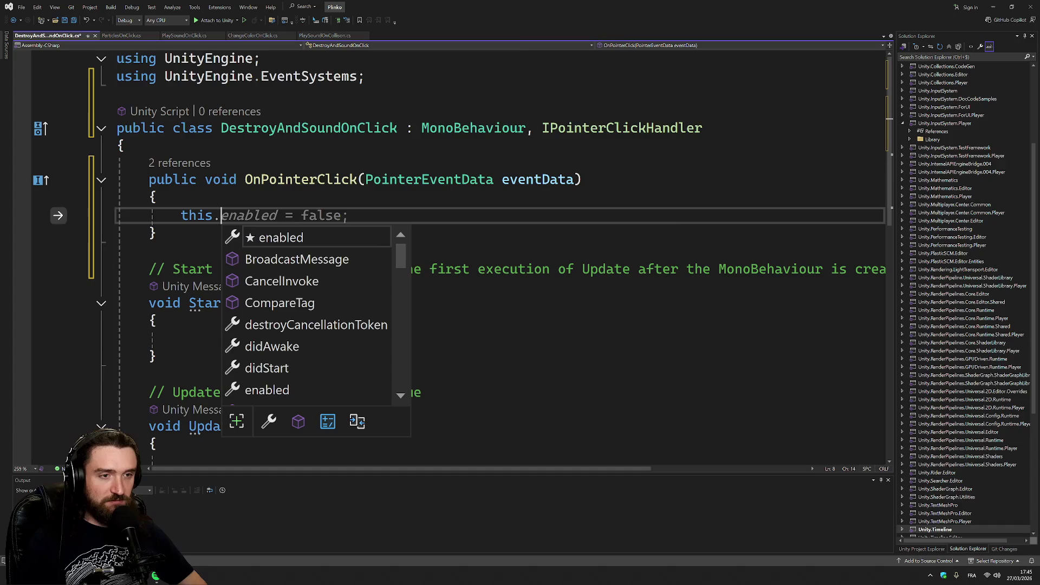
{"action": "key", "text": "shift+Home"}
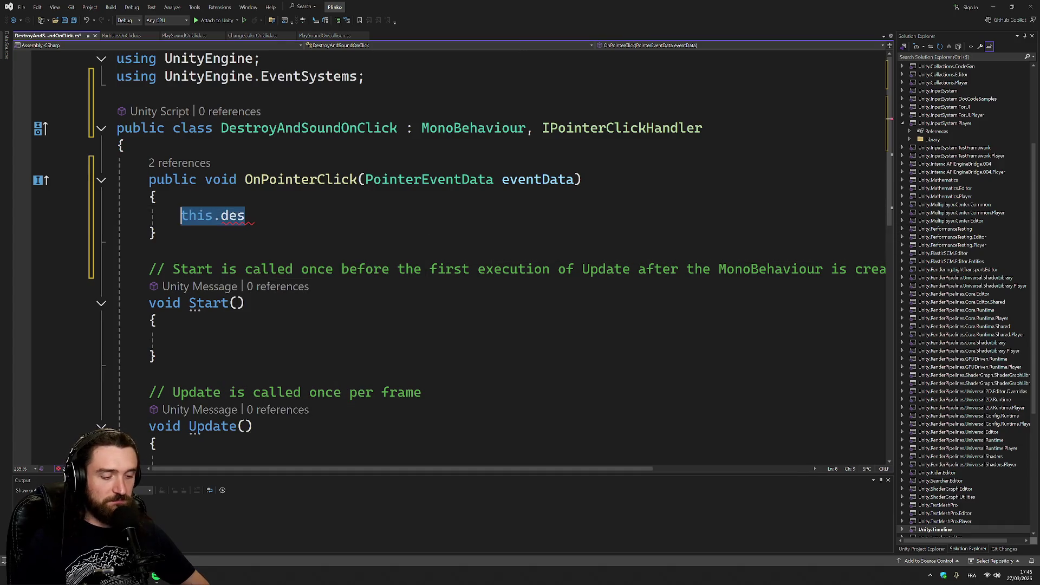
{"action": "type", "text": "Destero"}
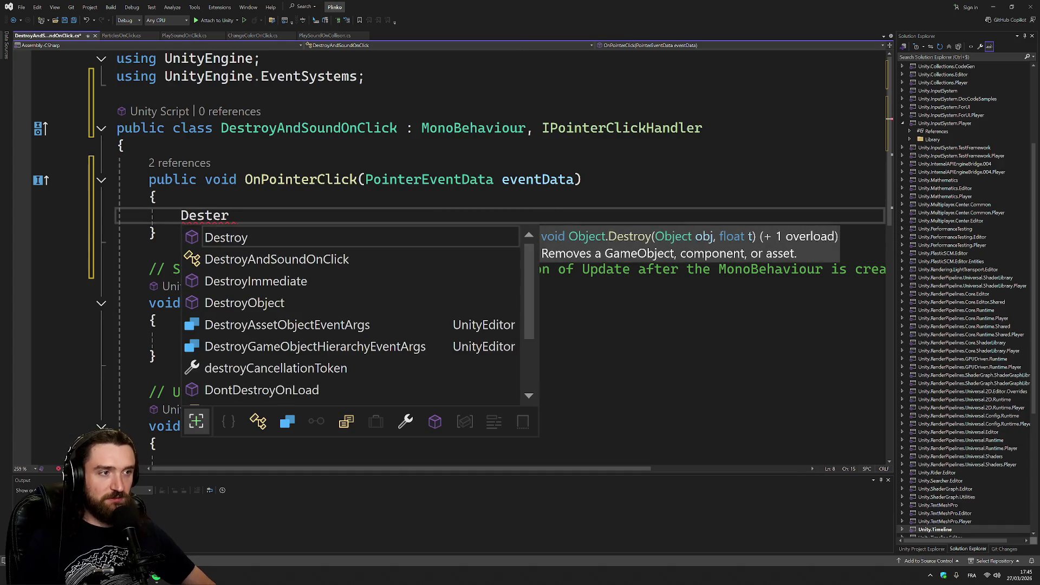
{"action": "key", "text": "Tab"}
{"action": "type", "text": "(t"}
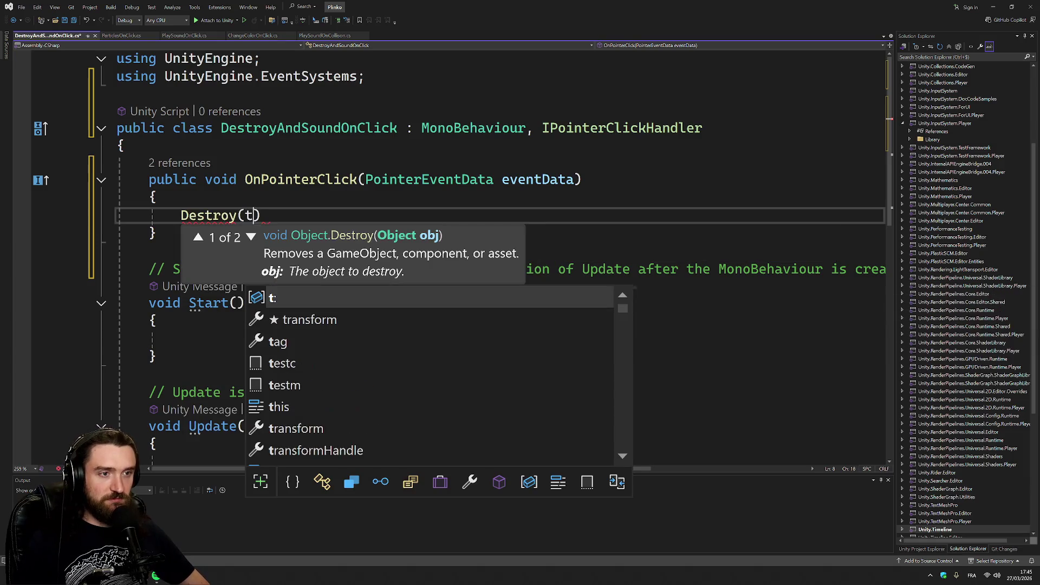
{"action": "key", "text": "BackSpace"}
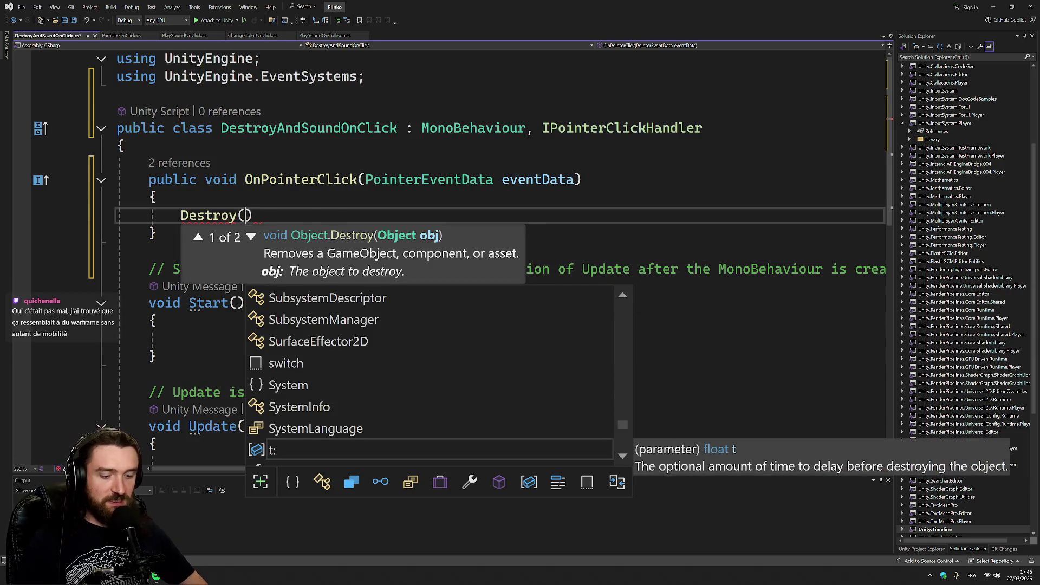
{"action": "type", "text": "ga"}
{"action": "key", "text": "Tab"}
{"action": "type", "text": ";"}
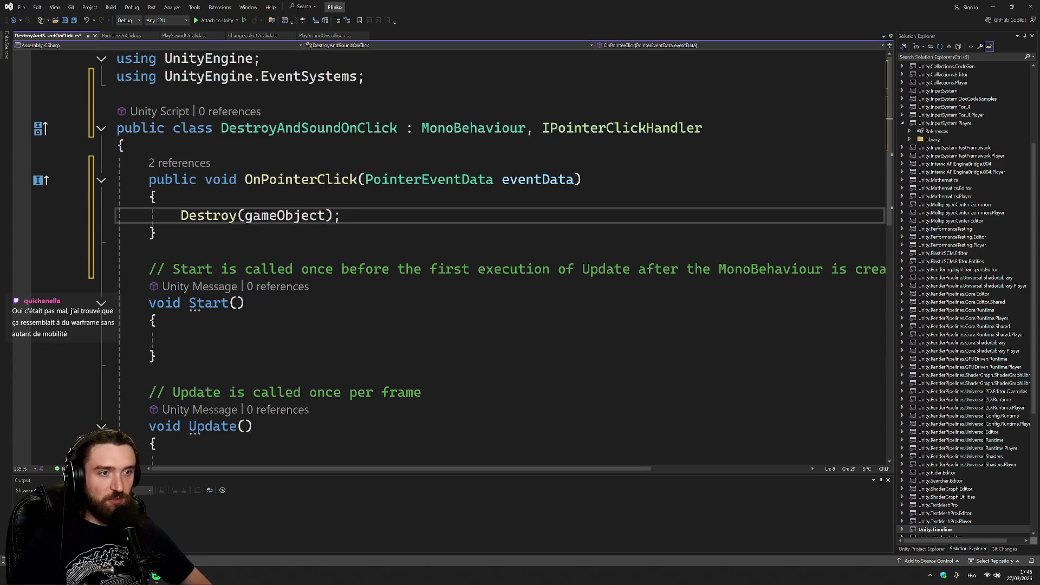
- Add GetComponent<AudioSource>() and audio.Play(); above Destroy, save, and return to Unity
{"action": "key", "text": "ctrl+Return"}
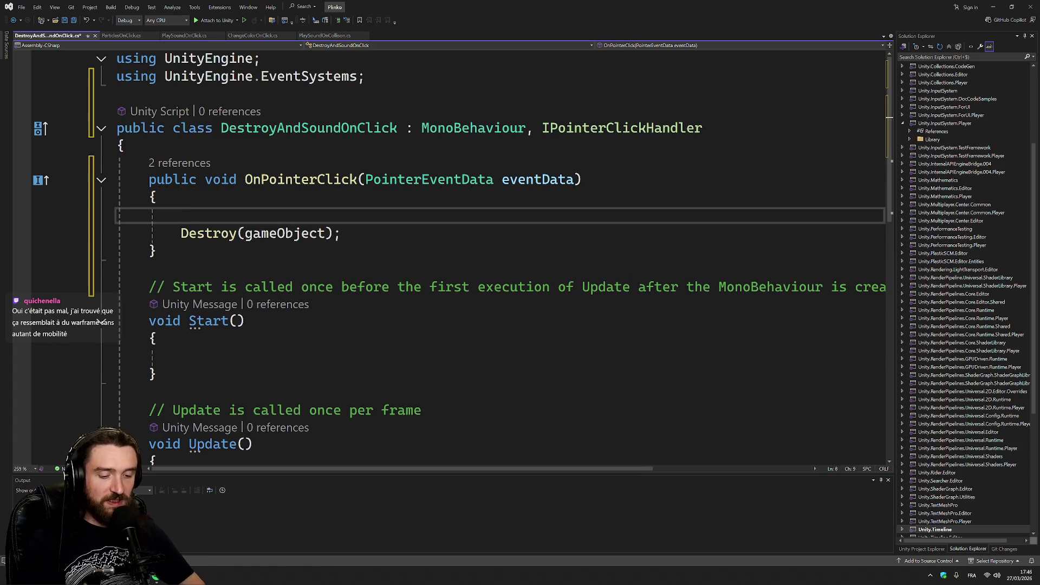
{"action": "type", "text": "var "}
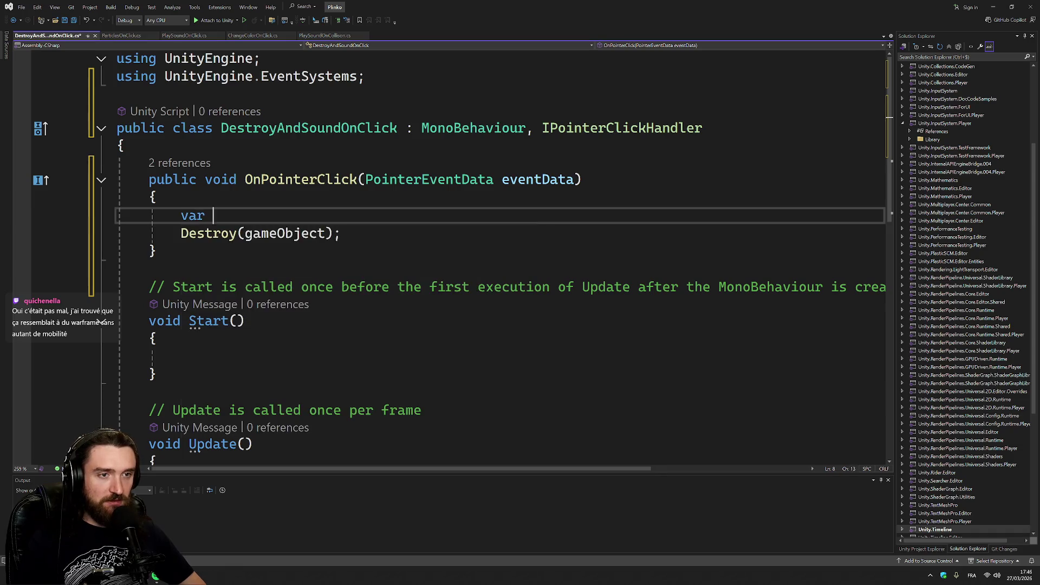
{"action": "type", "text": "audio = "}
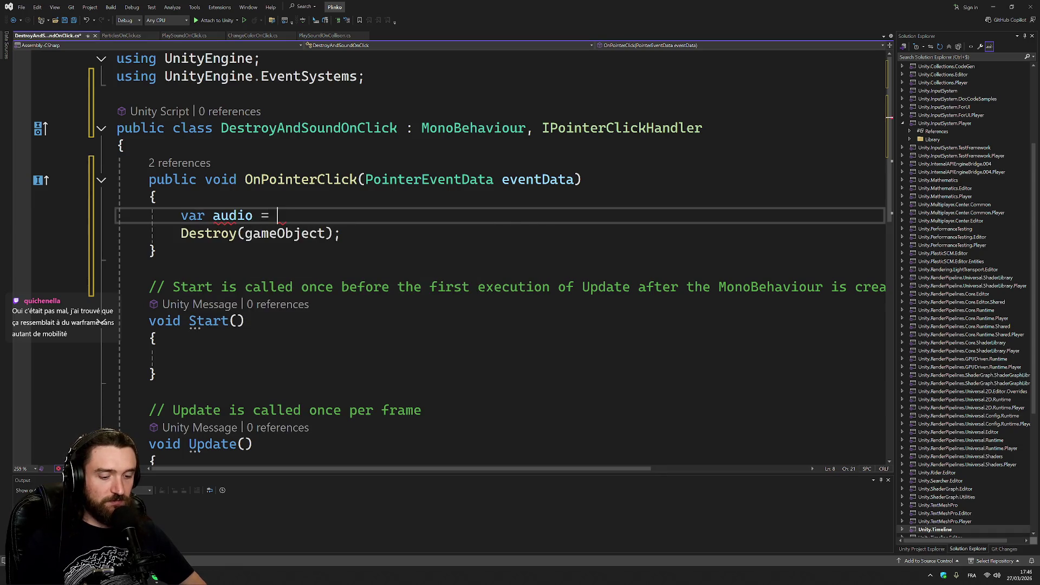
{"action": "type", "text": "GetC"}
{"action": "key", "text": "Tab"}
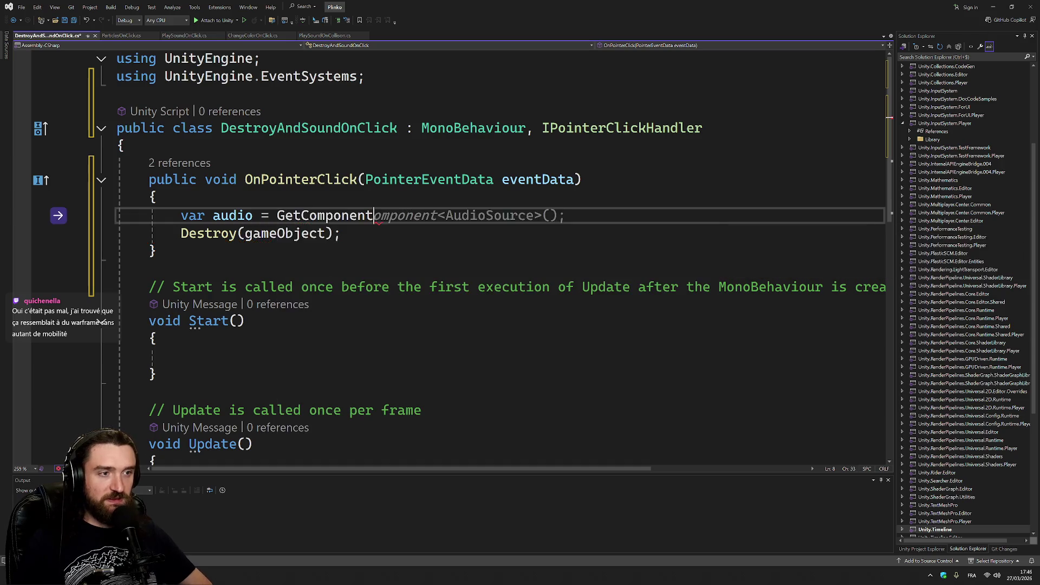
{"action": "key", "text": "Tab"}
{"action": "key", "text": "Return"}
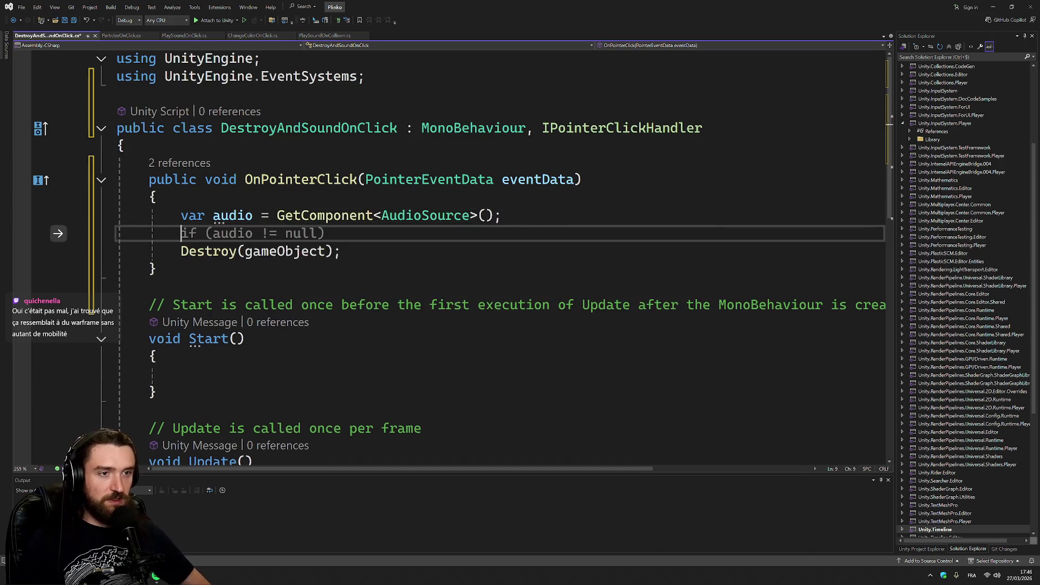
{"action": "type", "text": "audio."}
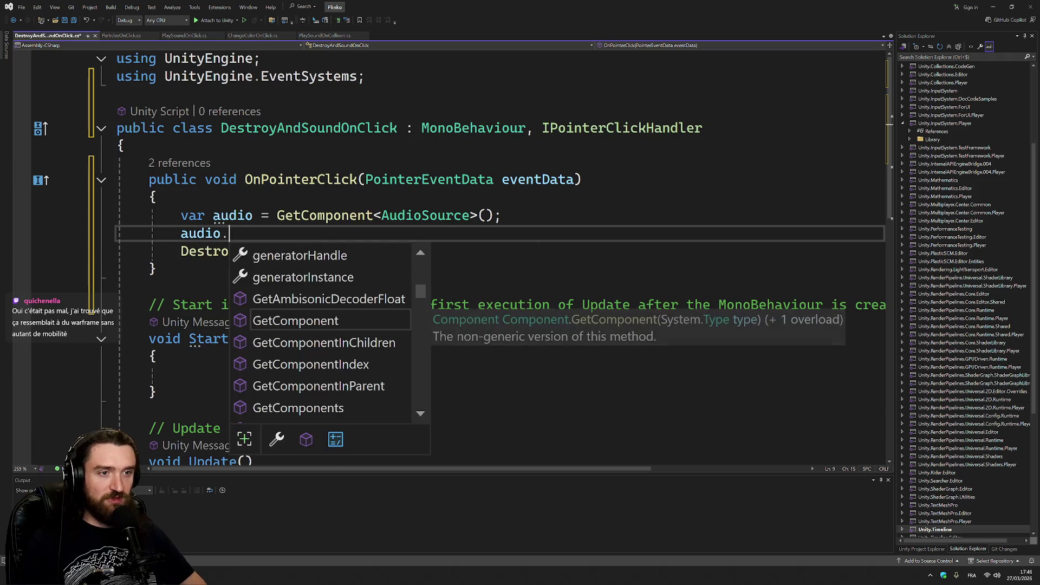
{"action": "type", "text": "Play("}
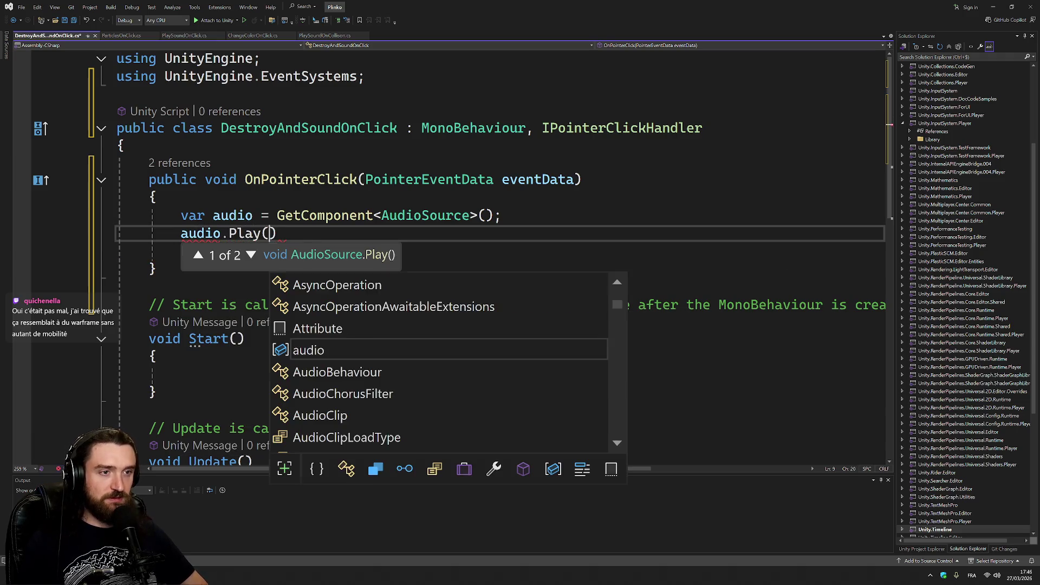
{"action": "type", "text": ");"}
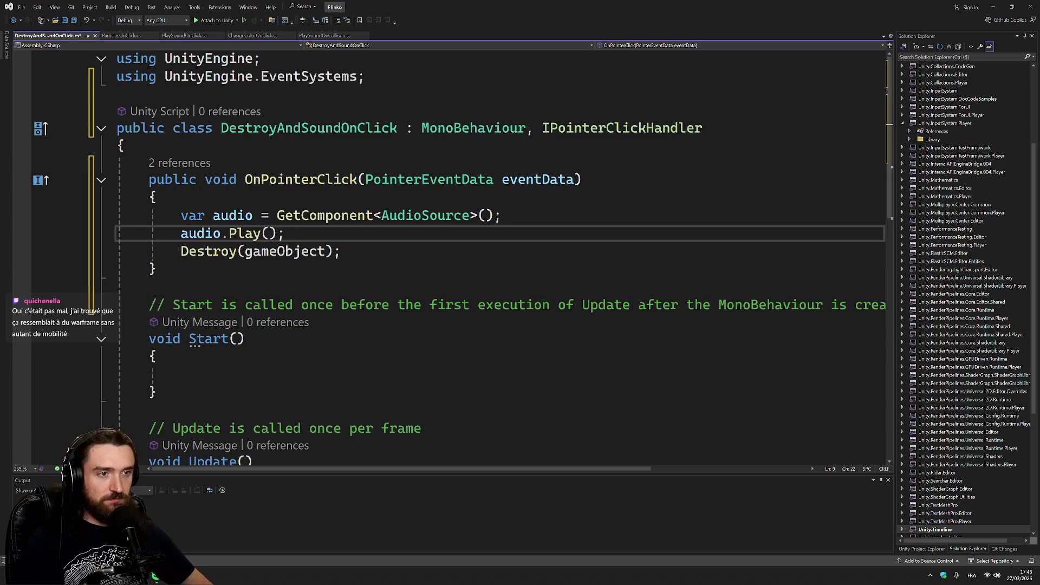
{"action": "key", "text": "ctrl+s"}
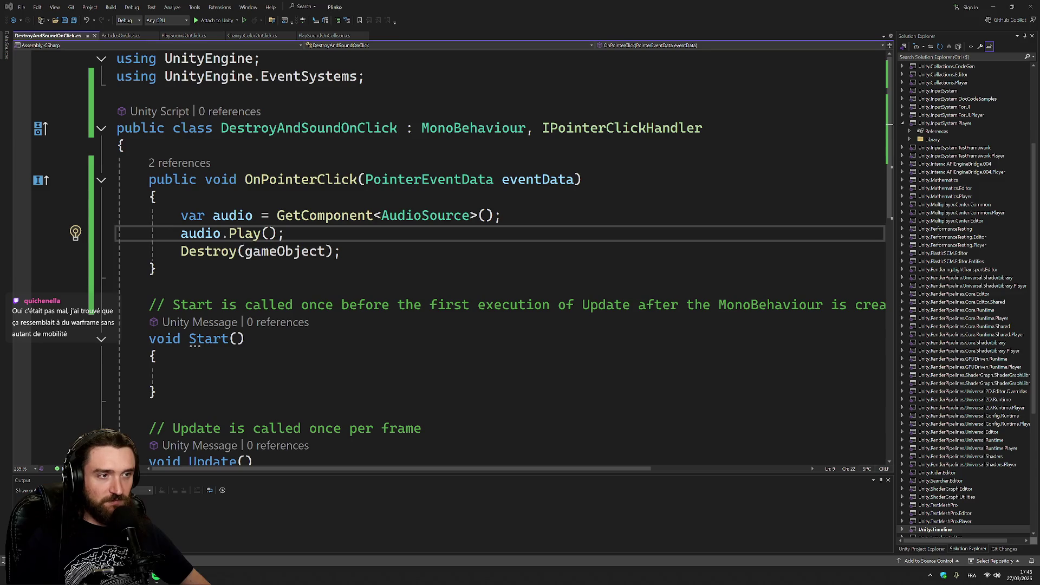
{"action": "key", "text": "alt+Tab"}
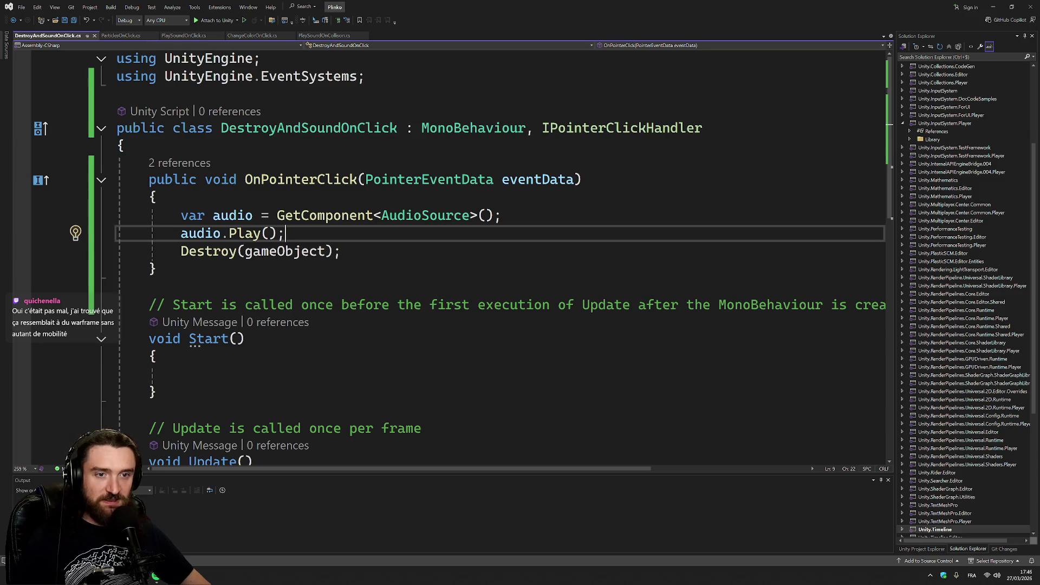
{"action": "key", "text": "alt+Tab"}
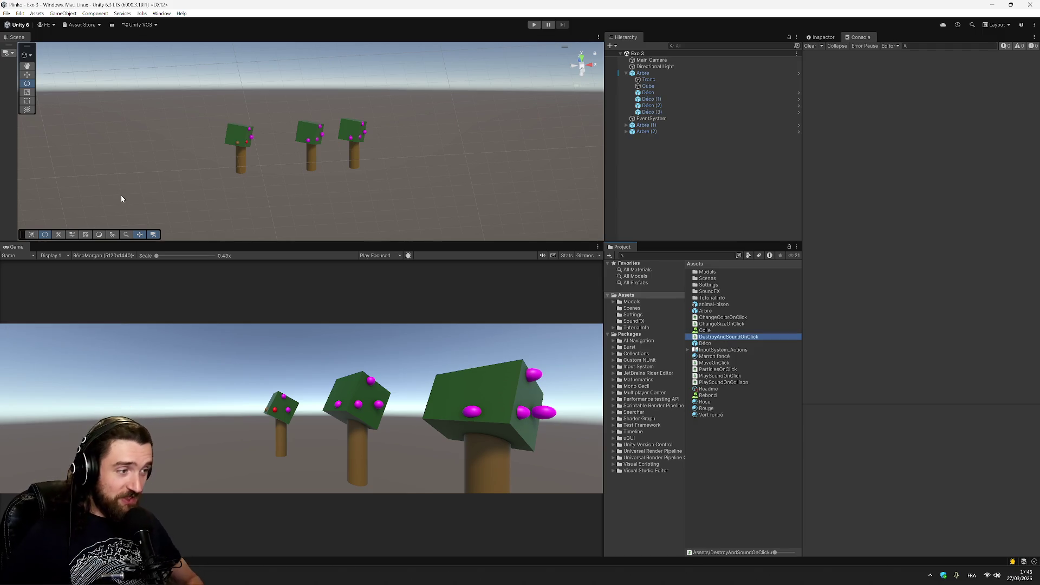
- On Déco, disable the Play Sound On Click component and attach the DestroyAndSoundOnClick script
{"action": "left_click", "coordinate": [649, 93]}
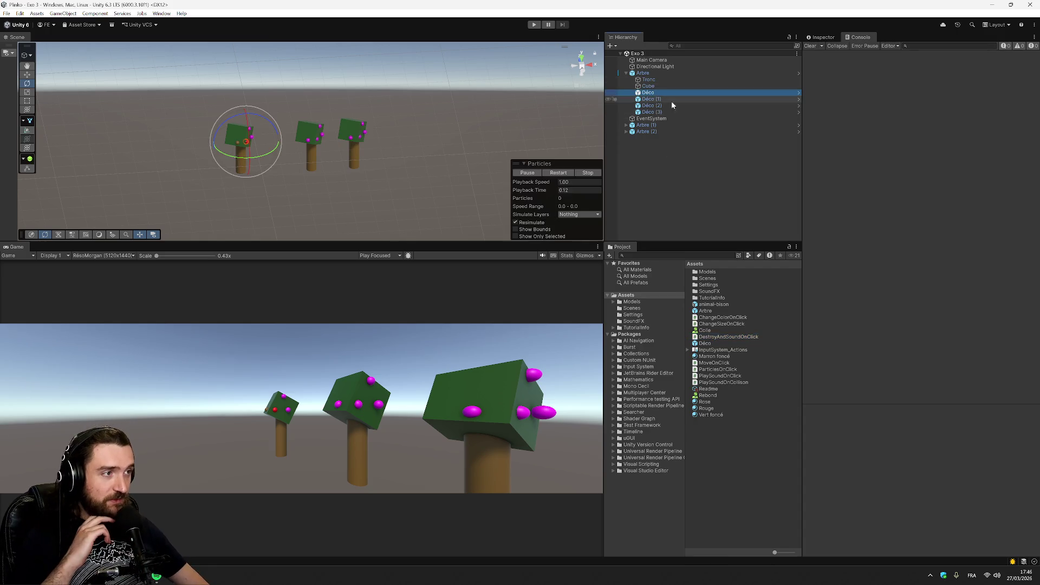
{"action": "left_click", "coordinate": [812, 37]}
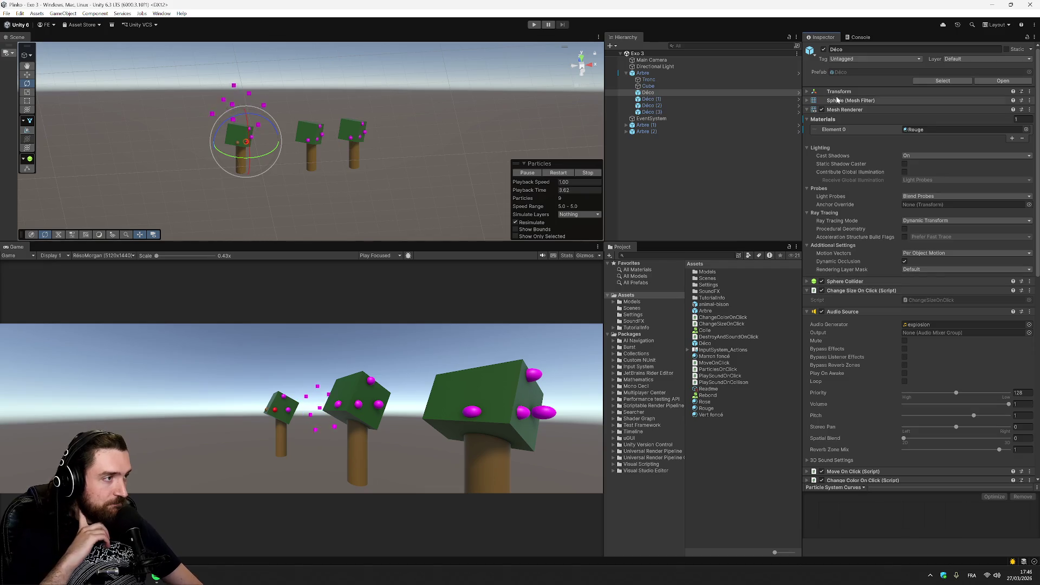
{"action": "scroll", "coordinate": [851, 455], "scroll_direction": "down", "scroll_amount": 3}
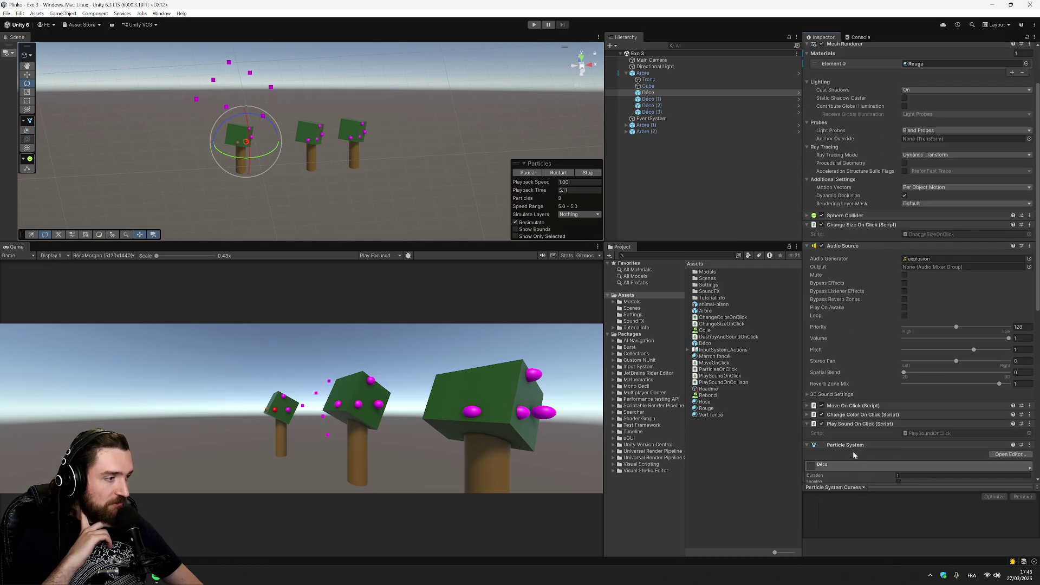
{"action": "left_click", "coordinate": [822, 424]}
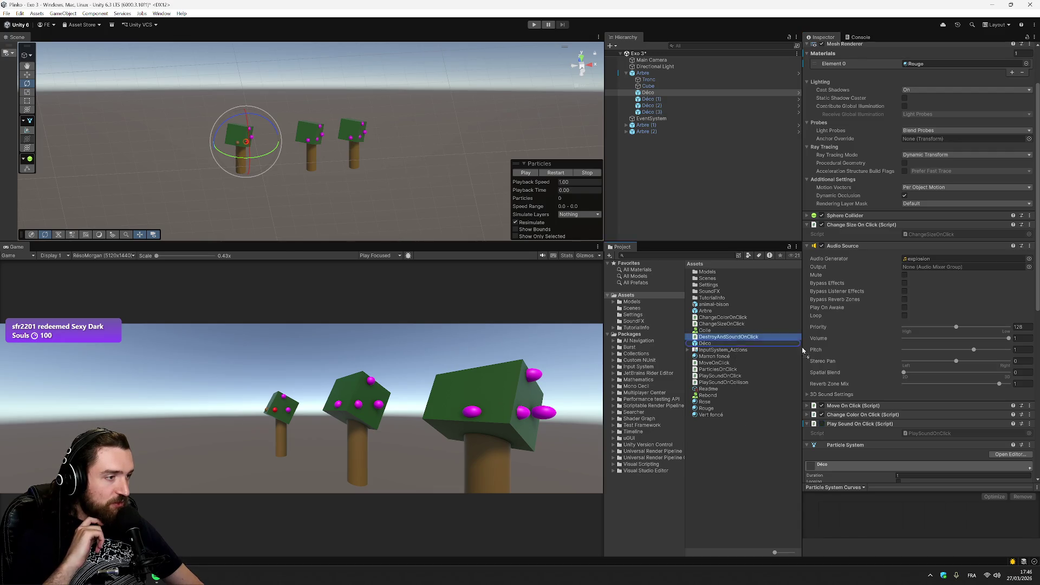
{"action": "scroll", "coordinate": [812, 350], "scroll_direction": "down", "scroll_amount": 12}
{"action": "mouse_move", "coordinate": [828, 192]}
{"action": "left_mouse_down"}
{"action": "mouse_move", "coordinate": [834, 121]}
{"action": "mouse_move", "coordinate": [653, 93]}
{"action": "left_mouse_up"}
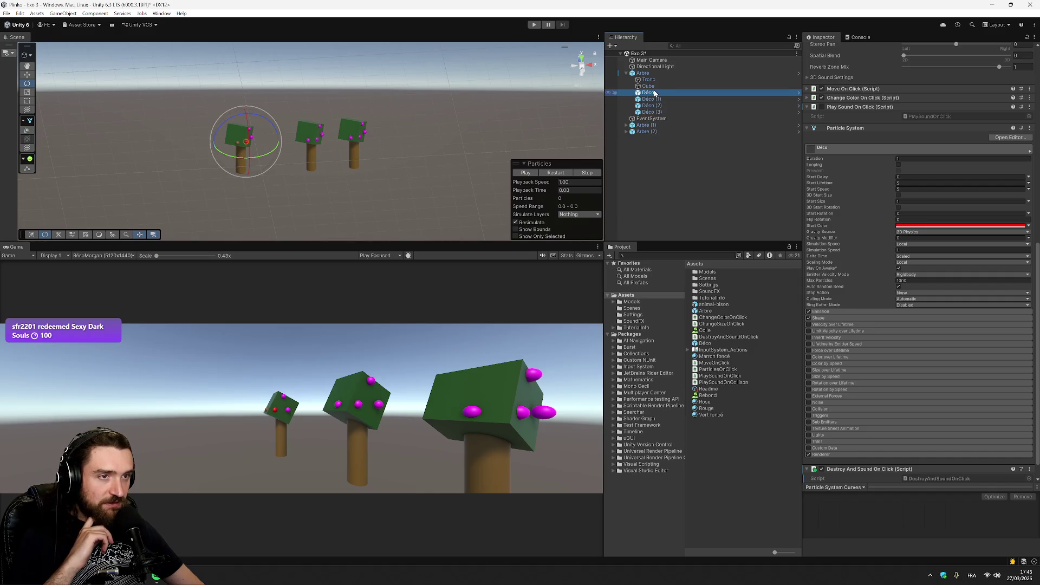
- Play-test clicking a purple decoration, then reselect Déco and switch to Visual Studio
{"action": "left_click", "coordinate": [671, 86]}
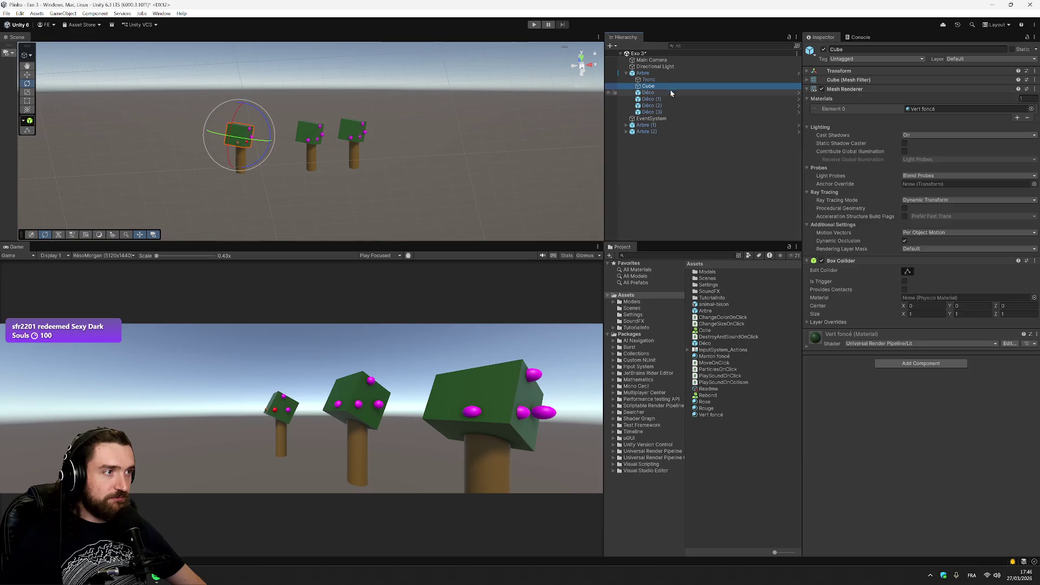
{"action": "left_click", "coordinate": [671, 92]}
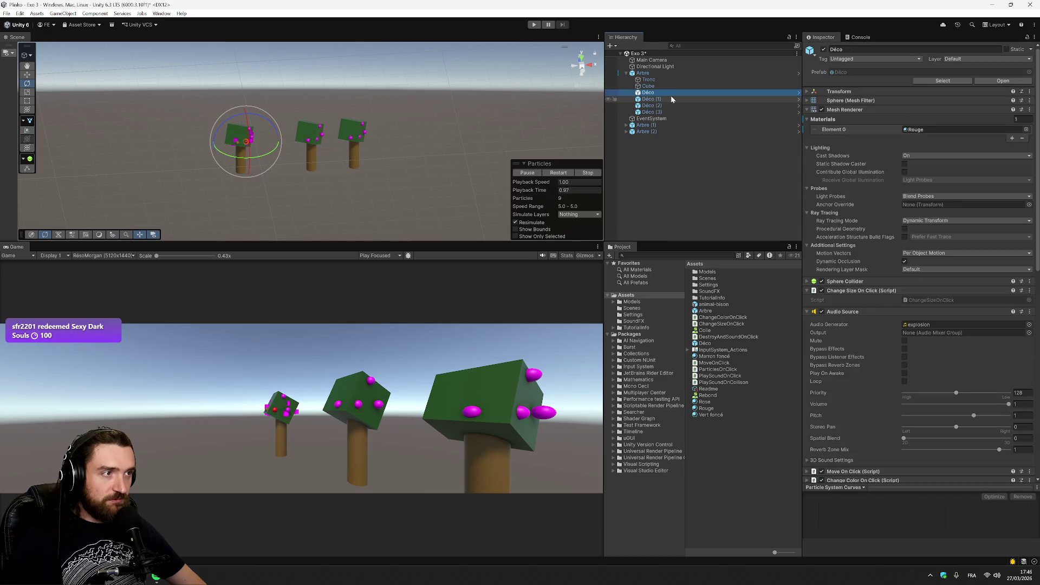
{"action": "left_click", "coordinate": [534, 25]}
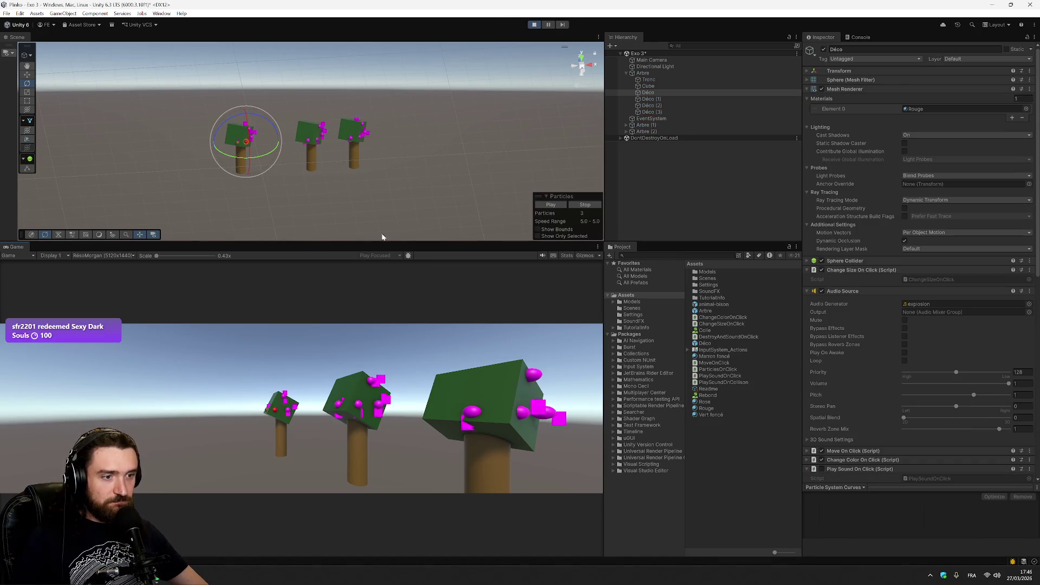
{"action": "left_click", "coordinate": [380, 382]}
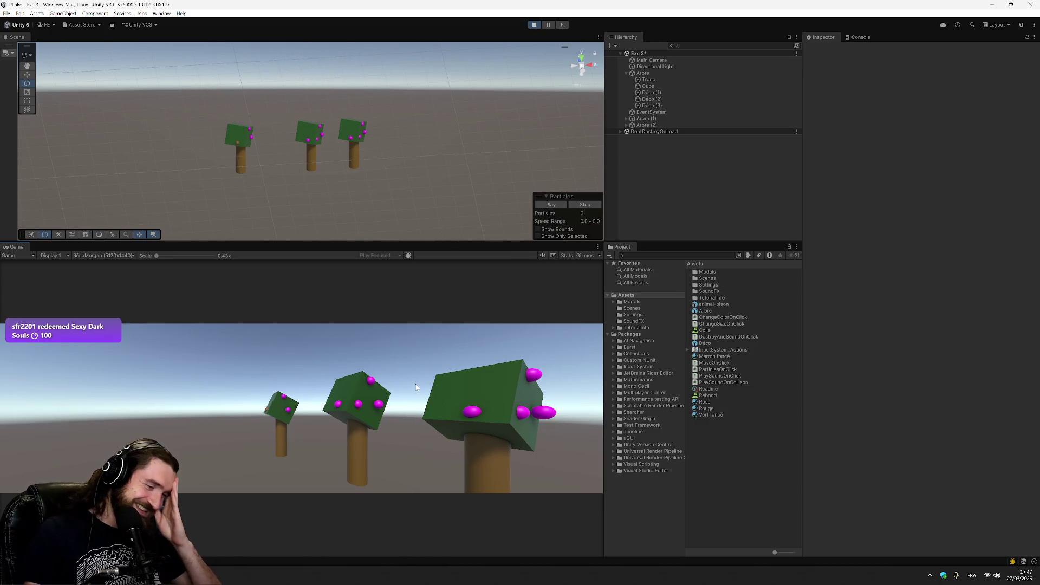
{"action": "left_click", "coordinate": [537, 27]}
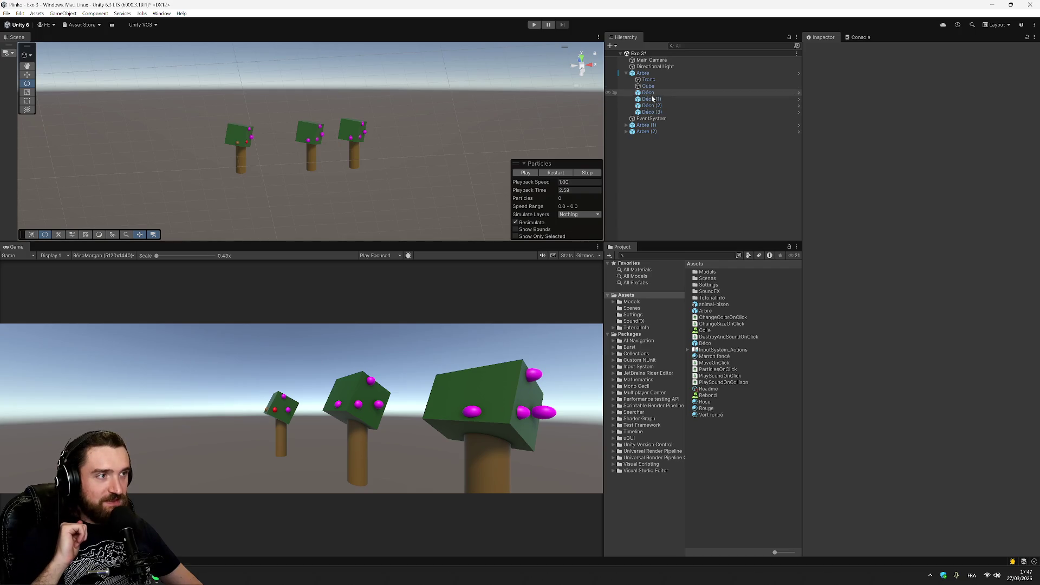
{"action": "left_click", "coordinate": [675, 93]}
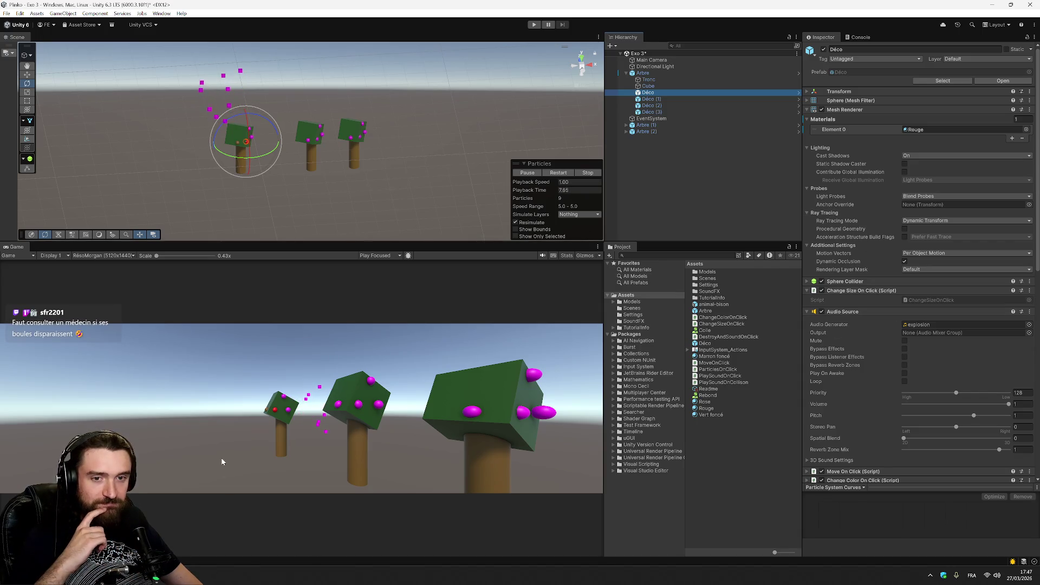
{"action": "key", "text": "alt+Tab"}
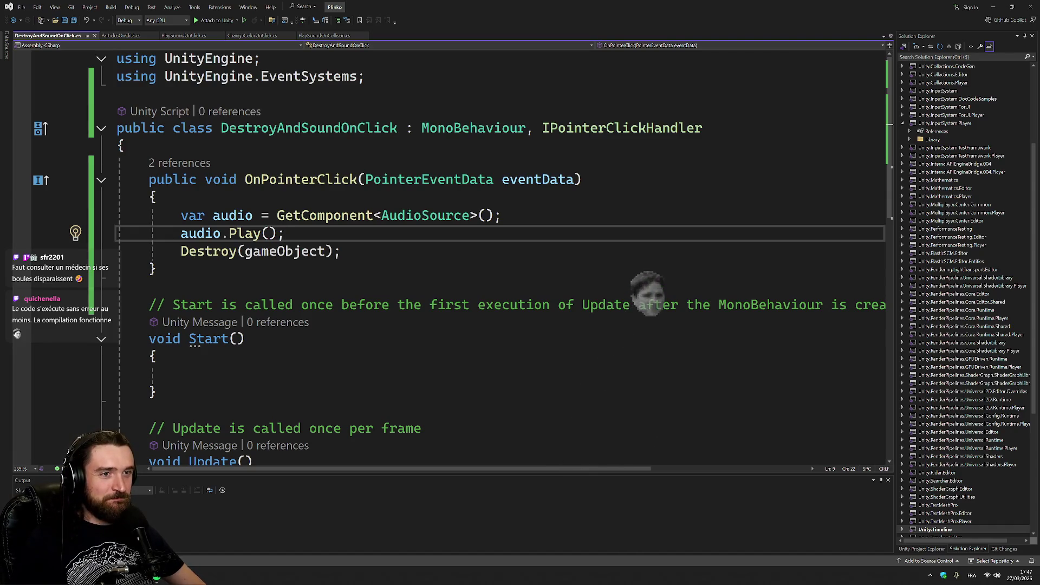
- Add an 'AudioClip audioClip;' field at the top of the class and save
{"action": "left_click", "coordinate": [125, 145]}
{"action": "key", "text": "Return"}
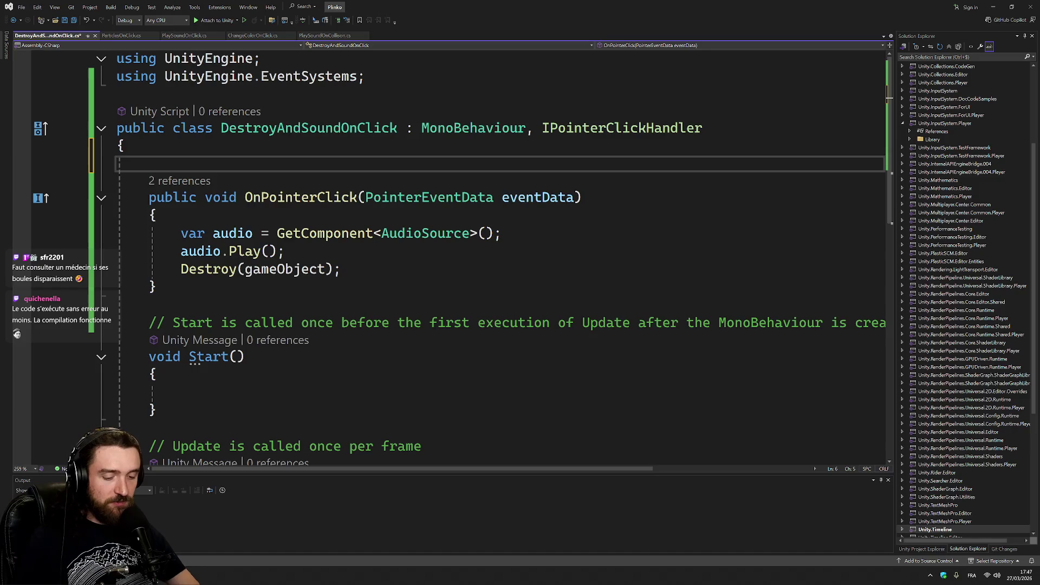
{"action": "type", "text": "AudioCl"}
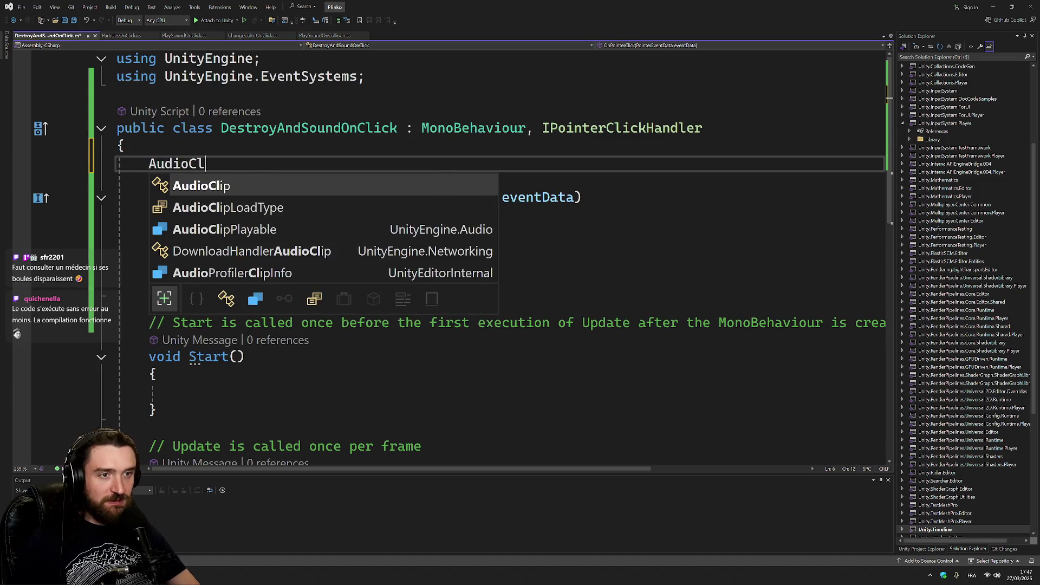
{"action": "key", "text": "Tab"}
{"action": "type", "text": "audio"}
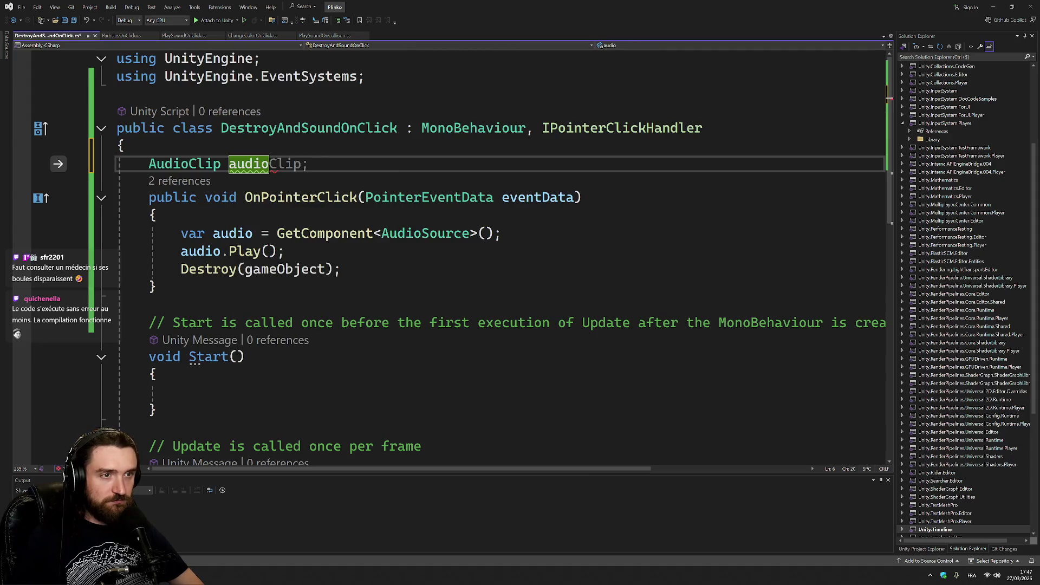
{"action": "key", "text": "Tab"}
{"action": "key", "text": "ctrl+s"}
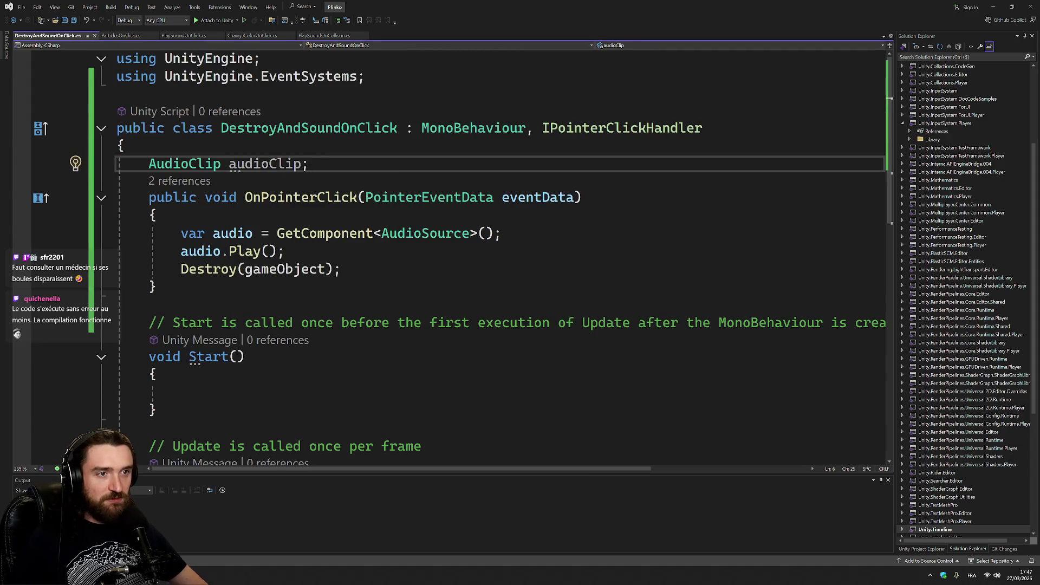
- Rename audio to audioClip, delete the 'var audio = GetComponent<AudioSource>()' line and the Play() call
{"action": "double_click", "coordinate": [201, 251]}
{"action": "type", "text": "audioClip"}
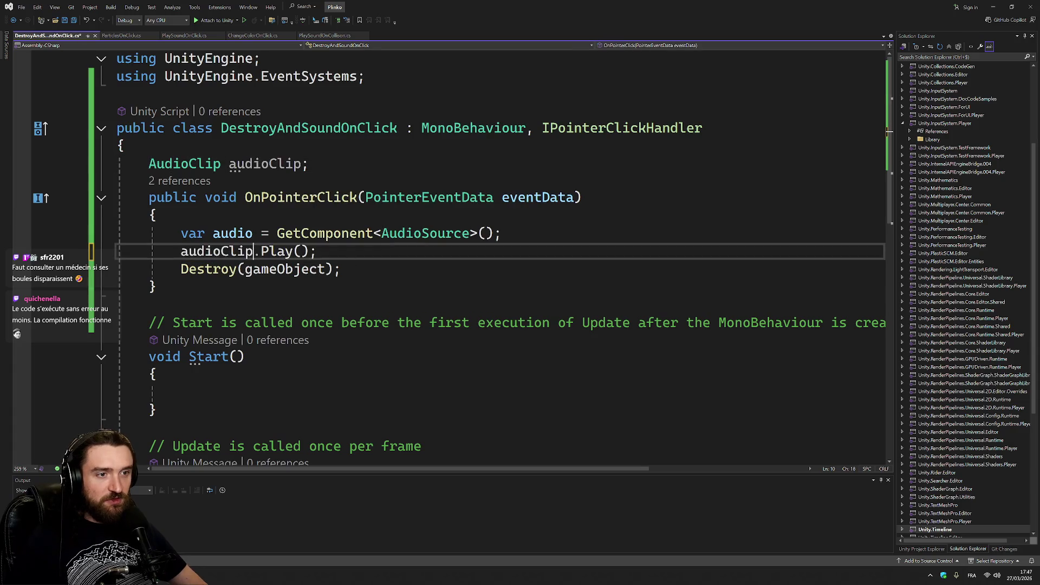
{"action": "key", "text": "Up"}
{"action": "key", "text": "End"}
{"action": "key", "text": "shift+Up"}
{"action": "key", "text": "Delete"}
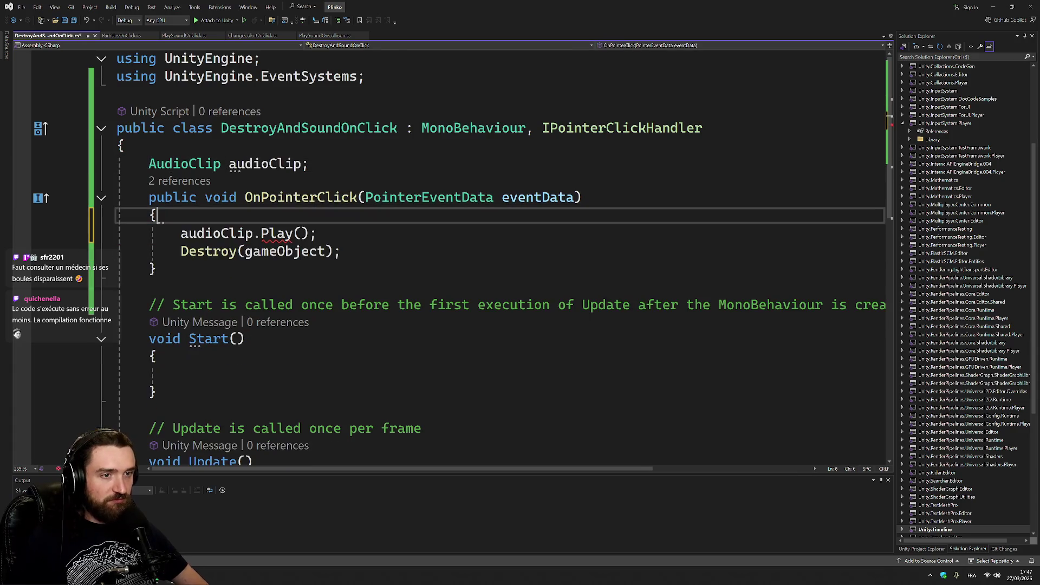
{"action": "double_click", "coordinate": [277, 233]}
{"action": "key", "text": "shift+End"}
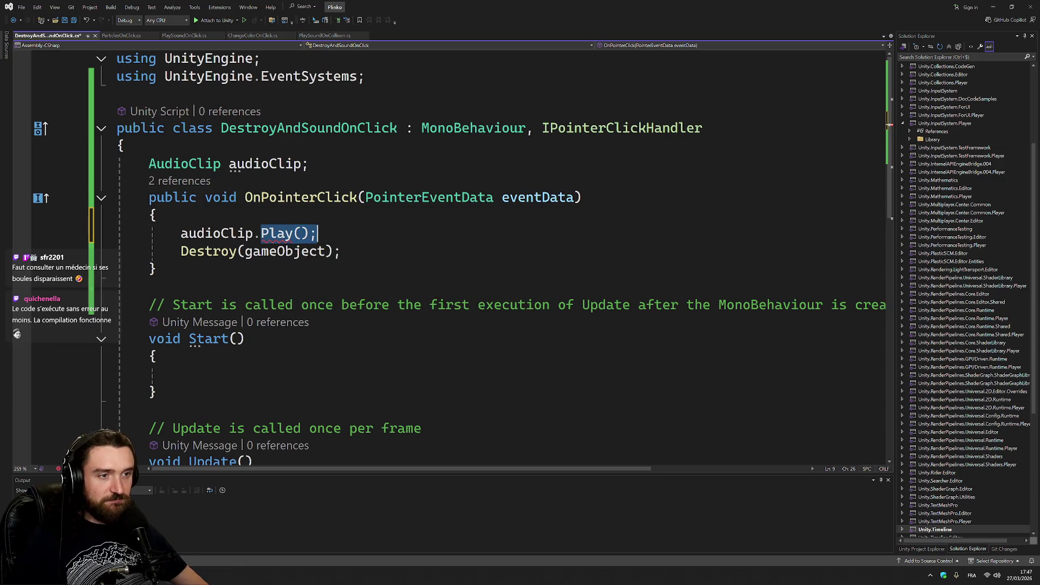
{"action": "key", "text": "Delete"}
- Browse audioClip's available members, then clear the unusable 'audioClip.' text to begin a new statement
{"action": "key", "text": "ctrl+space"}
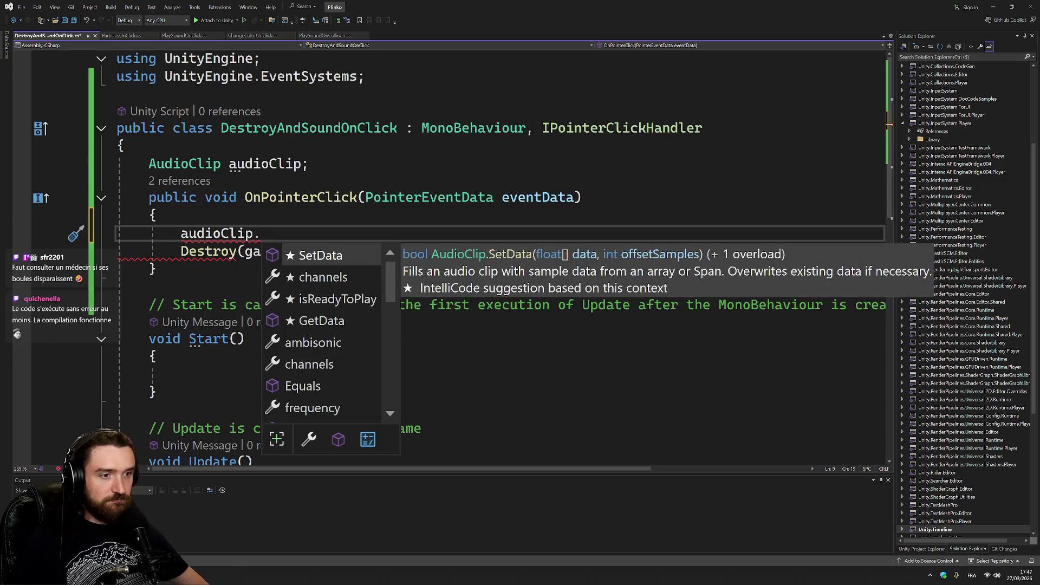
{"action": "scroll", "coordinate": [376, 314], "scroll_direction": "down", "scroll_amount": 6}
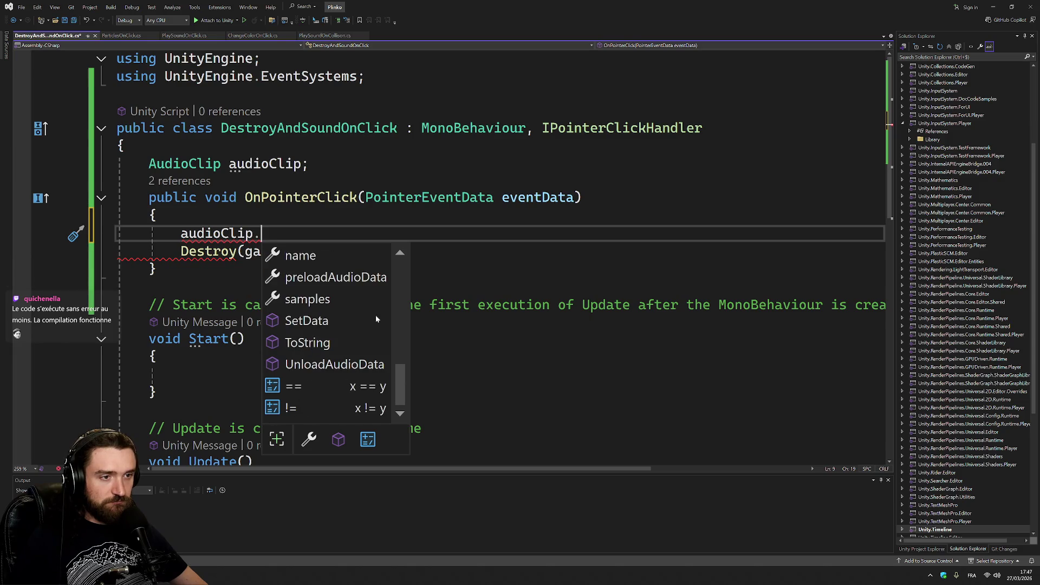
{"action": "scroll", "coordinate": [376, 315], "scroll_direction": "up", "scroll_amount": 4}
{"action": "scroll", "coordinate": [376, 319], "scroll_direction": "down", "scroll_amount": 2}
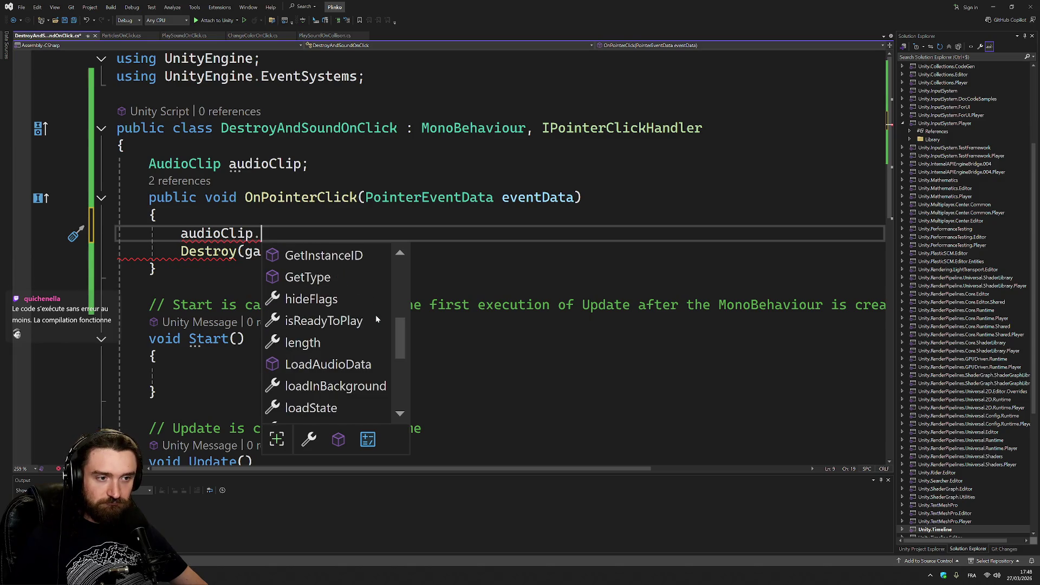
{"action": "scroll", "coordinate": [376, 314], "scroll_direction": "down", "scroll_amount": 2}
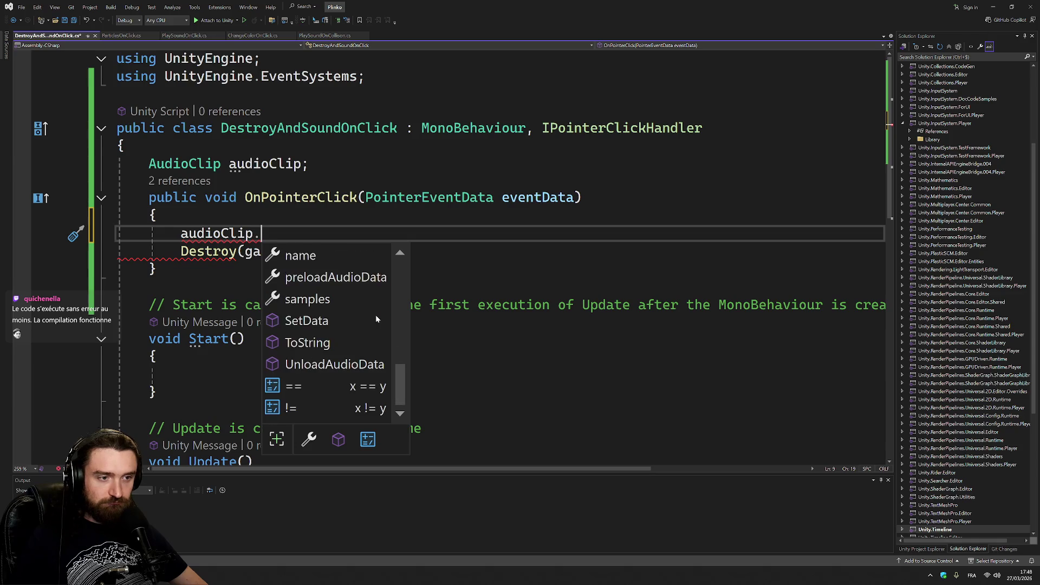
{"action": "scroll", "coordinate": [375, 314], "scroll_direction": "up", "scroll_amount": 6}
{"action": "scroll", "coordinate": [374, 300], "scroll_direction": "down", "scroll_amount": 3}
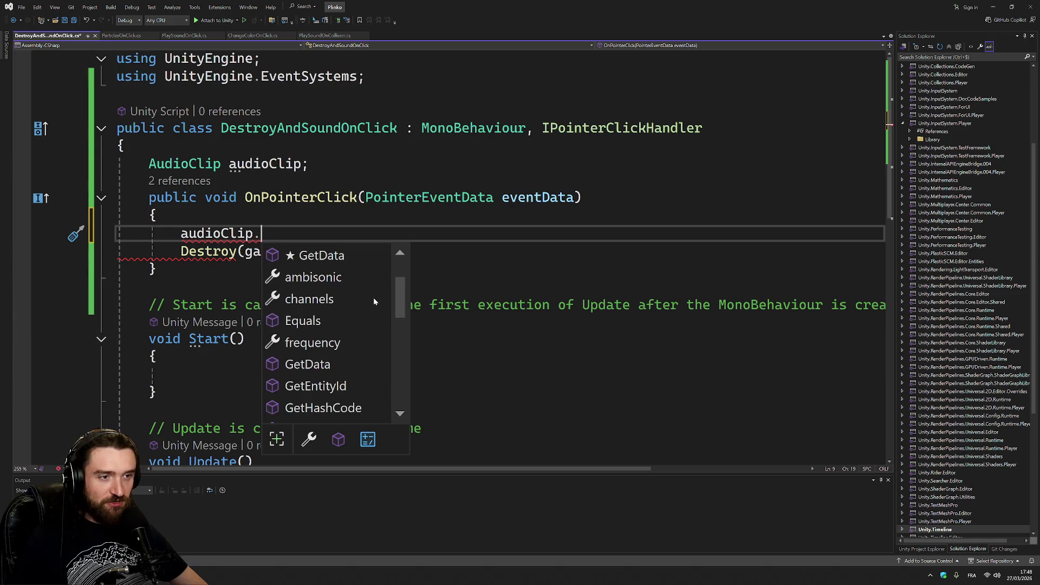
{"action": "scroll", "coordinate": [374, 301], "scroll_direction": "down", "scroll_amount": 2}
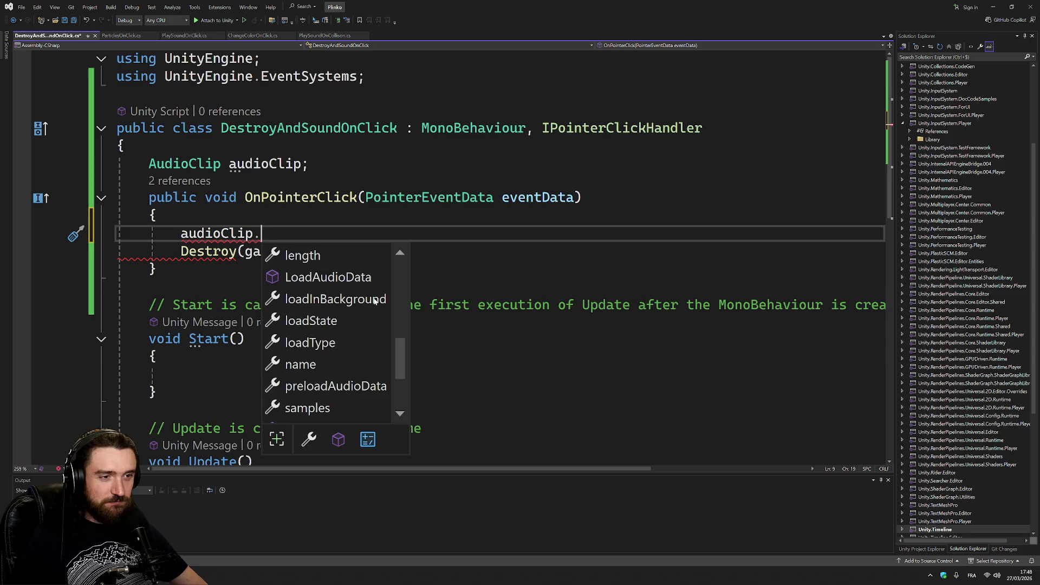
{"action": "mouse_move", "coordinate": [181, 251]}
{"action": "key", "text": "BackSpace"}
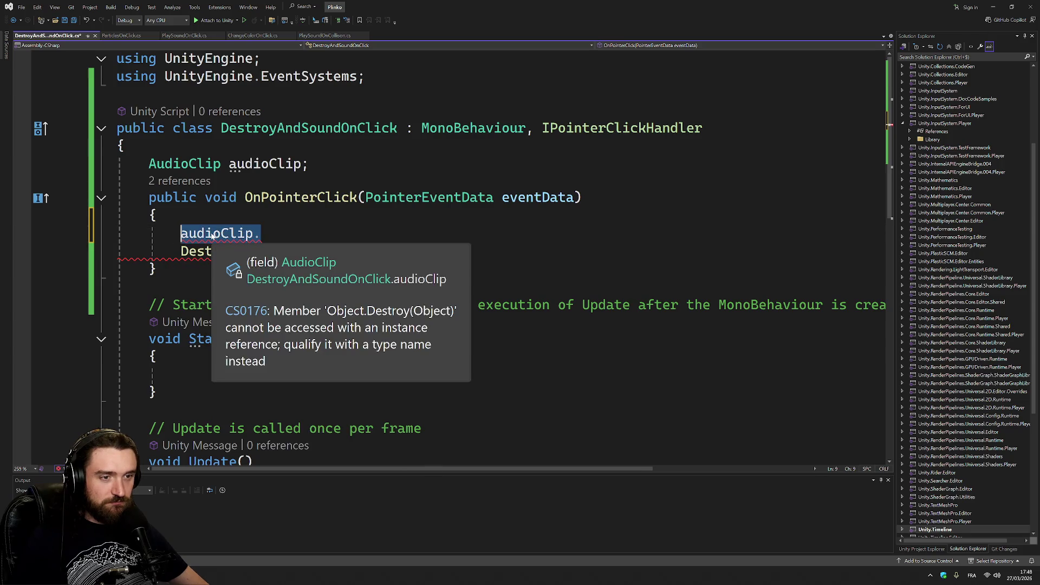
{"action": "key", "text": "ctrl+BackSpace"}
{"action": "type", "text": "A"}
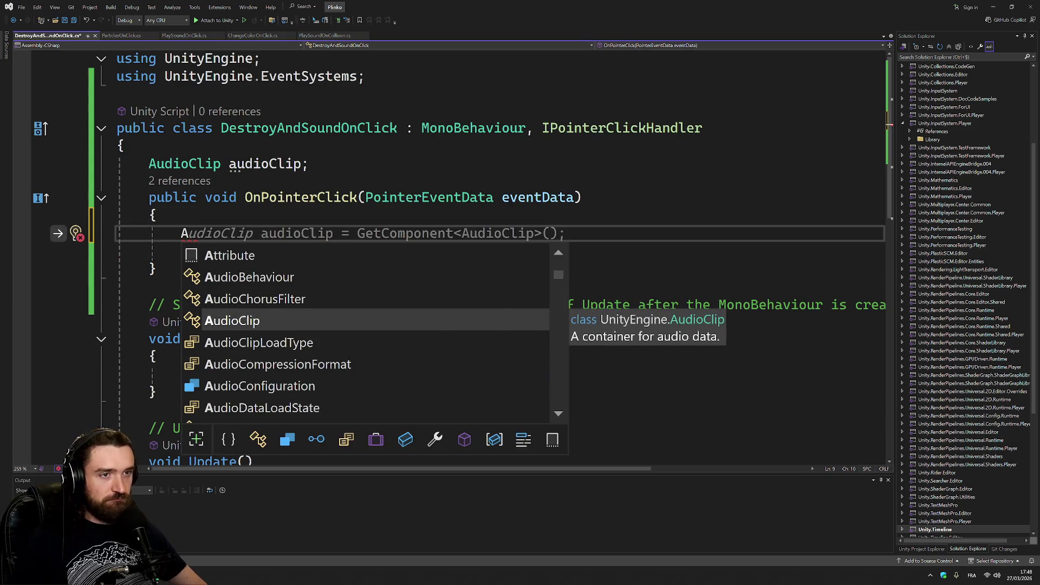
{"action": "key", "text": "Escape"}
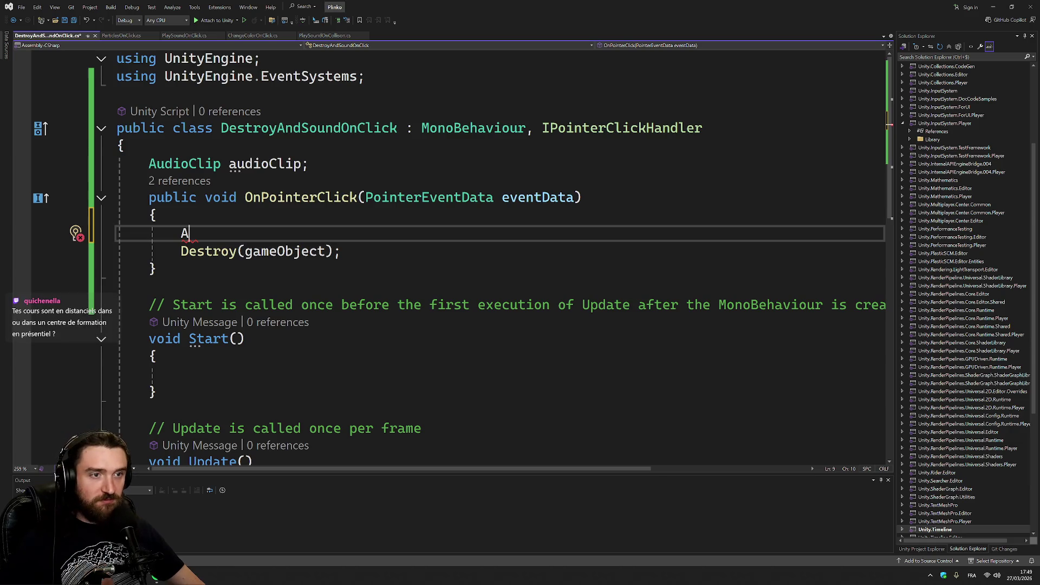
- Replace the statement with a completed GetComponent<AudioSource>() line
{"action": "double_click", "coordinate": [185, 233]}
{"action": "type", "text": "audi"}
{"action": "key", "text": "Tab"}
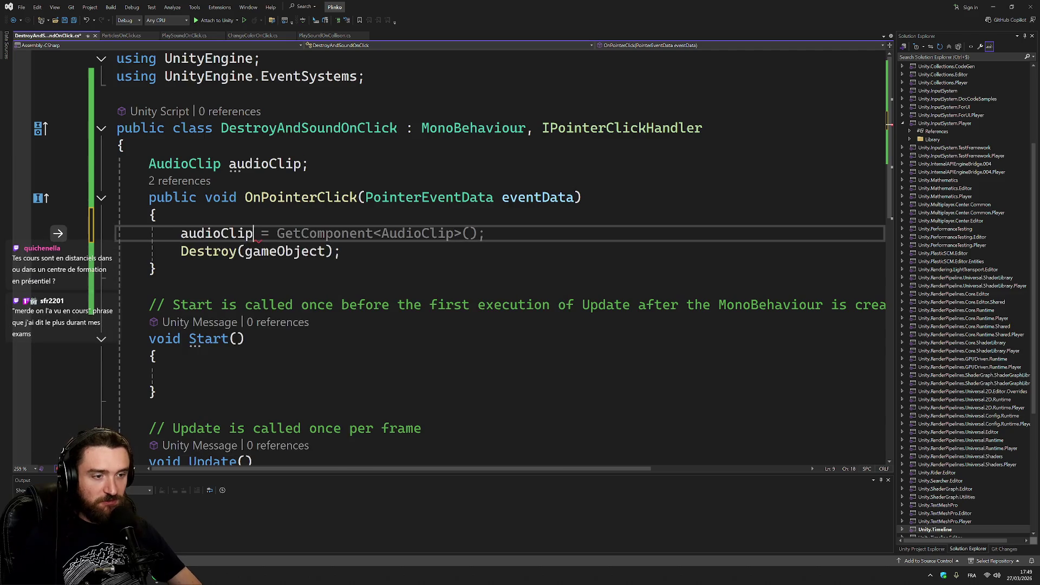
{"action": "type", "text": ".Pla"}
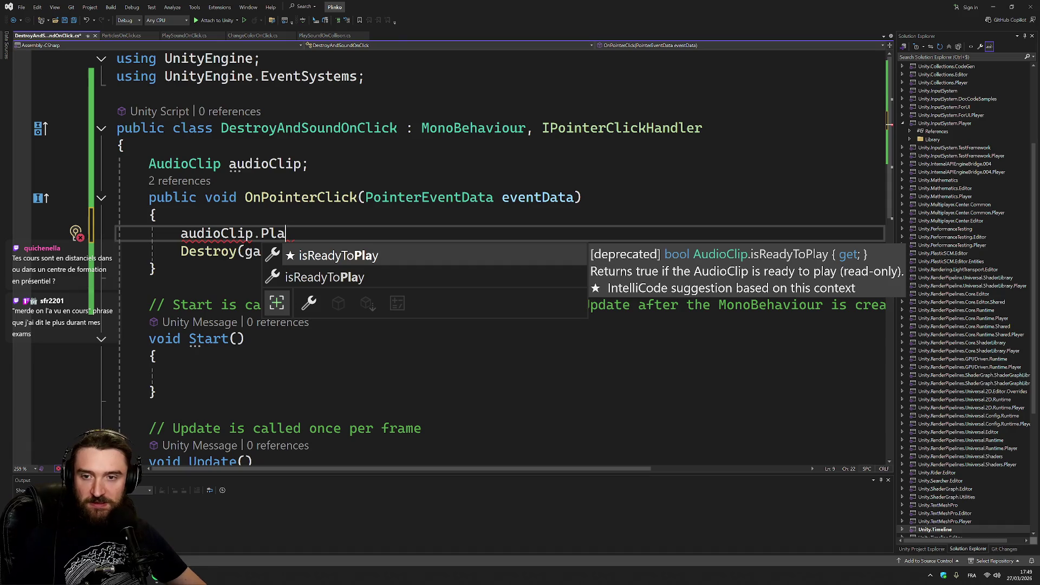
{"action": "key", "text": "Escape"}
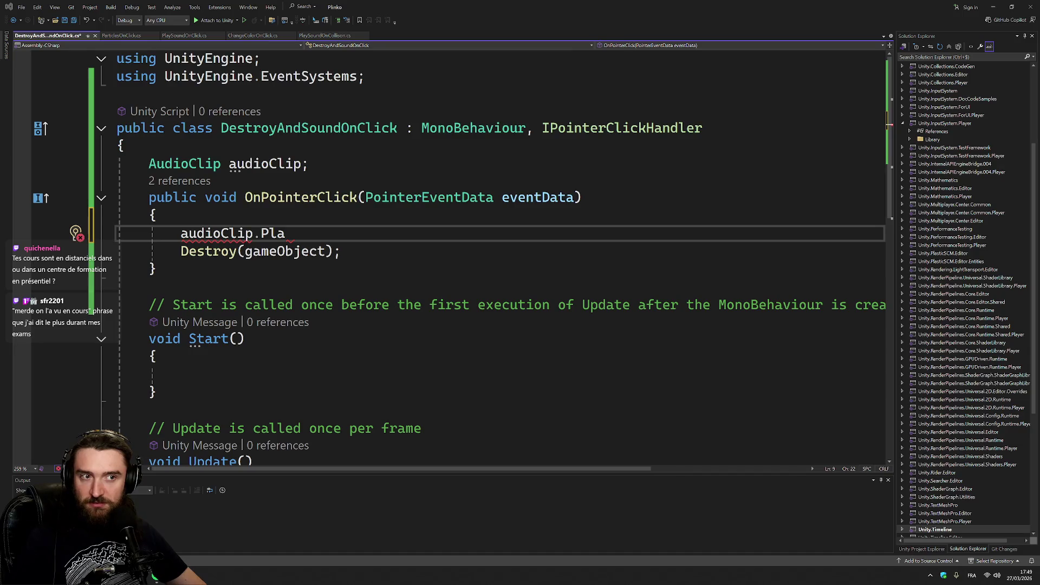
{"action": "key", "text": "Home"}
{"action": "key", "text": "shift+End"}
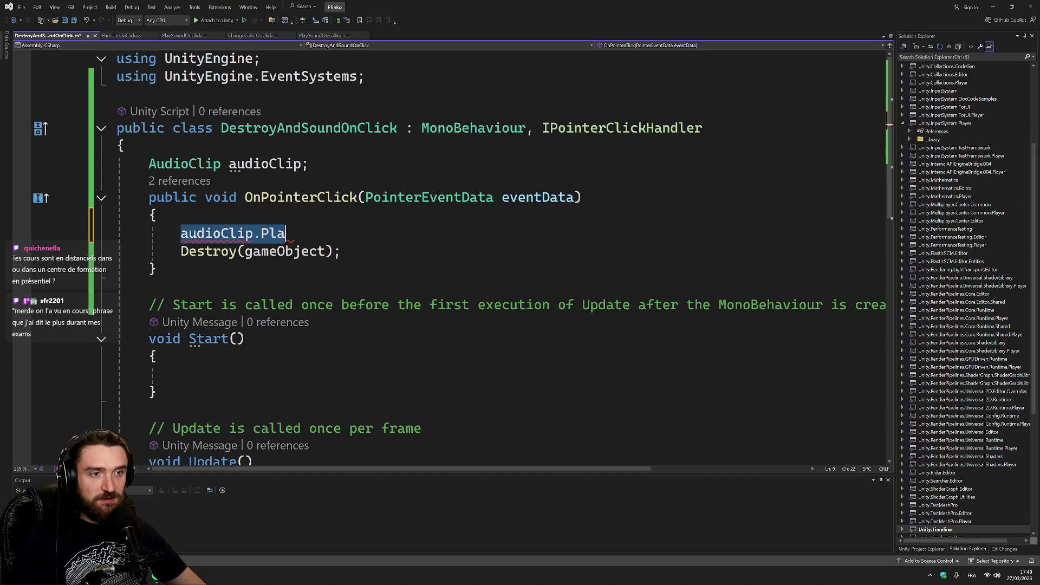
{"action": "type", "text": "Get"}
{"action": "key", "text": "Tab"}
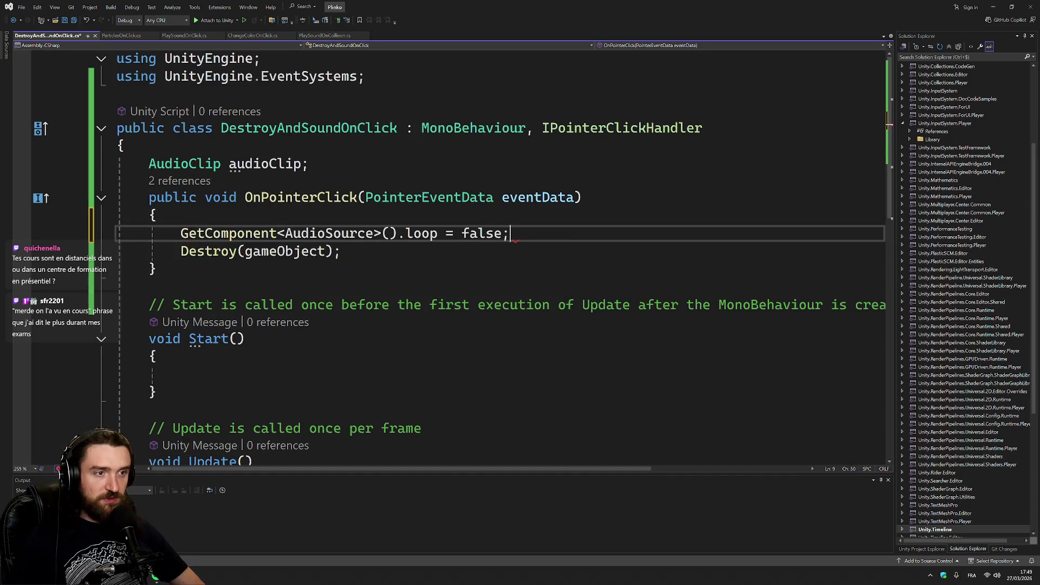
- Change the call to PlayOneShot(audioClip) and save the script
{"action": "double_click", "coordinate": [421, 233]}
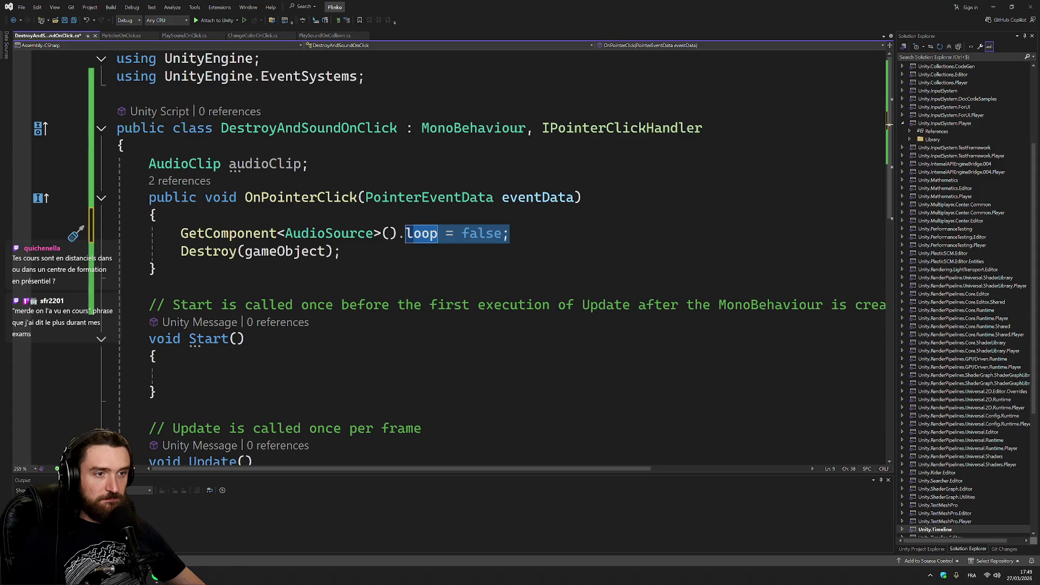
{"action": "key", "text": "BackSpace"}
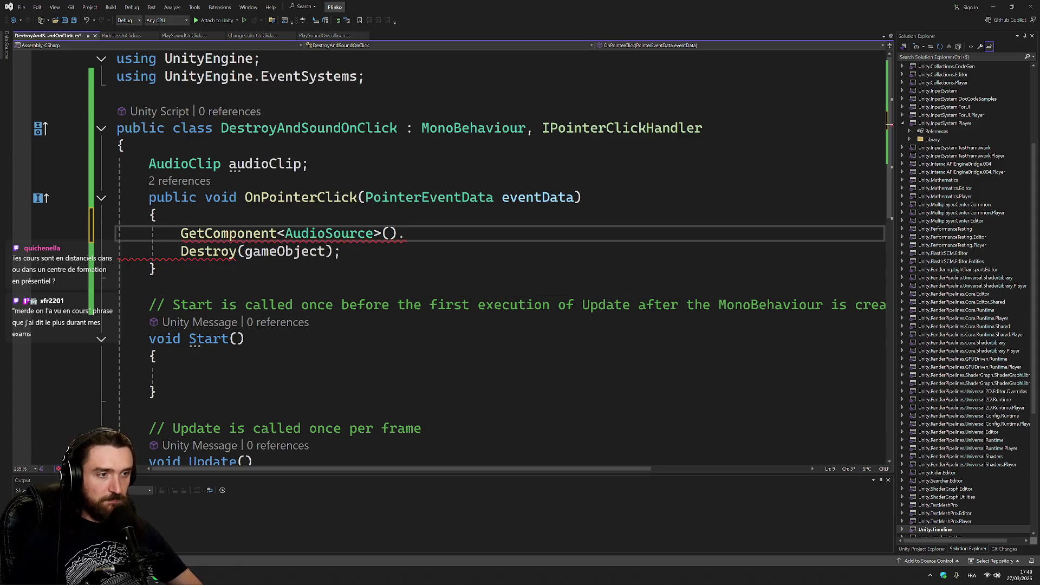
{"action": "type", "text": "Pla"}
{"action": "key", "text": "Down"}
{"action": "key", "text": "Down"}
{"action": "key", "text": "Tab"}
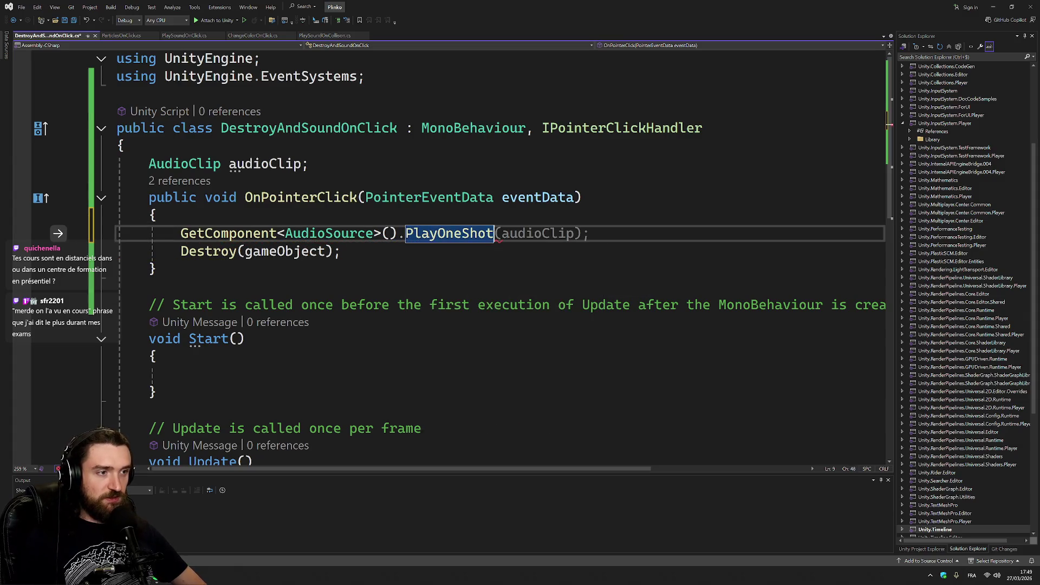
{"action": "key", "text": "Tab"}
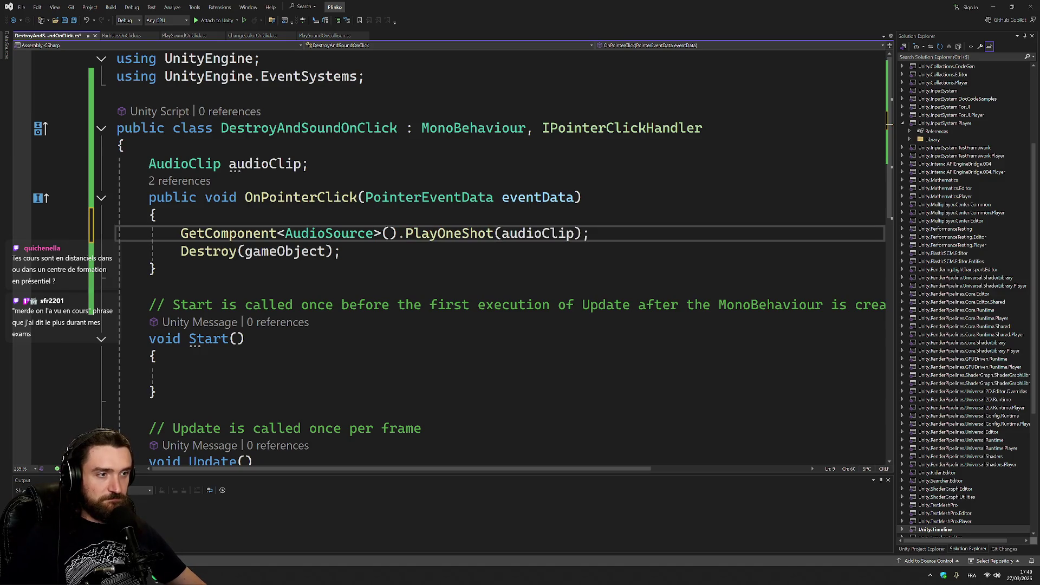
{"action": "key", "text": "ctrl+s"}
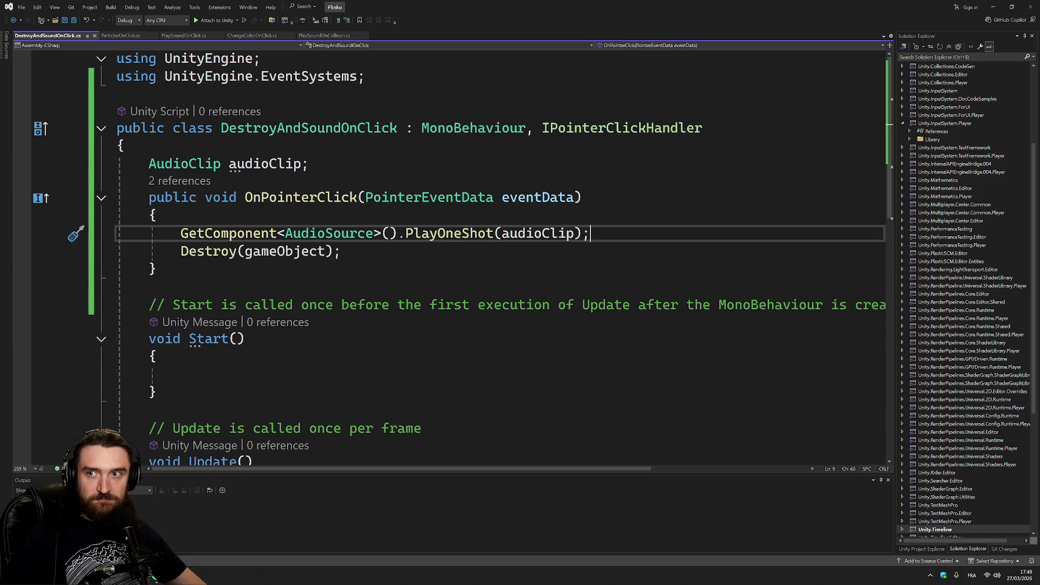
{"action": "key", "text": "alt+Tab"}
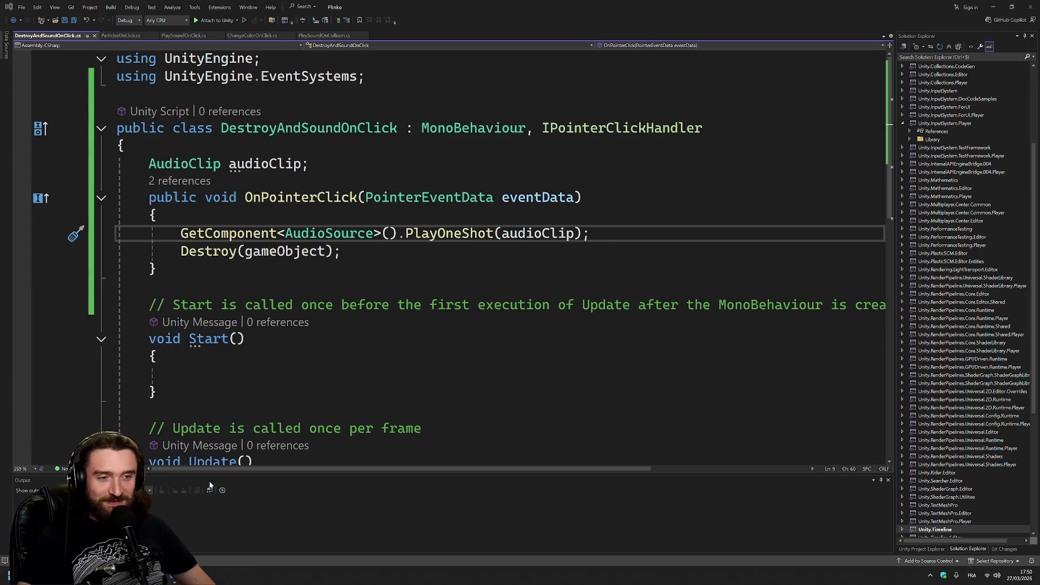
- Back in Unity, select Déco and collapse its Change Size On Click component
{"action": "key", "text": "alt+Tab"}
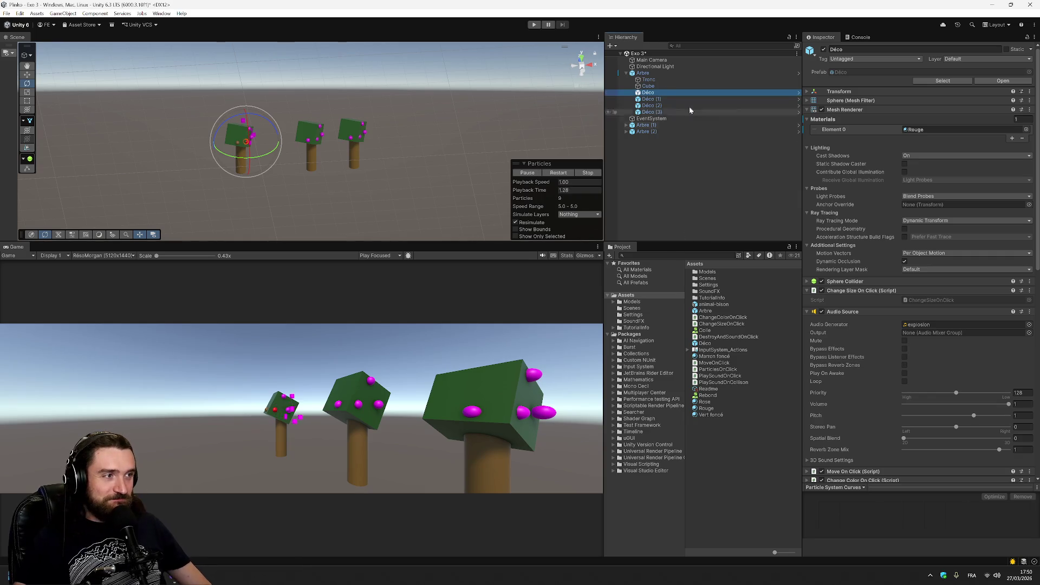
{"action": "left_click", "coordinate": [525, 162]}
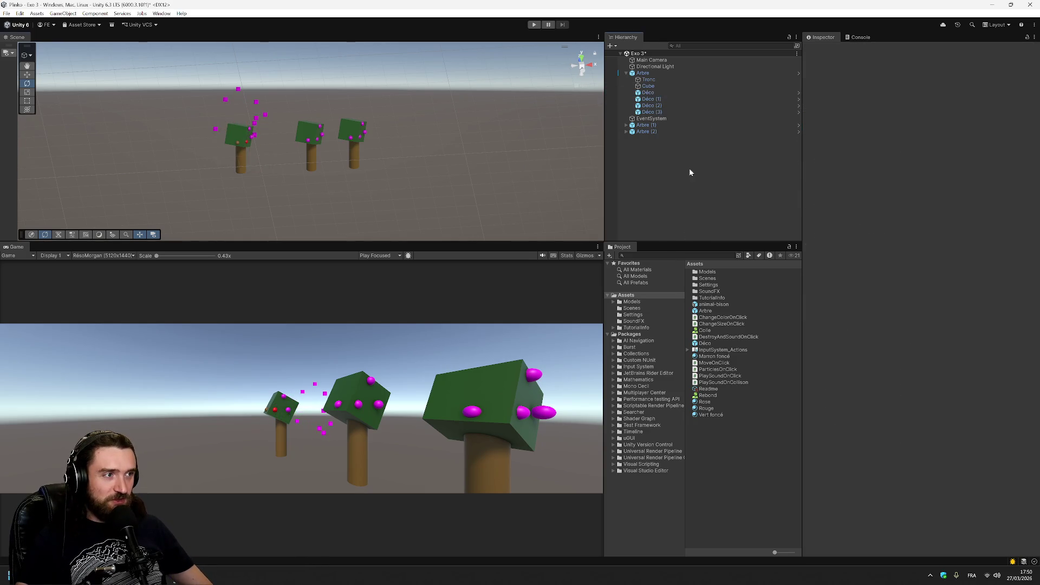
{"action": "left_click", "coordinate": [649, 92]}
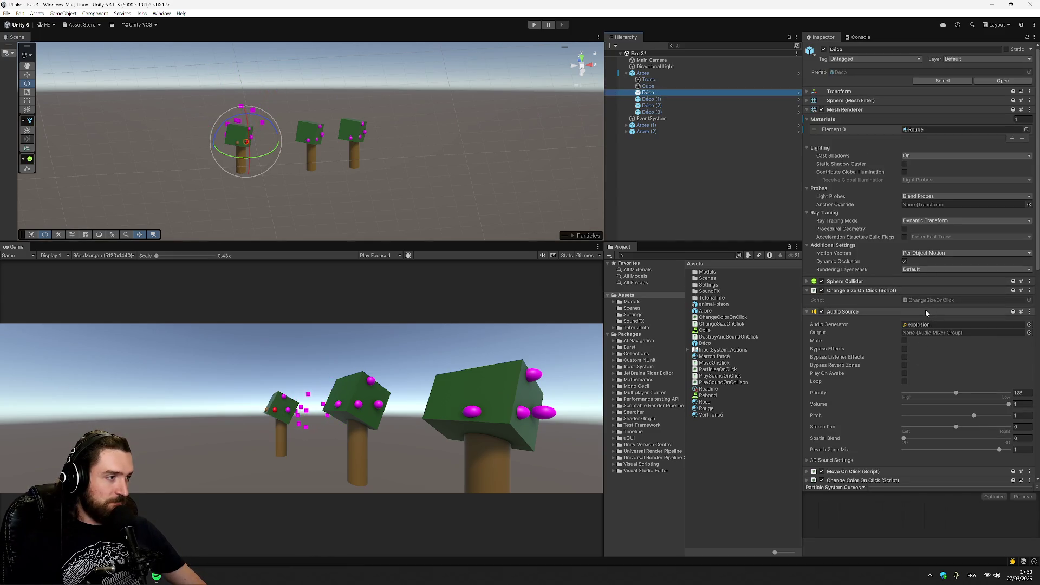
{"action": "left_click", "coordinate": [834, 291]}
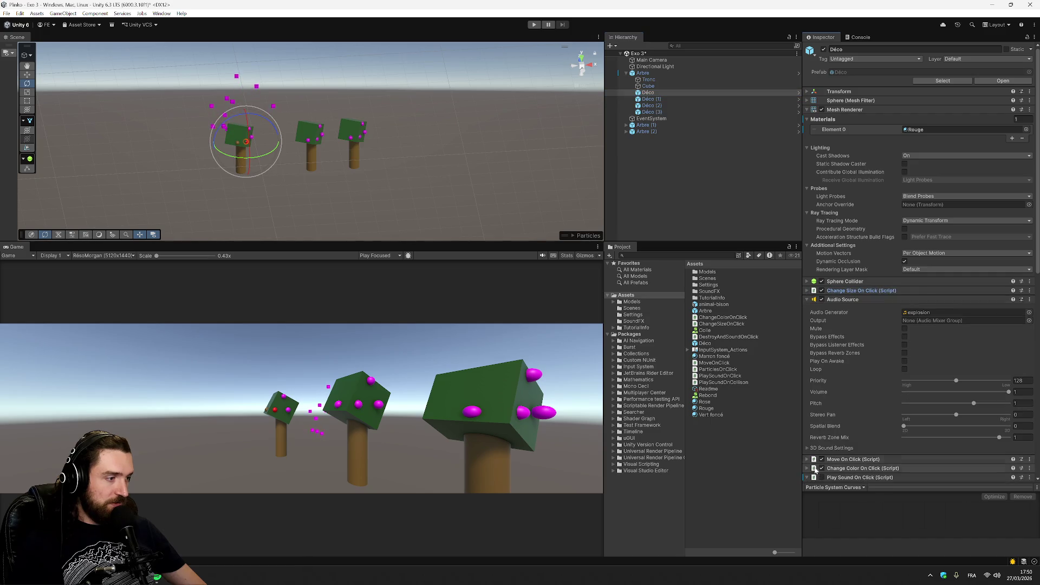
{"action": "scroll", "coordinate": [845, 445], "scroll_direction": "down", "scroll_amount": 5}
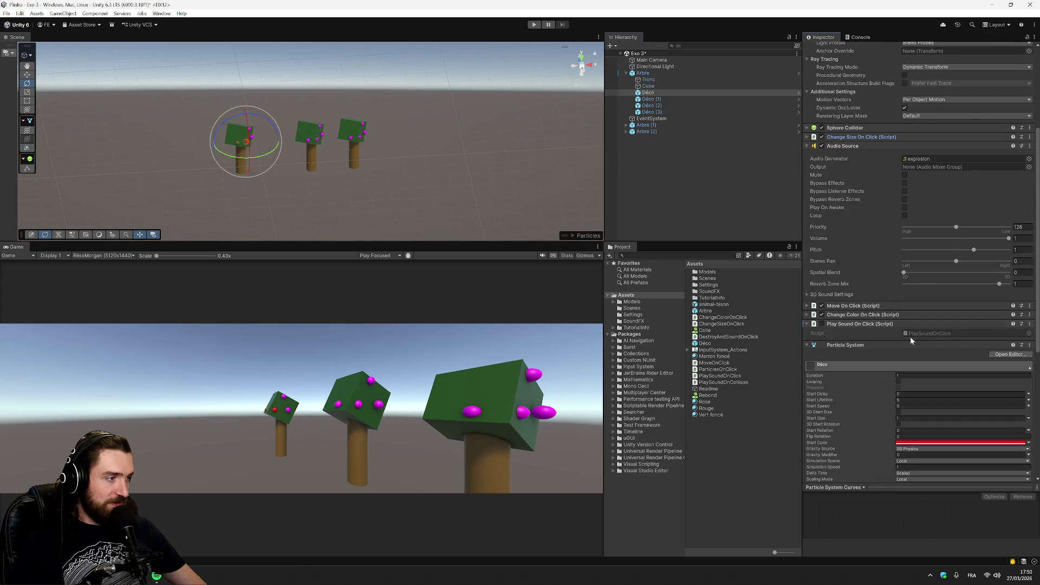
{"action": "left_click", "coordinate": [951, 334]}
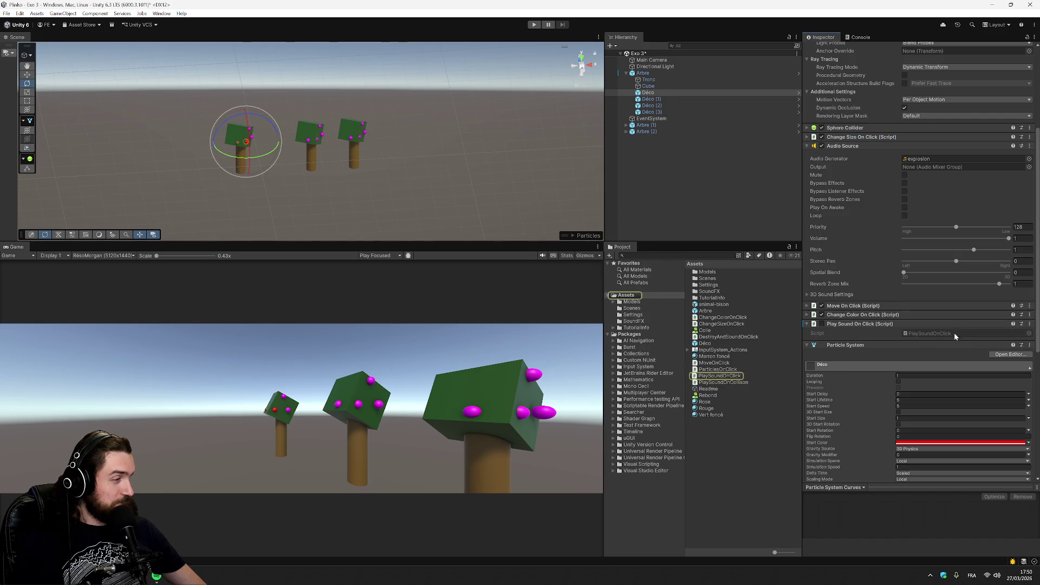
- Collapse Déco's Particle System component, then bring up DestroyAndSoundOnClick in Visual Studio
{"action": "scroll", "coordinate": [906, 316], "scroll_direction": "up", "scroll_amount": 5}
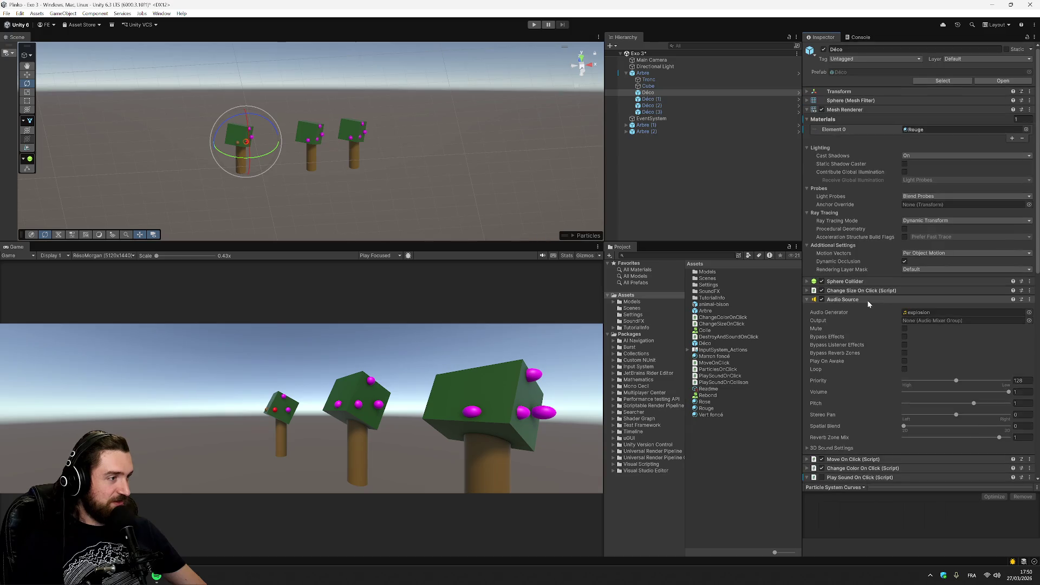
{"action": "scroll", "coordinate": [867, 300], "scroll_direction": "down", "scroll_amount": 7}
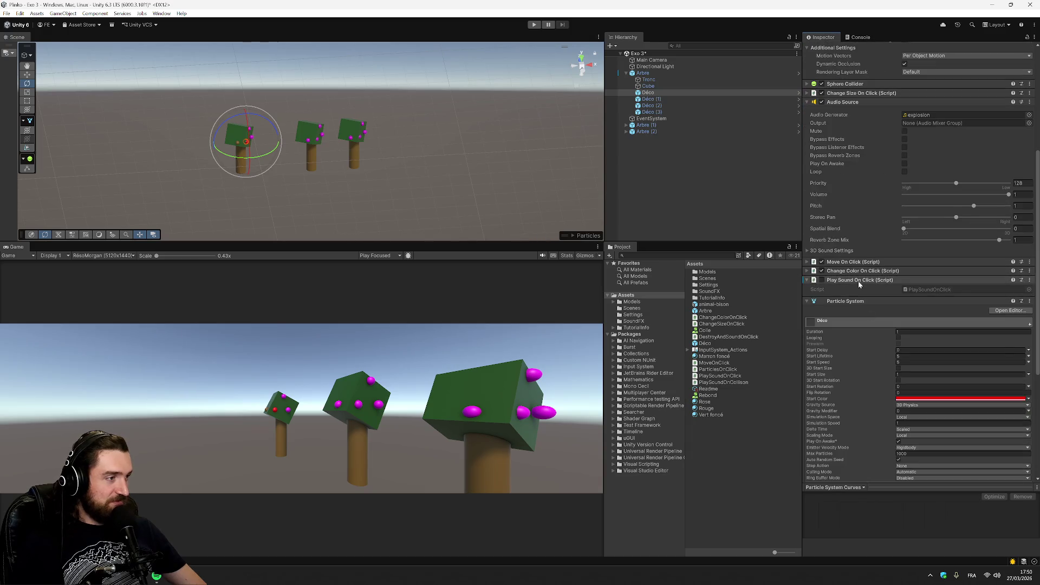
{"action": "scroll", "coordinate": [840, 265], "scroll_direction": "down", "scroll_amount": 1}
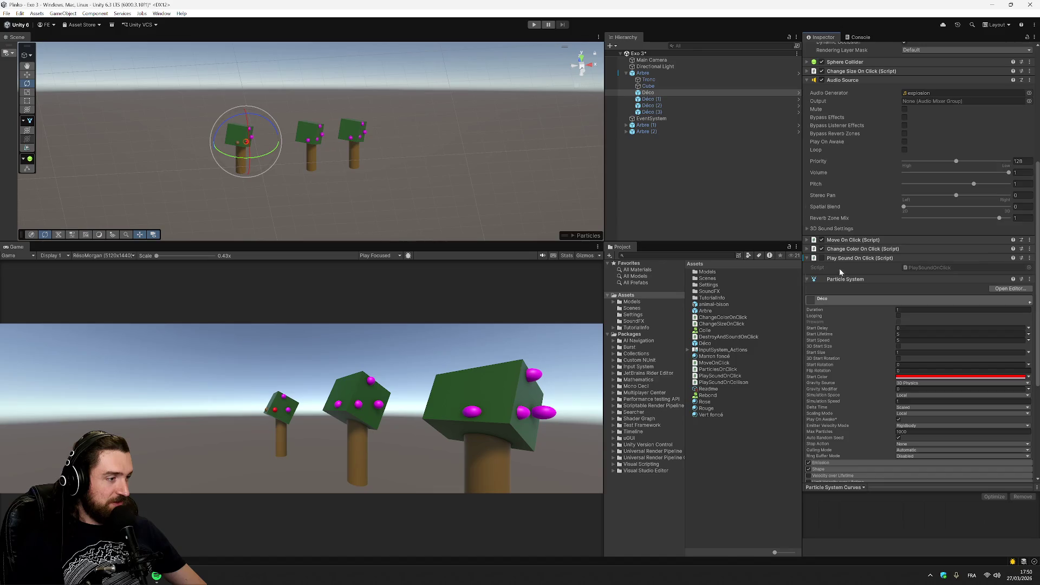
{"action": "scroll", "coordinate": [839, 269], "scroll_direction": "down", "scroll_amount": 7}
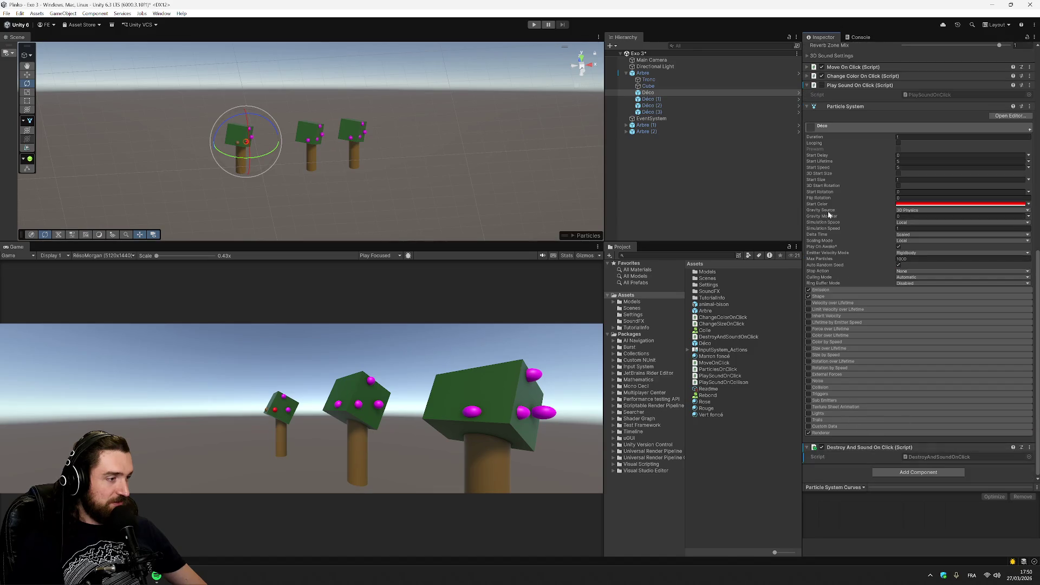
{"action": "scroll", "coordinate": [813, 146], "scroll_direction": "up", "scroll_amount": 2}
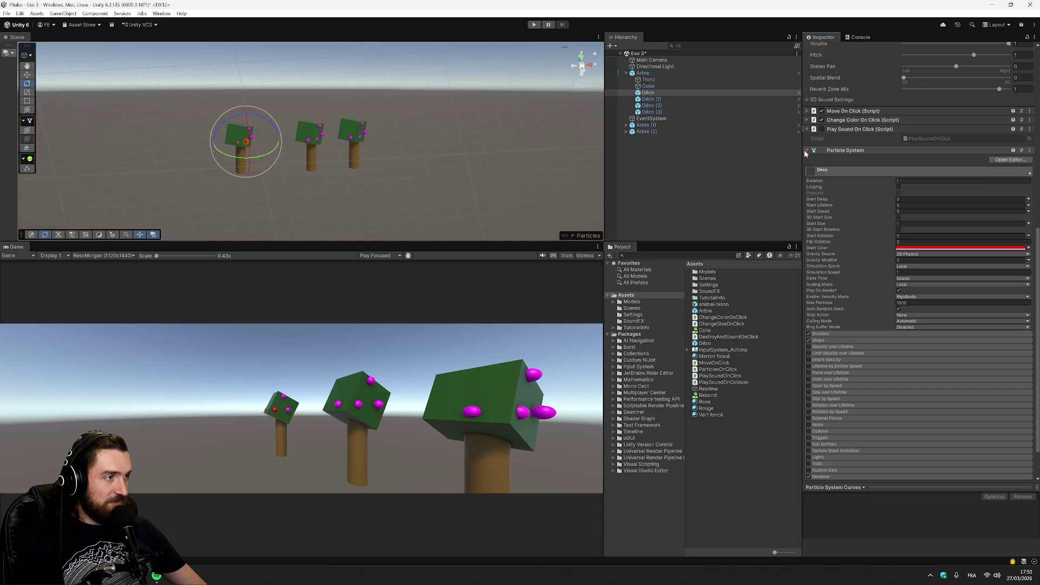
{"action": "left_click", "coordinate": [806, 150]}
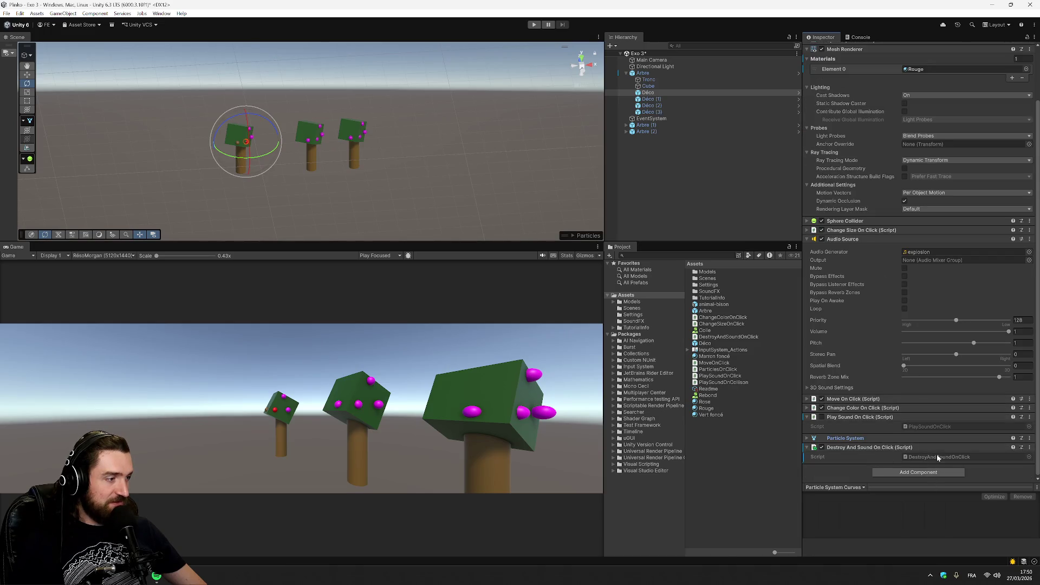
{"action": "scroll", "coordinate": [841, 460], "scroll_direction": "up", "scroll_amount": 1}
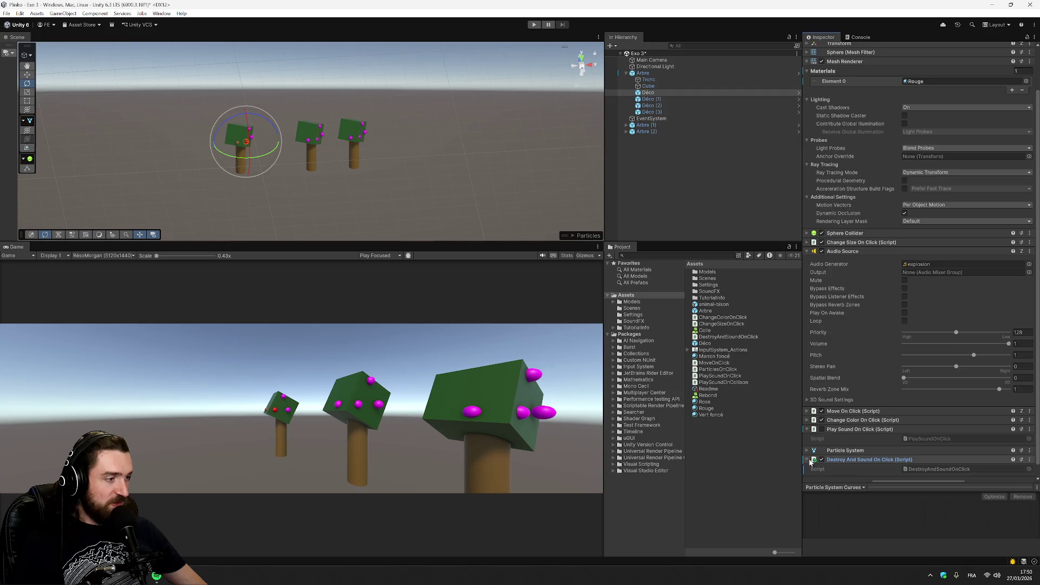
{"action": "scroll", "coordinate": [811, 462], "scroll_direction": "down", "scroll_amount": 1}
{"action": "left_click", "coordinate": [157, 576]}
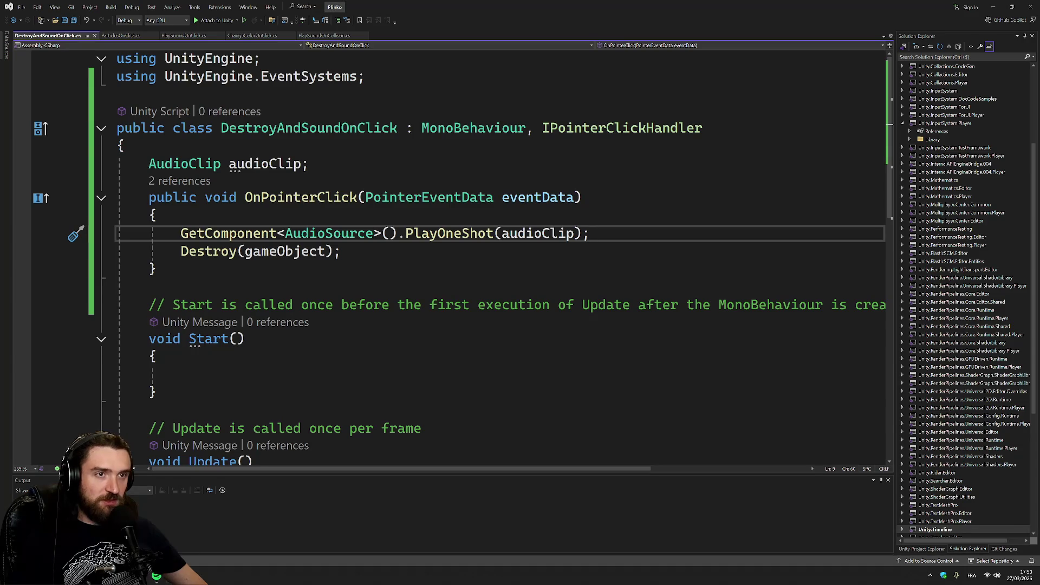
- Declare the audioClip field as public, save, and return to Unity
{"action": "left_click", "coordinate": [307, 163]}
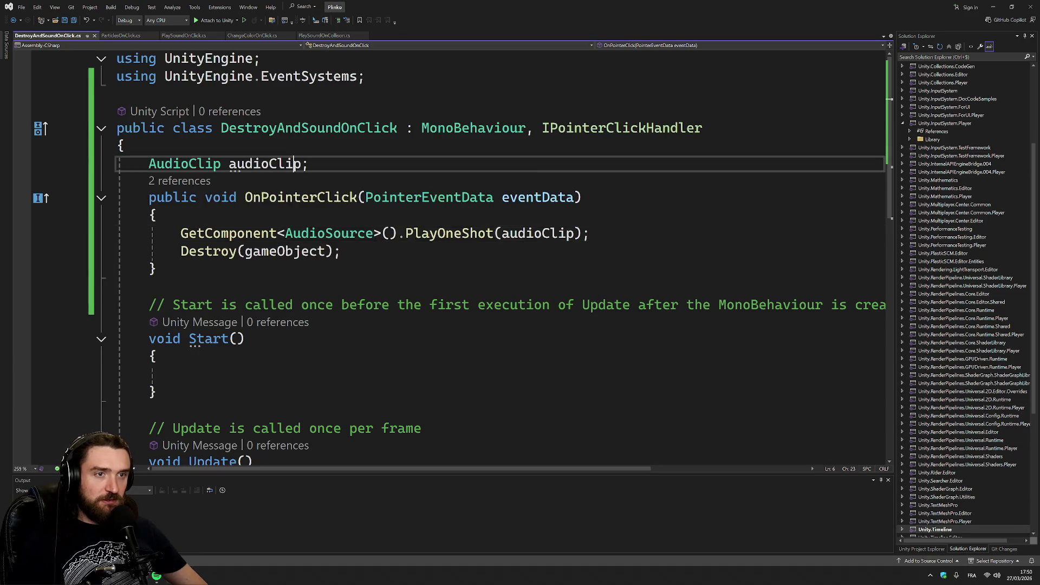
{"action": "key", "text": "Home"}
{"action": "type", "text": "public"}
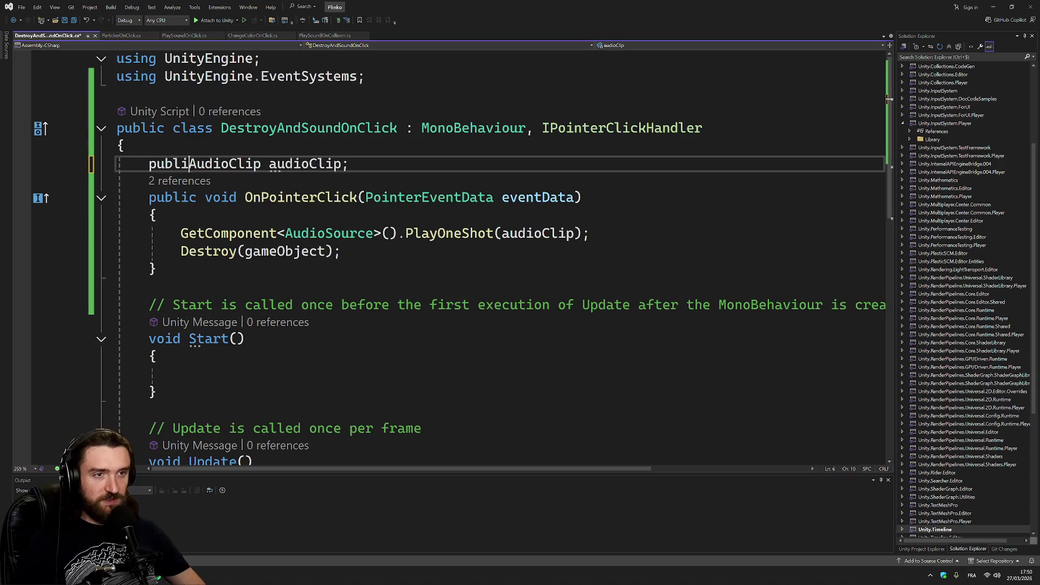
{"action": "key", "text": "ctrl+s"}
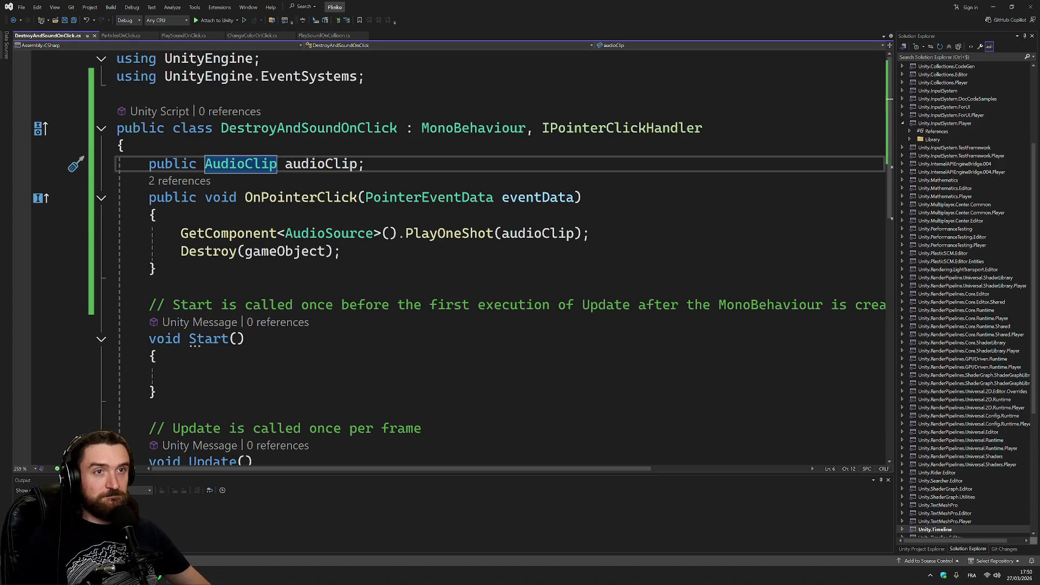
{"action": "key", "text": "alt+Tab"}
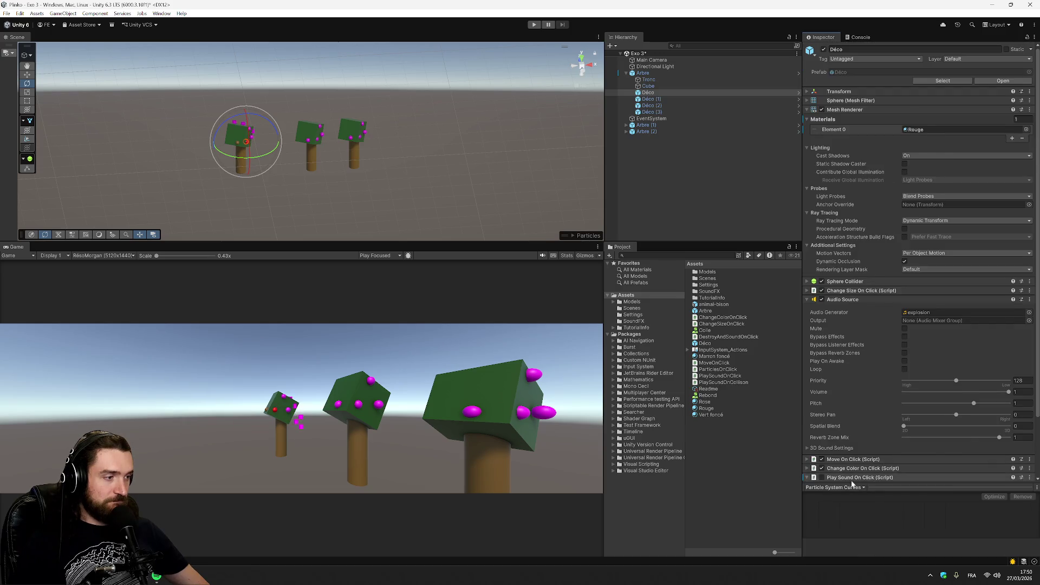
- Assign clip 8 as the Audio Clip on Déco's Destroy And Sound On Click component
{"action": "scroll", "coordinate": [845, 452], "scroll_direction": "down", "scroll_amount": 3}
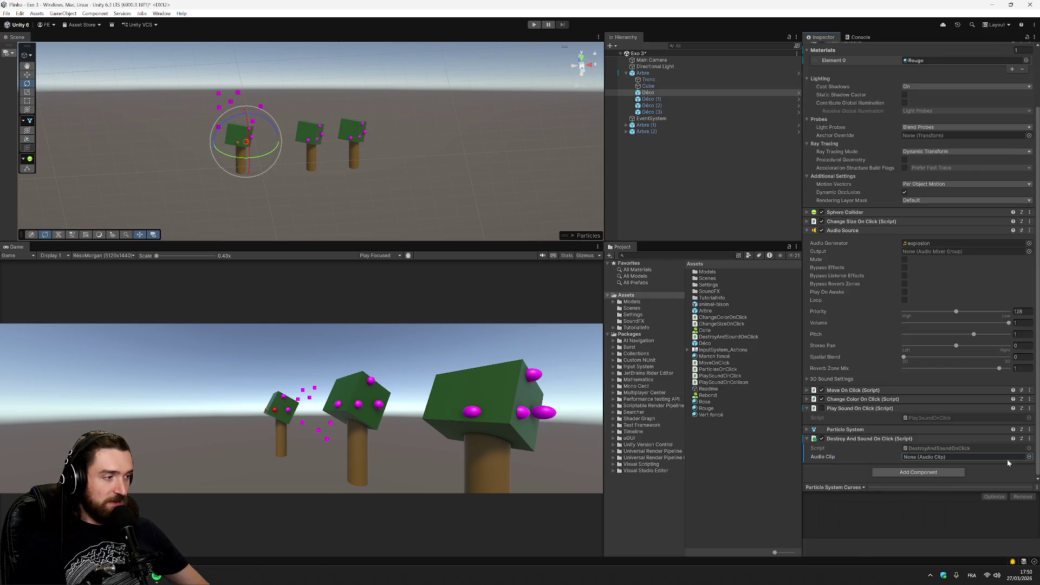
{"action": "left_click", "coordinate": [1029, 457]}
{"action": "scroll", "coordinate": [986, 451], "scroll_direction": "down", "scroll_amount": 3}
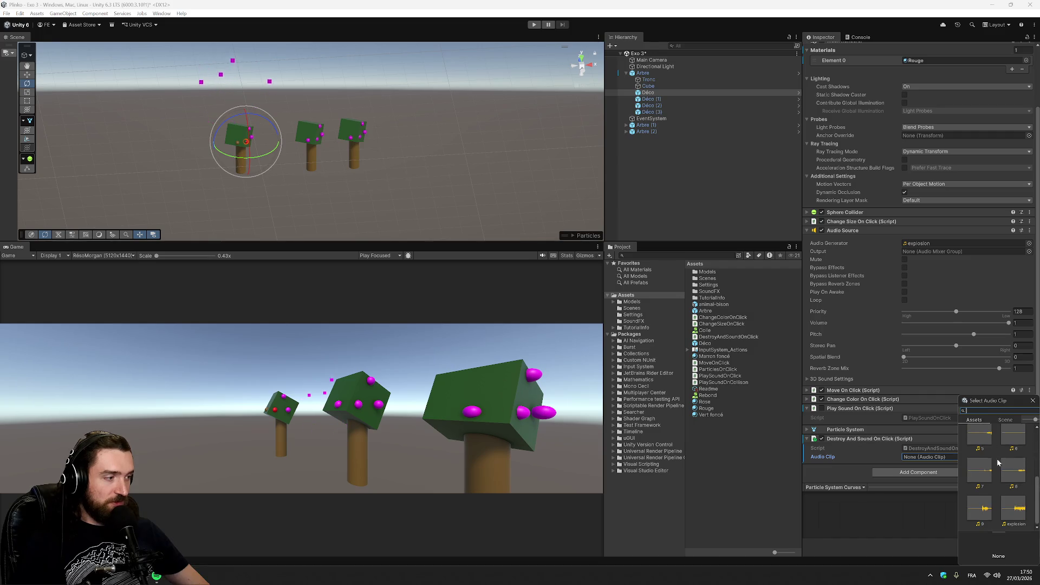
{"action": "scroll", "coordinate": [987, 512], "scroll_direction": "up", "scroll_amount": 3}
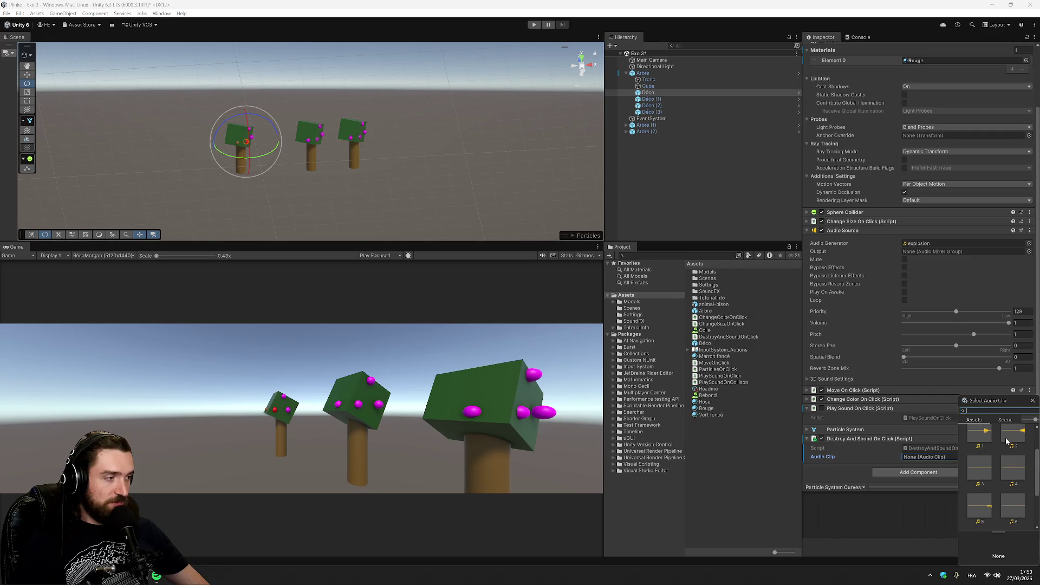
{"action": "scroll", "coordinate": [1008, 466], "scroll_direction": "down", "scroll_amount": 1}
{"action": "scroll", "coordinate": [1005, 507], "scroll_direction": "down", "scroll_amount": 1}
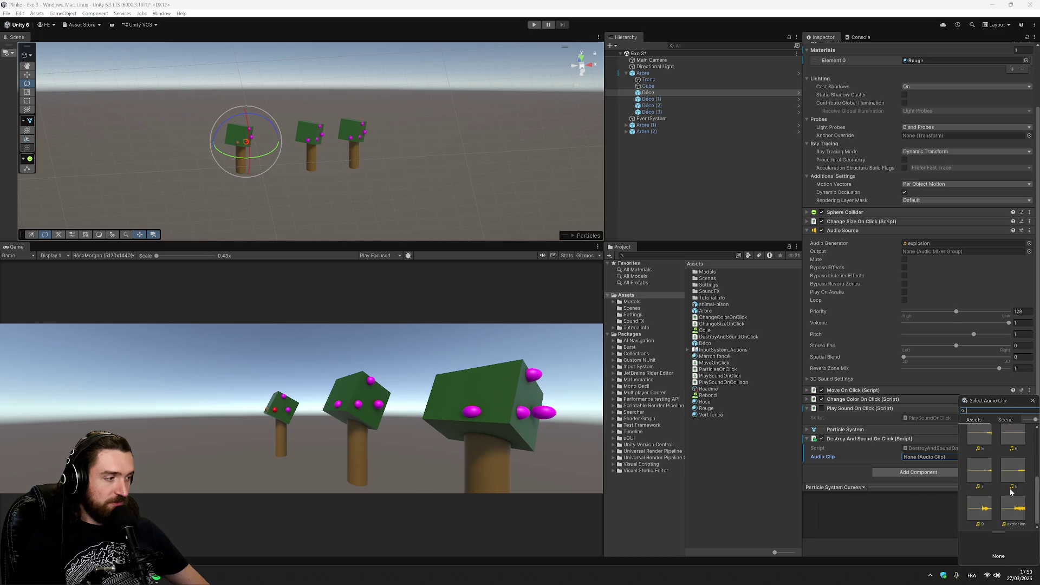
{"action": "double_click", "coordinate": [1017, 475]}
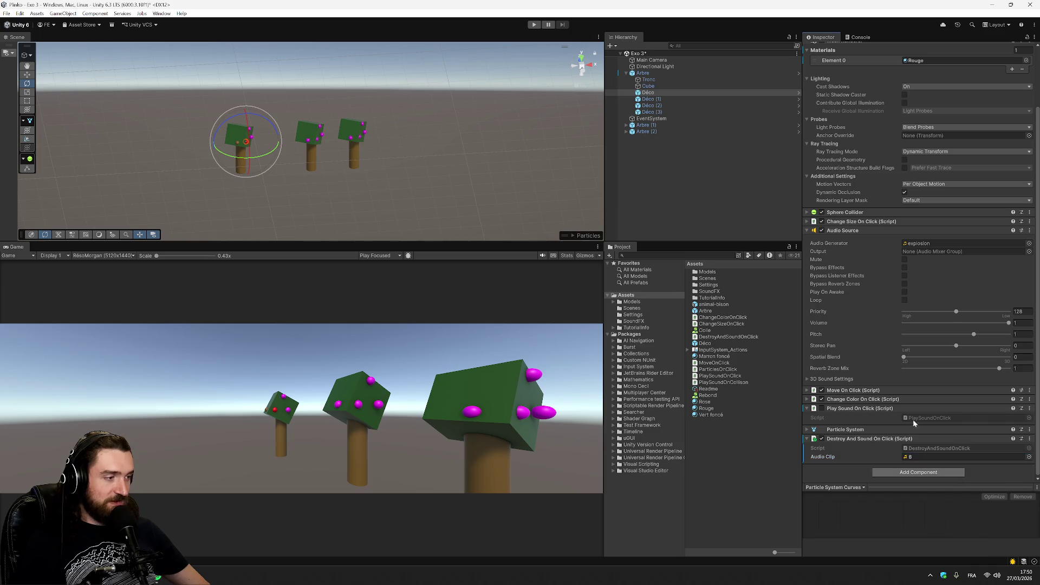
- In Play mode, destroy one decoration by clicking it and turn Déco (1) red, then return to the script
{"action": "left_click", "coordinate": [534, 25]}
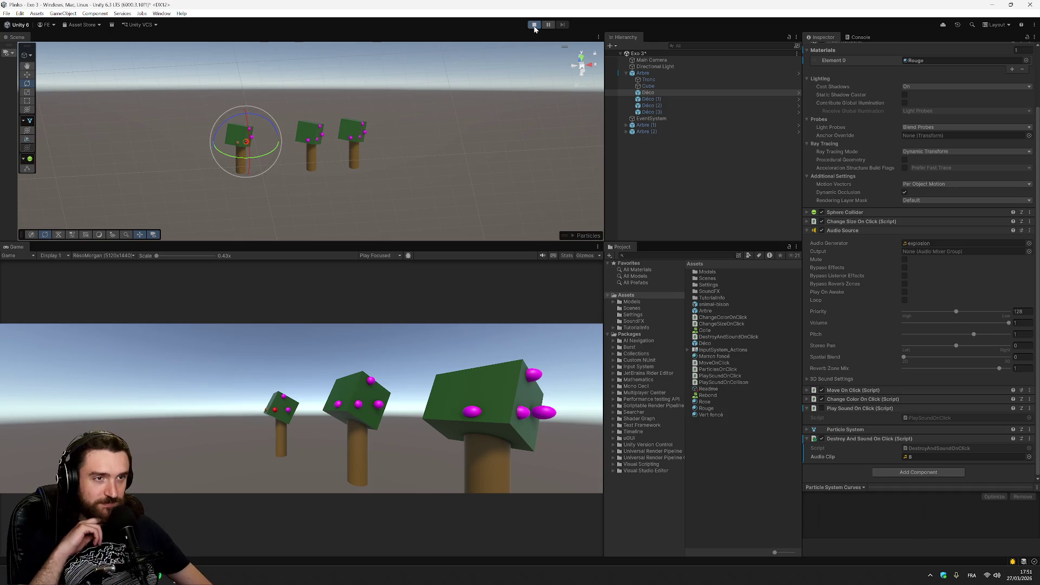
{"action": "left_click", "coordinate": [274, 407]}
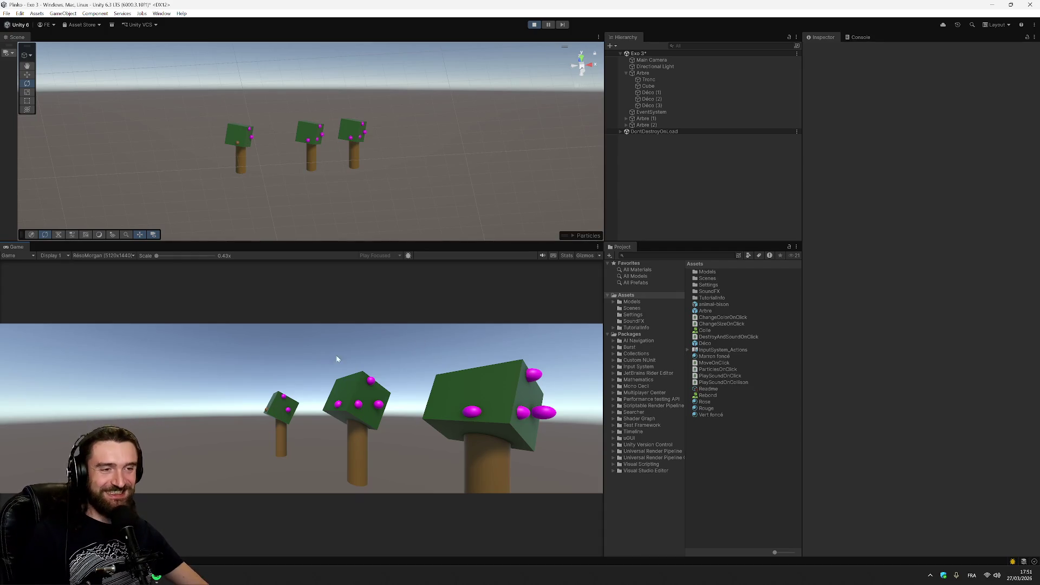
{"action": "left_click", "coordinate": [238, 144]}
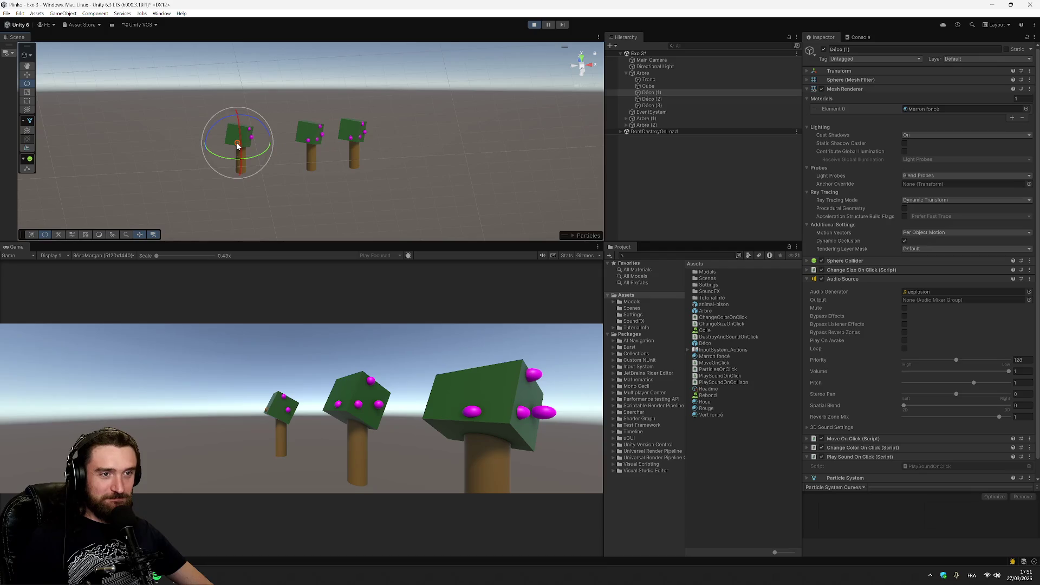
{"action": "left_click", "coordinate": [266, 411]}
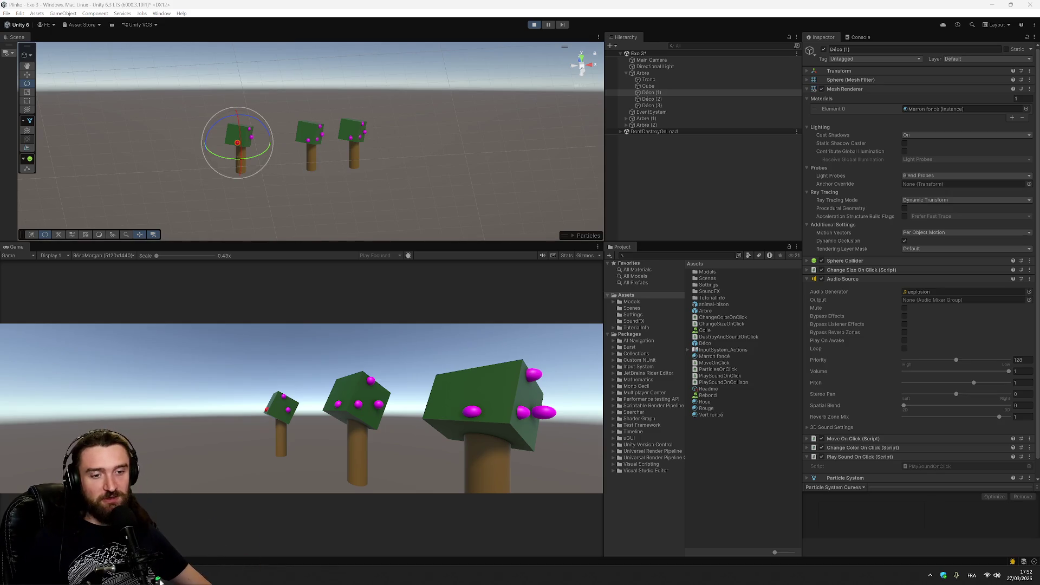
{"action": "left_click", "coordinate": [244, 580]}
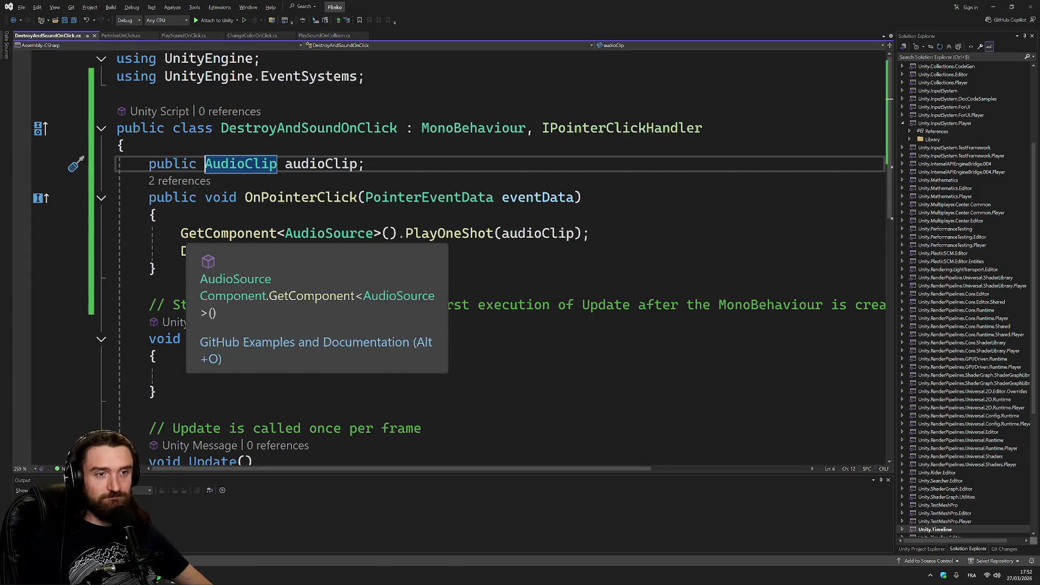
- Replace GetComponent<AudioSource>().PlayOneShot with AudioSource.PlayClipAtPoint on line 9
{"action": "left_click_drag", "start_coordinate": [182, 233], "coordinate": [285, 233]}
{"action": "key", "text": "BackSpace"}
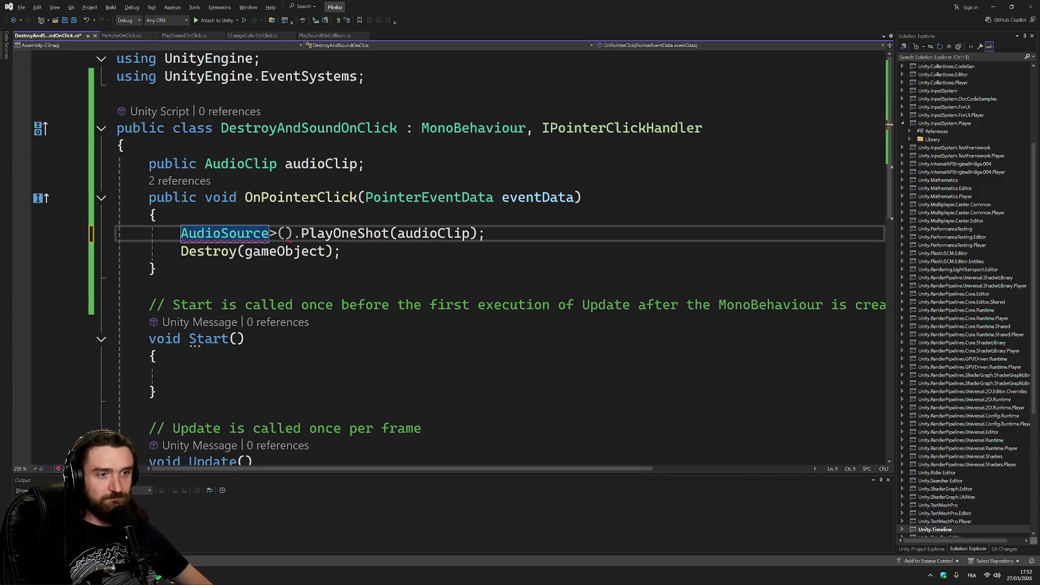
{"action": "key", "text": "ctrl+shift+Right"}
{"action": "key", "text": "ctrl+shift+Right"}
{"action": "key", "text": "ctrl+shift+Right"}
{"action": "key", "text": "BackSpace"}
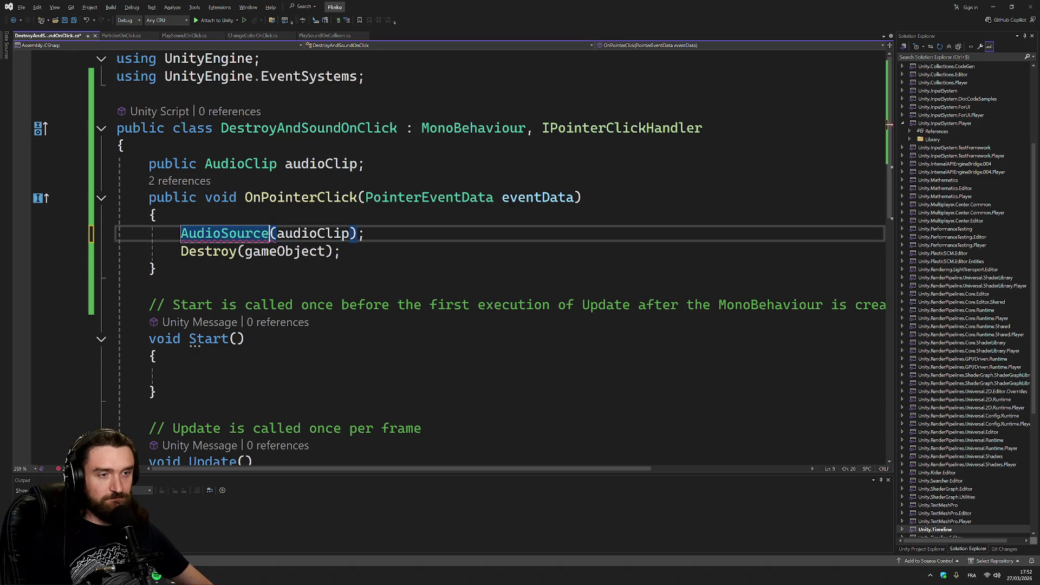
{"action": "type", "text": ".Pl"}
{"action": "key", "text": "Tab"}
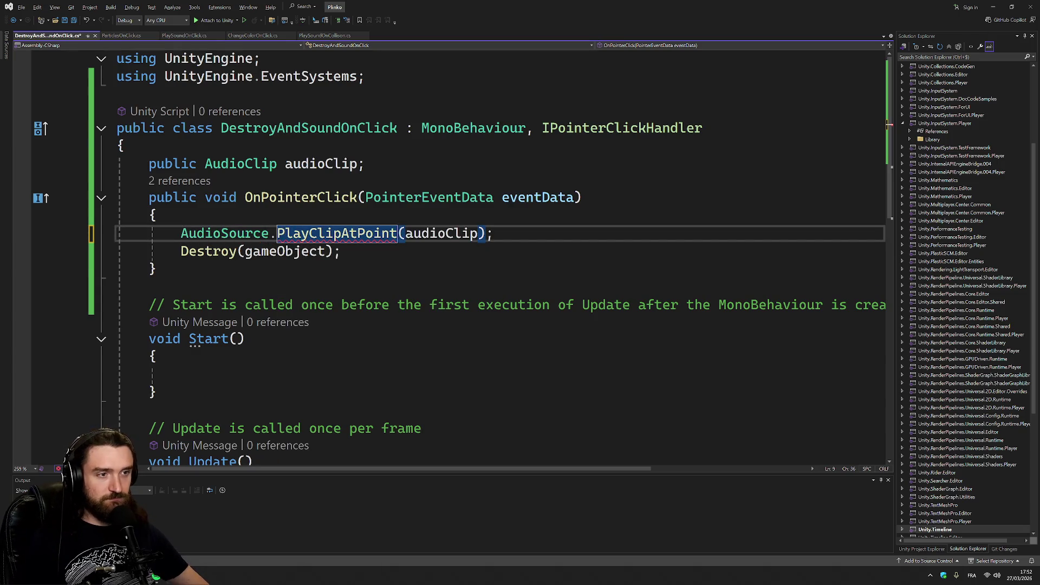
{"action": "key", "text": "End"}
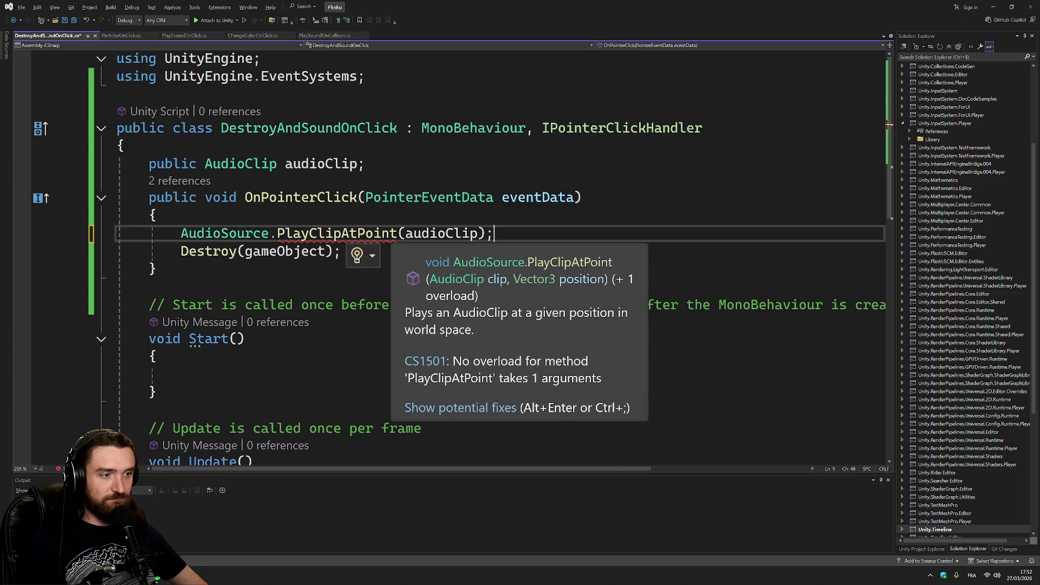
- Add gameObject as the second argument and browse its members for a position
{"action": "key", "text": "Left"}
{"action": "key", "text": "Left"}
{"action": "key", "text": "ctrl+shift+Left"}
{"action": "type", "text": ","}
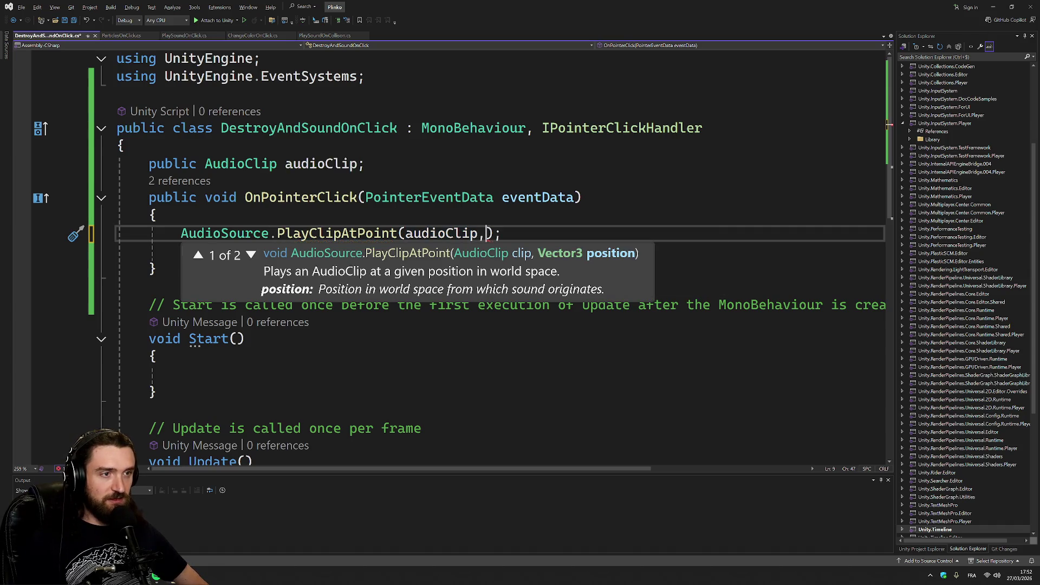
{"action": "type", "text": " ga"}
{"action": "key", "text": "Tab"}
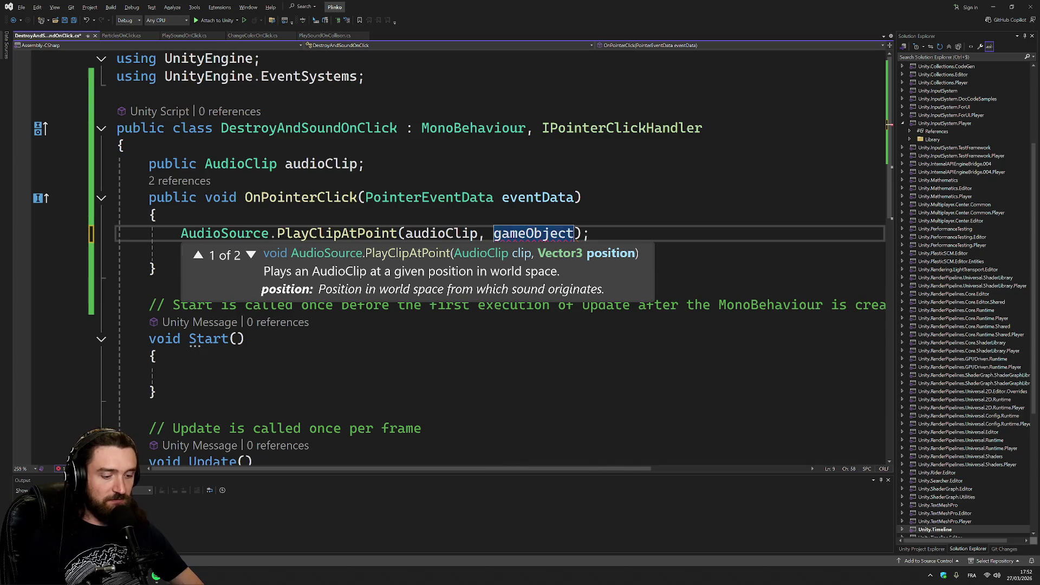
{"action": "type", "text": "."}
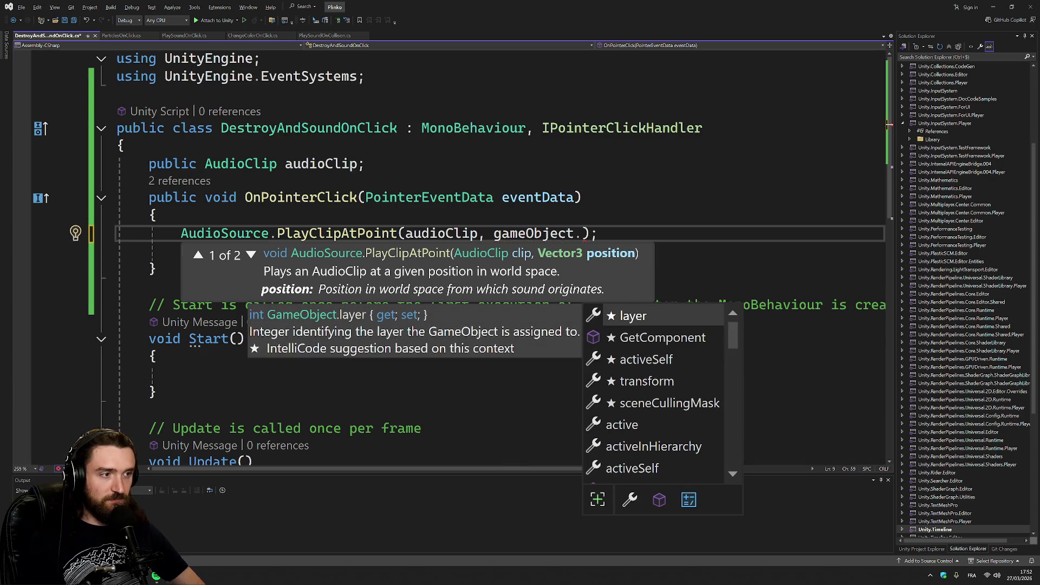
{"action": "type", "text": "pos"}
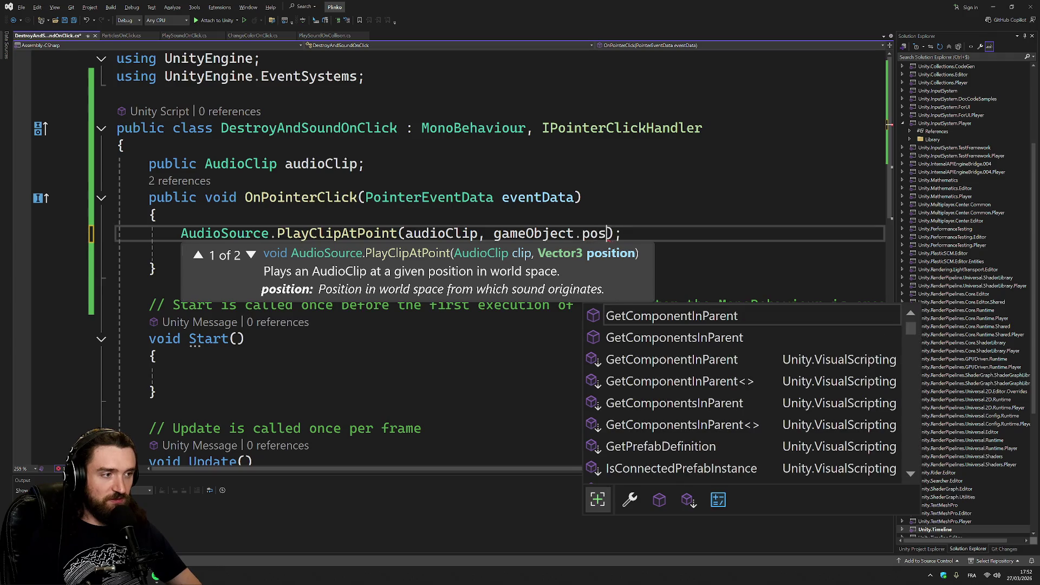
{"action": "key", "text": "BackSpace"}
{"action": "key", "text": "BackSpace"}
{"action": "key", "text": "BackSpace"}
{"action": "type", "text": "tr"}
{"action": "key", "text": "Tab"}
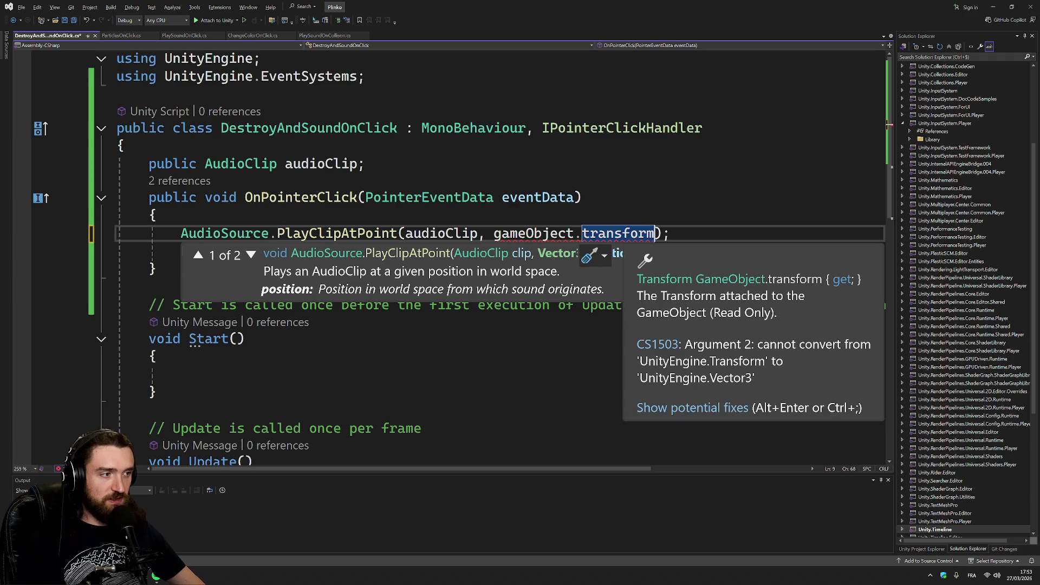
{"action": "key", "text": "BackSpace"}
{"action": "key", "text": "BackSpace"}
{"action": "key", "text": "BackSpace"}
{"action": "key", "text": "BackSpace"}
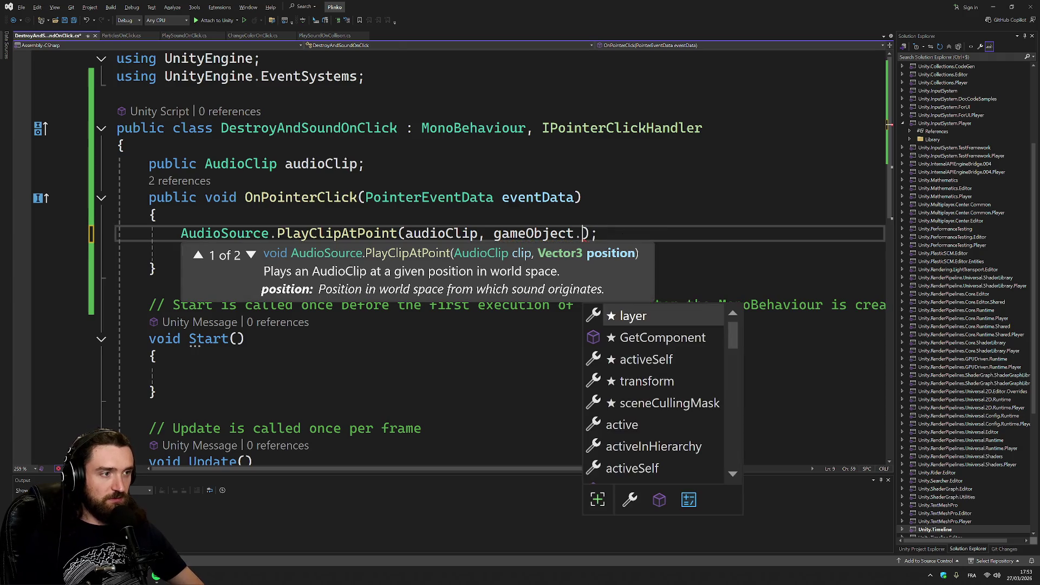
{"action": "scroll", "coordinate": [731, 349], "scroll_direction": "down", "scroll_amount": 4}
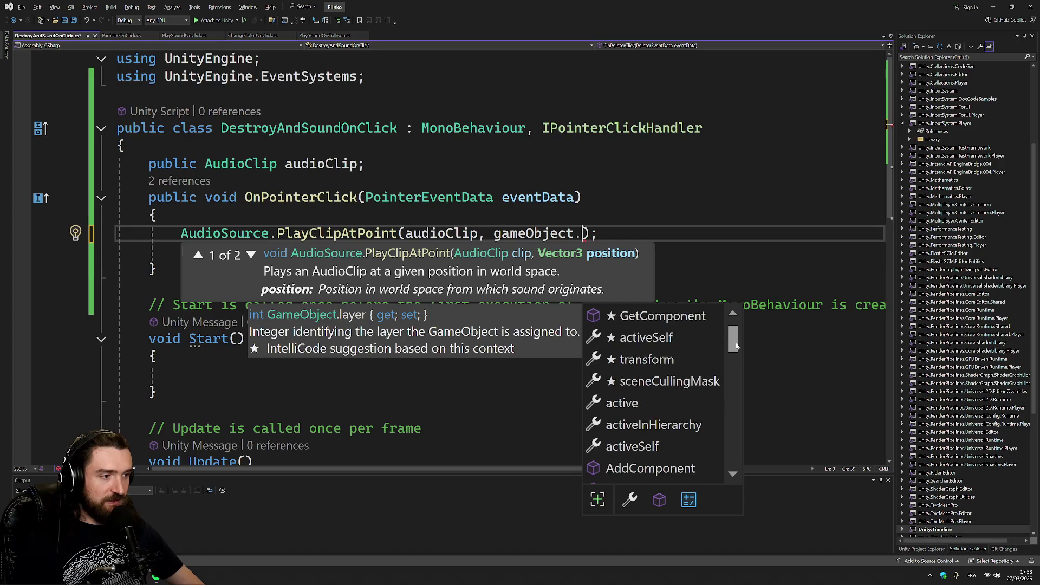
{"action": "scroll", "coordinate": [739, 381], "scroll_direction": "down", "scroll_amount": 5}
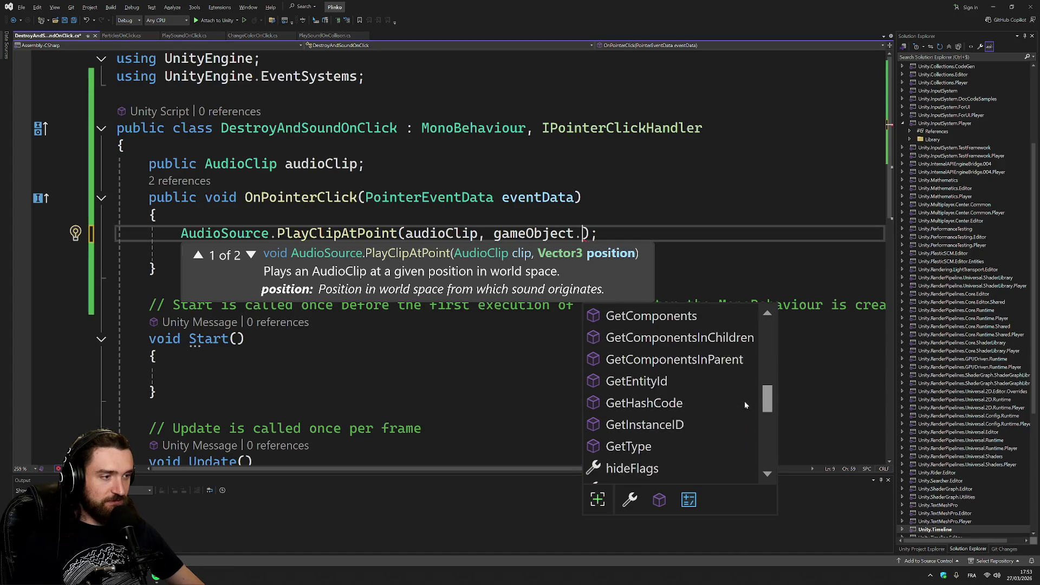
{"action": "scroll", "coordinate": [751, 428], "scroll_direction": "down", "scroll_amount": 5}
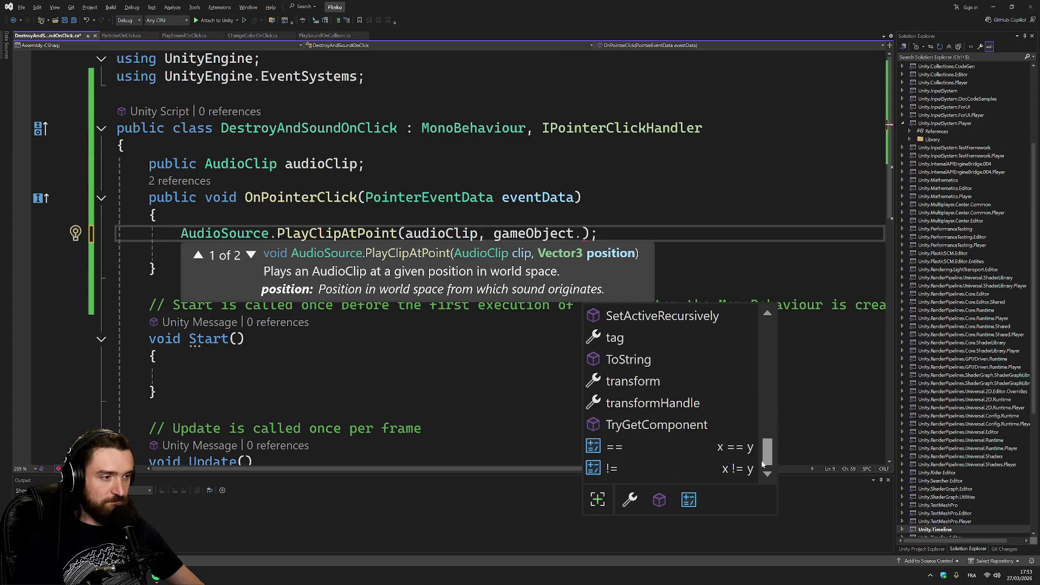
{"action": "left_click_drag", "start_coordinate": [763, 460], "coordinate": [774, 329]}
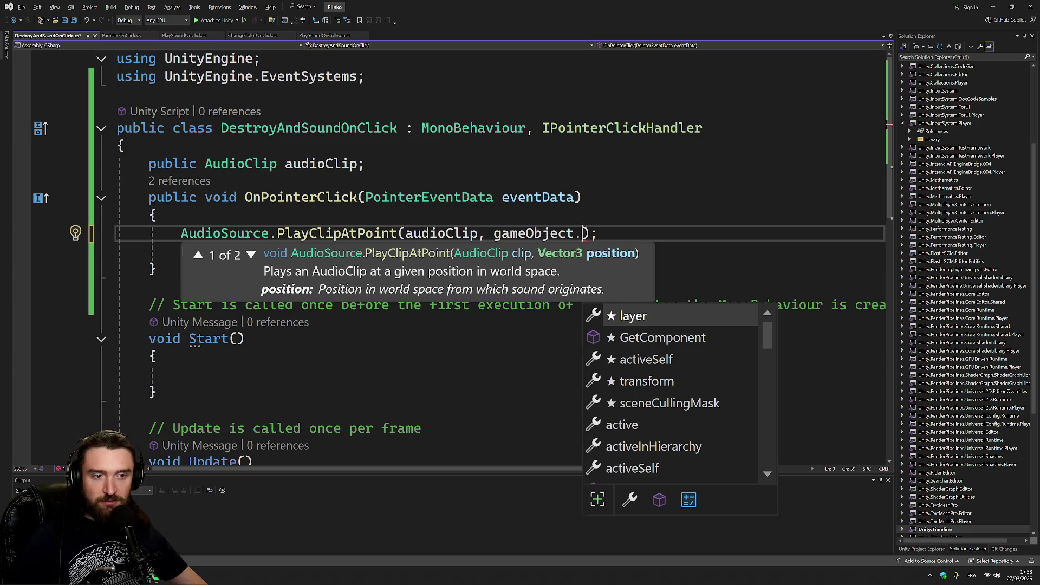
- Replace gameObject with transform.position in the PlayClipAtPoint call and save the script
{"action": "left_click", "coordinate": [181, 373]}
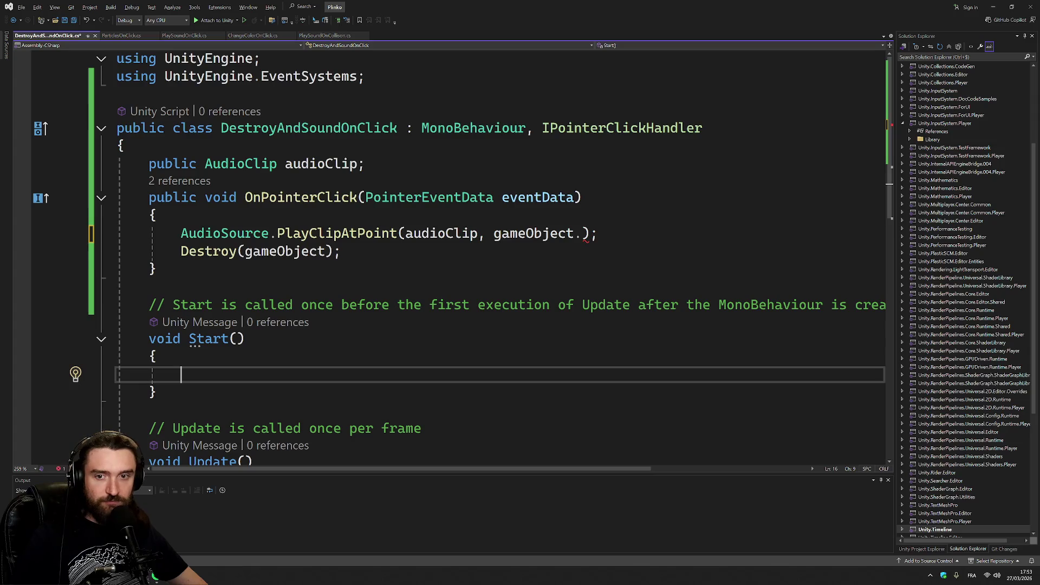
{"action": "double_click", "coordinate": [533, 233]}
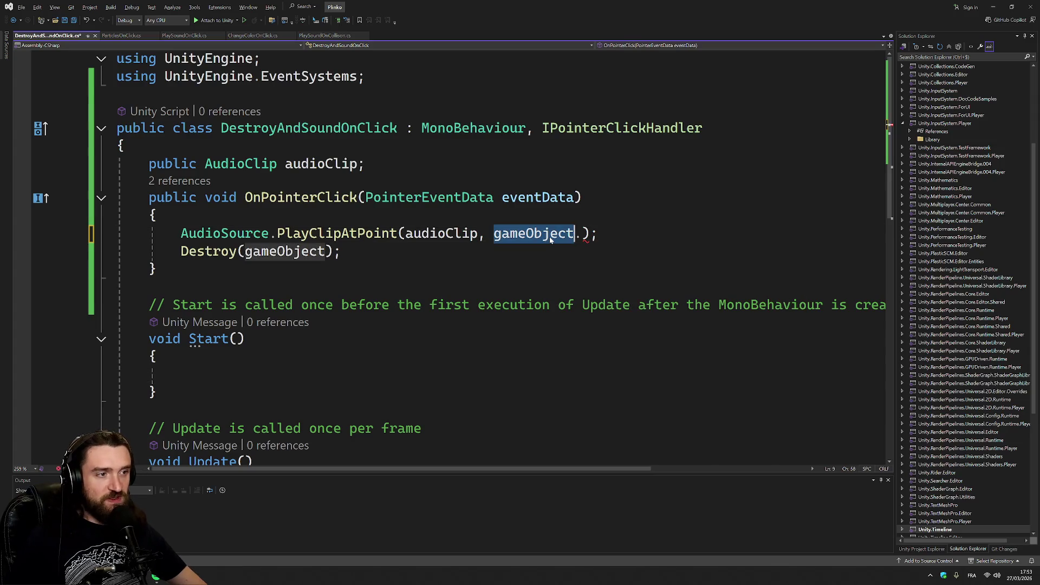
{"action": "type", "text": "tran"}
{"action": "key", "text": "Tab"}
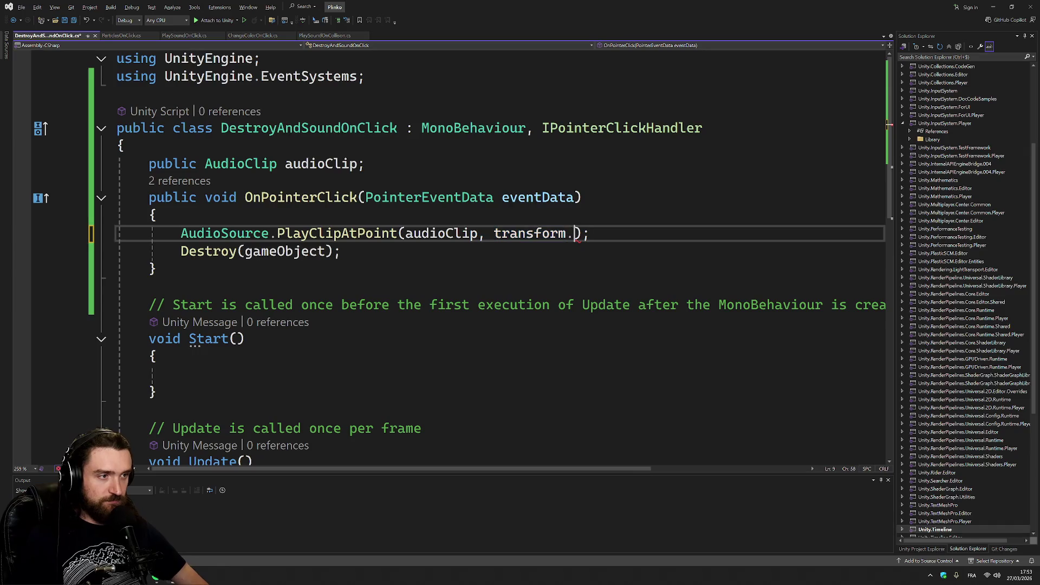
{"action": "type", "text": ".poqs"}
{"action": "key", "text": "Tab"}
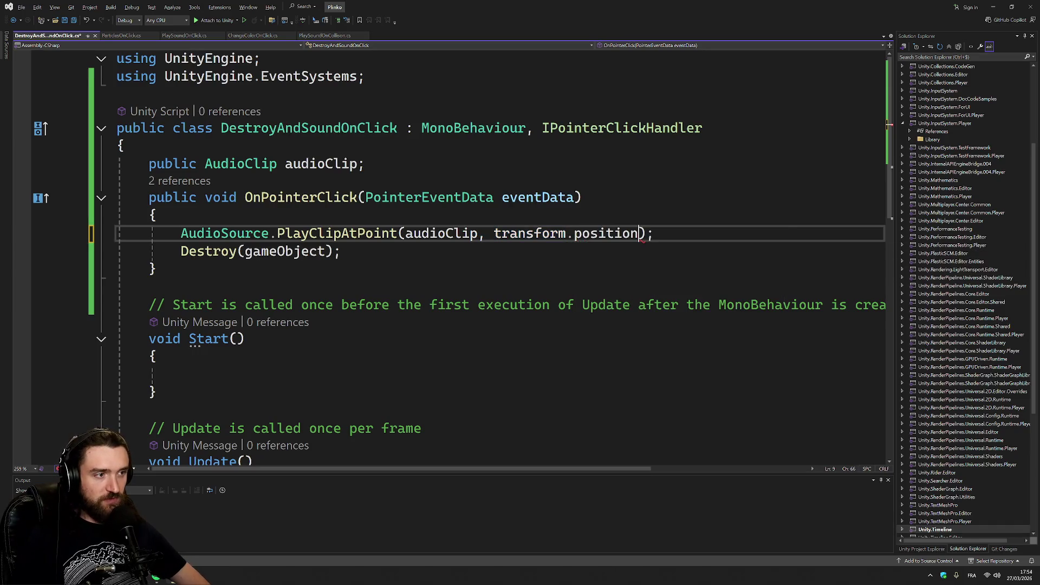
{"action": "key", "text": "End"}
{"action": "key", "text": "ctrl+s"}
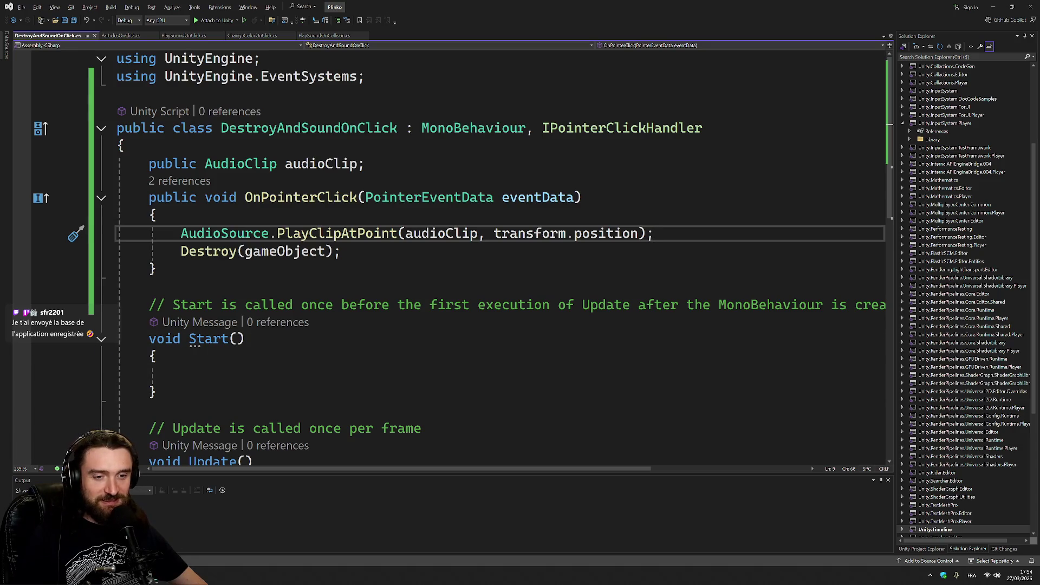
- Restart Play mode in Unity and click a purple decoration on the small tree
{"action": "left_click", "coordinate": [155, 575]}
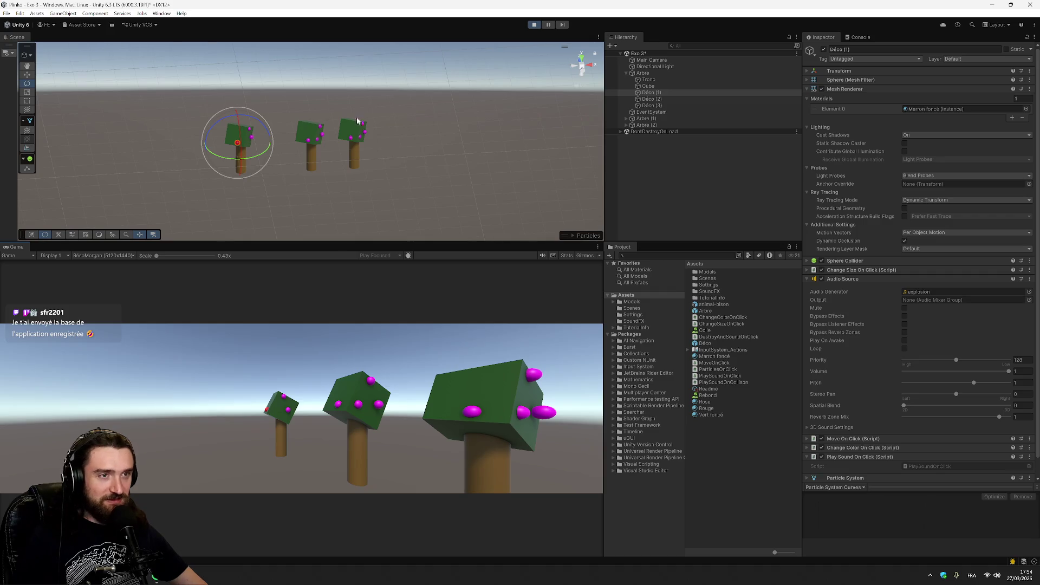
{"action": "left_click", "coordinate": [534, 25]}
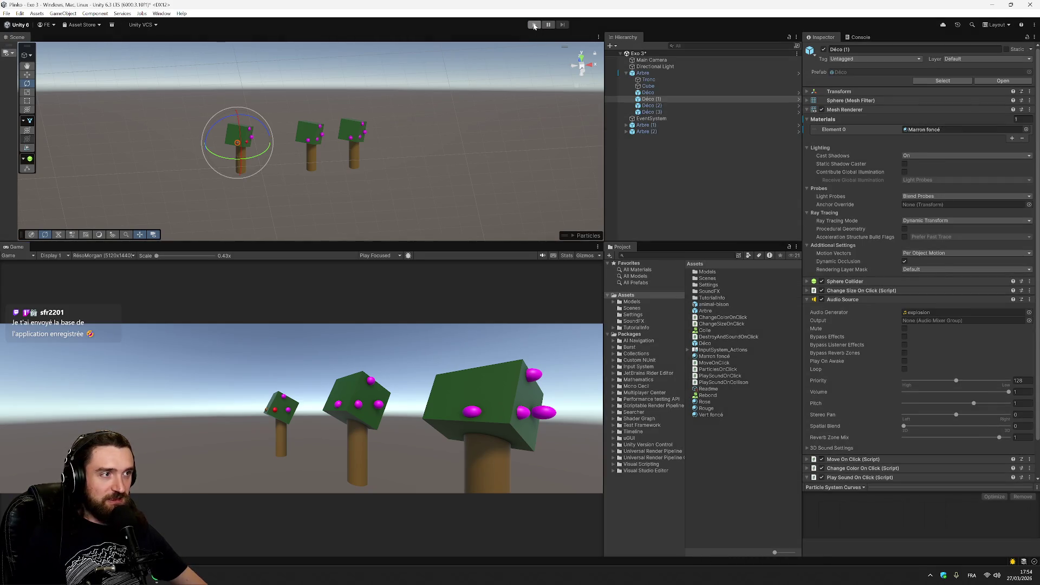
{"action": "left_click", "coordinate": [717, 231]}
{"action": "left_click", "coordinate": [534, 25]}
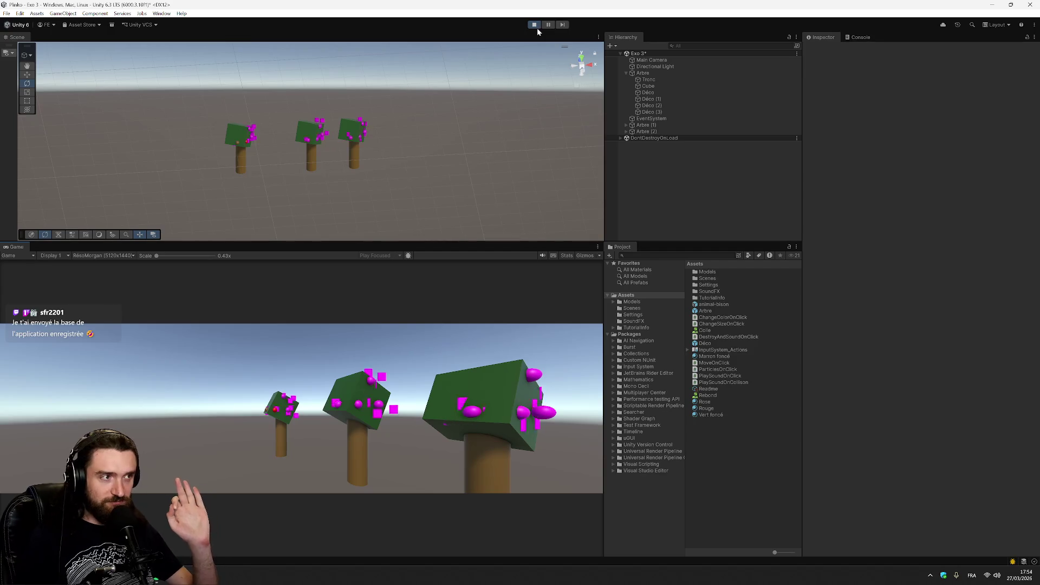
{"action": "left_click", "coordinate": [274, 410]}
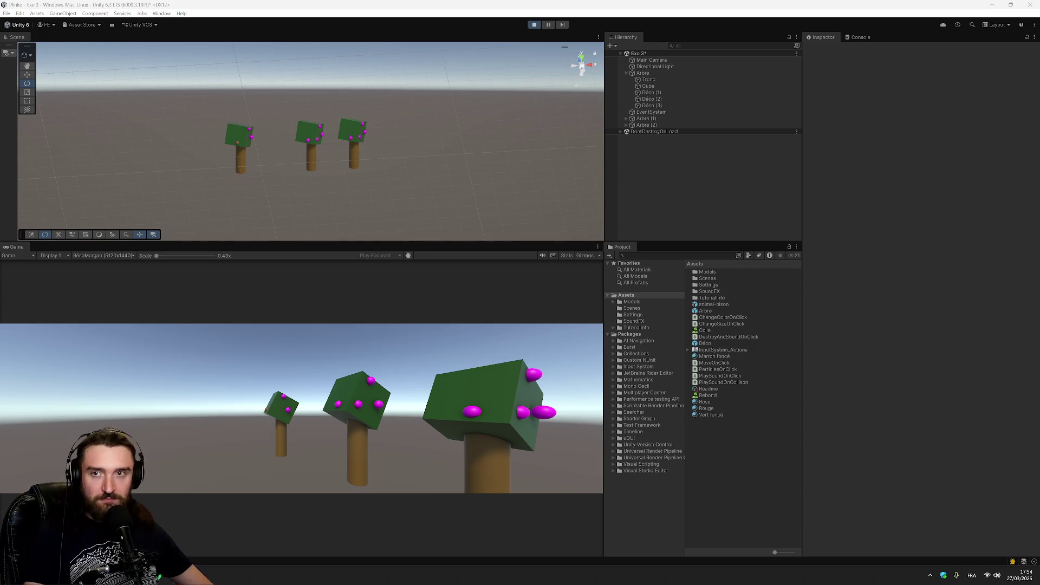
- Review the expected-results checklist on the exercise page, then return to Unity
{"action": "key", "text": "alt+Tab"}
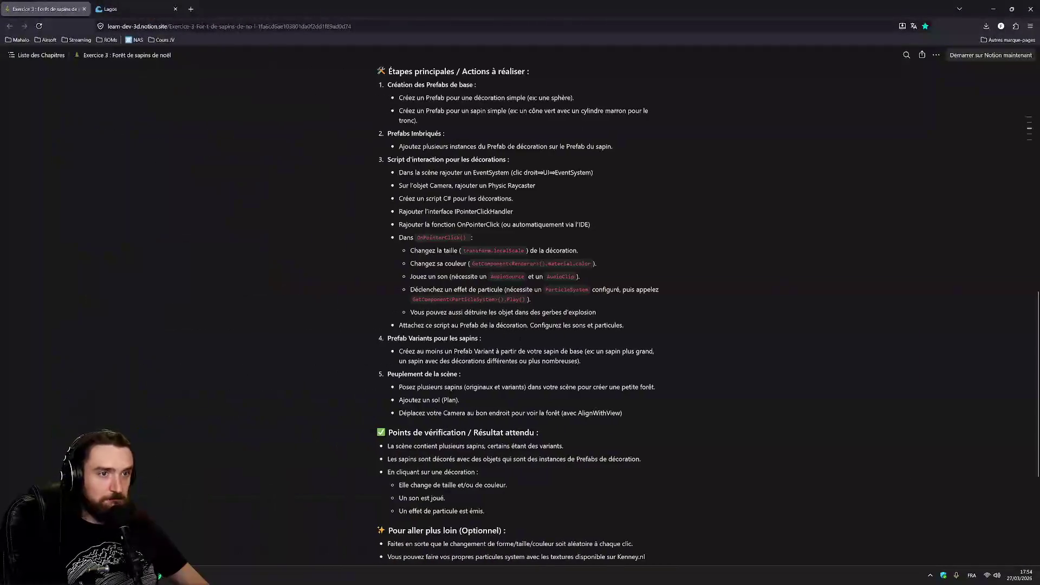
{"action": "scroll", "coordinate": [488, 271], "scroll_direction": "down", "scroll_amount": 4}
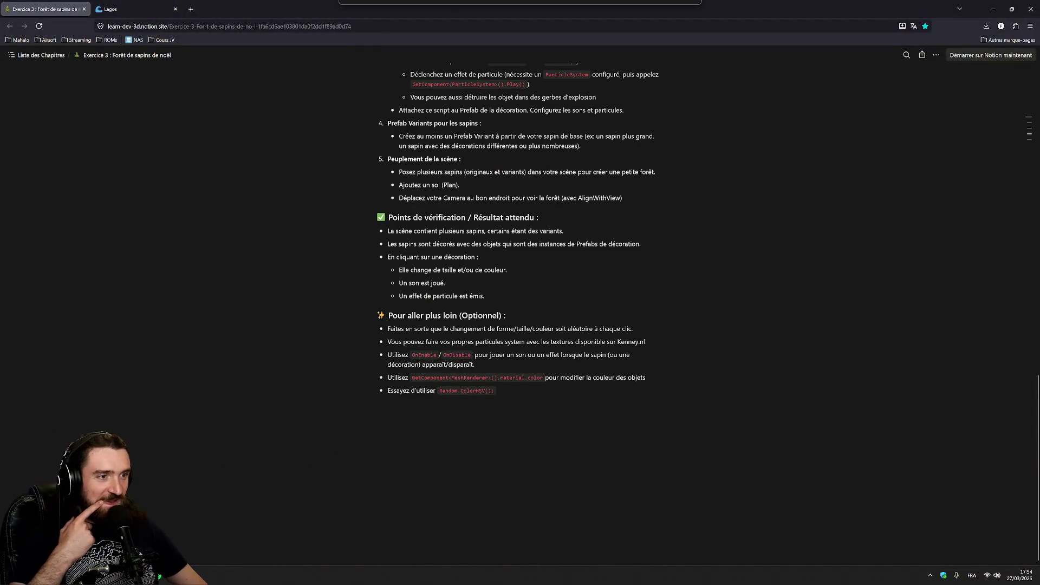
{"action": "left_click_drag", "start_coordinate": [398, 231], "coordinate": [564, 231]}
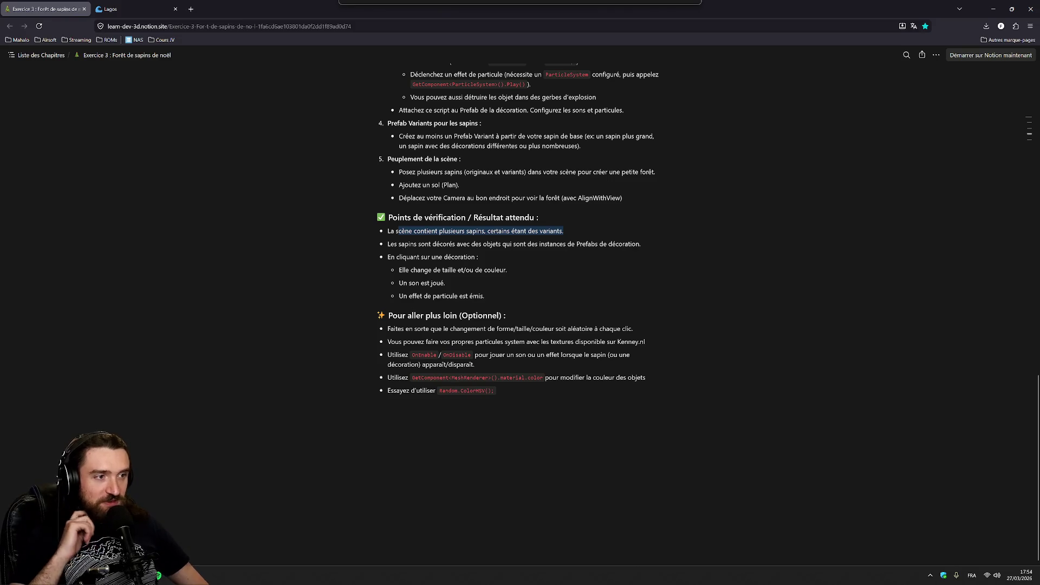
{"action": "key", "text": "alt+Tab"}
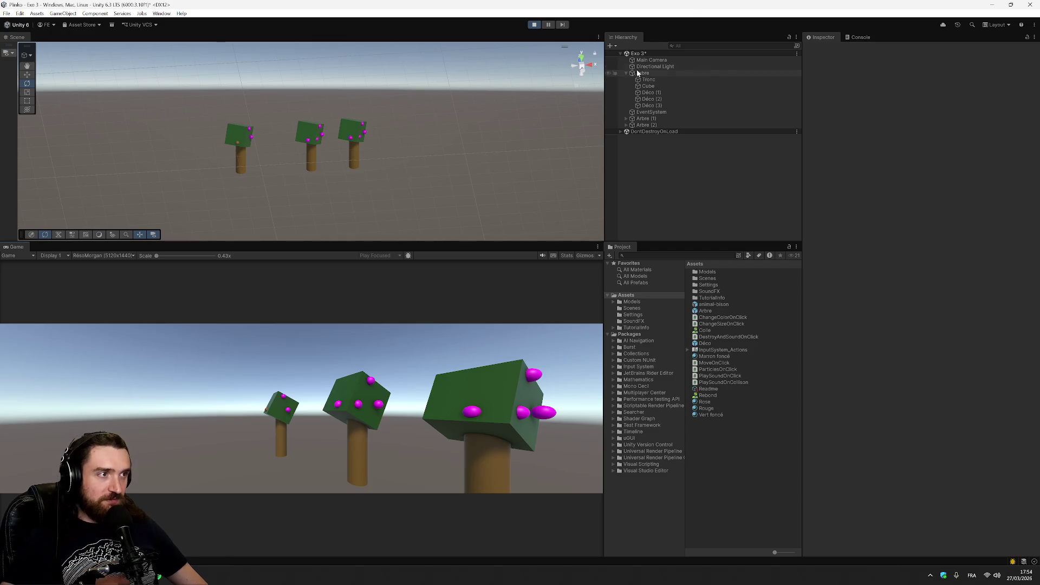
- Look over the existing Arbre trees, then drop a new Arbre prefab copy into the scene
{"action": "left_click", "coordinate": [655, 73]}
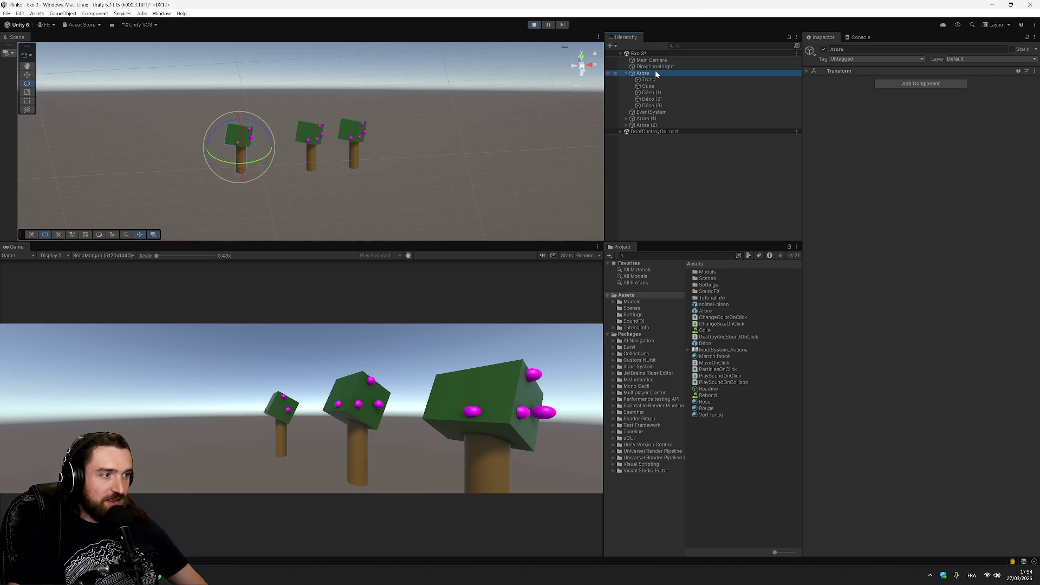
{"action": "left_click", "coordinate": [642, 118]}
{"action": "left_click", "coordinate": [627, 119]}
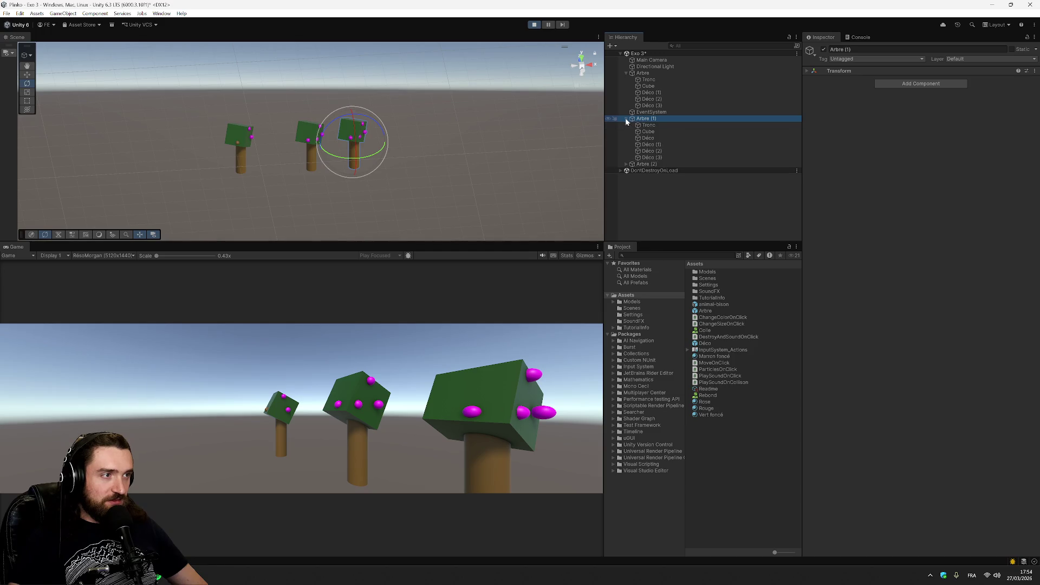
{"action": "left_click_drag", "start_coordinate": [708, 314], "coordinate": [669, 198]}
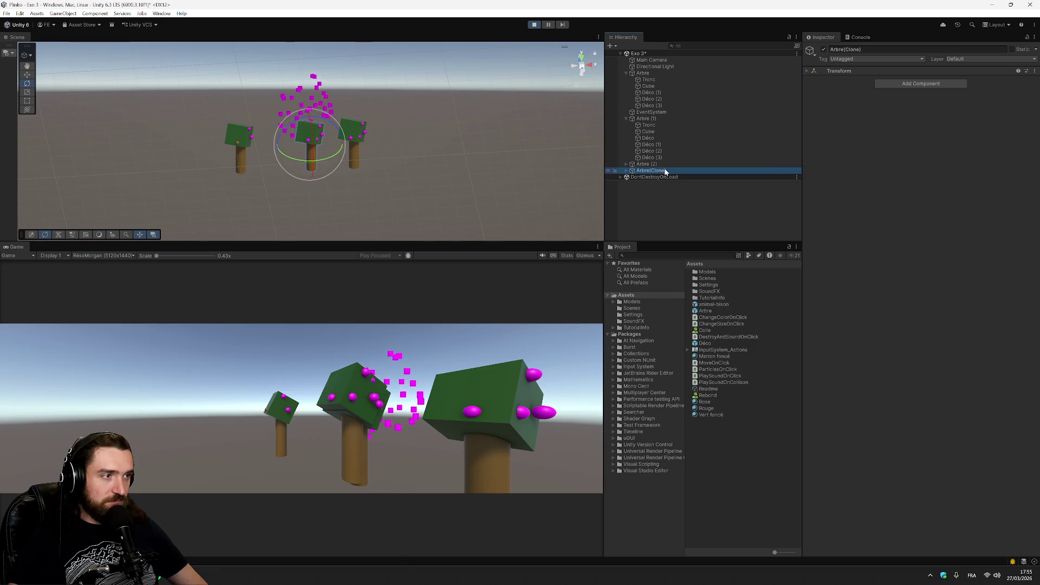
- Rename the new tree copy Chene, expand it and select its Tronc trunk
{"action": "key", "text": "F2"}
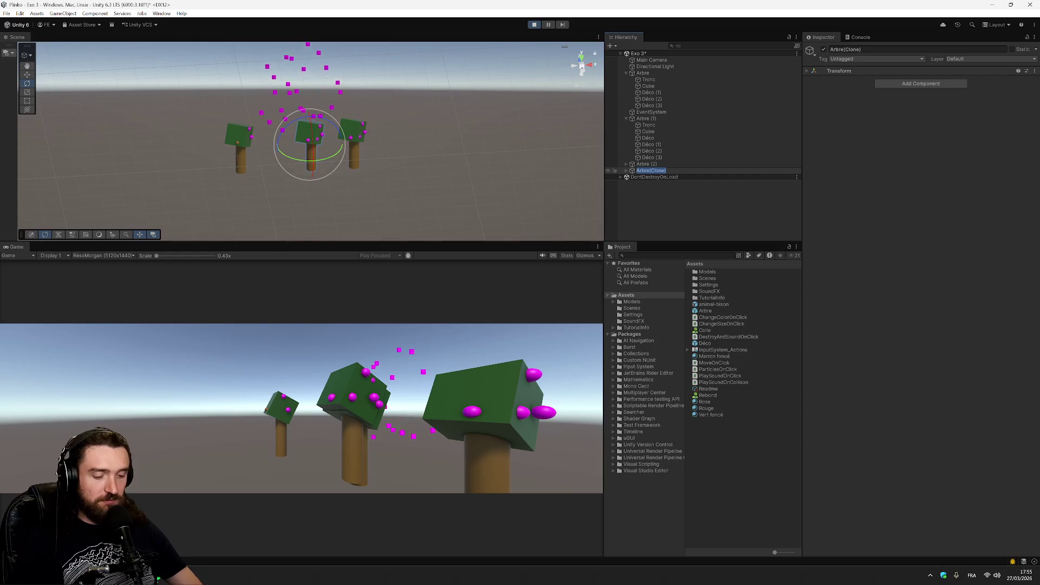
{"action": "type", "text": "S"}
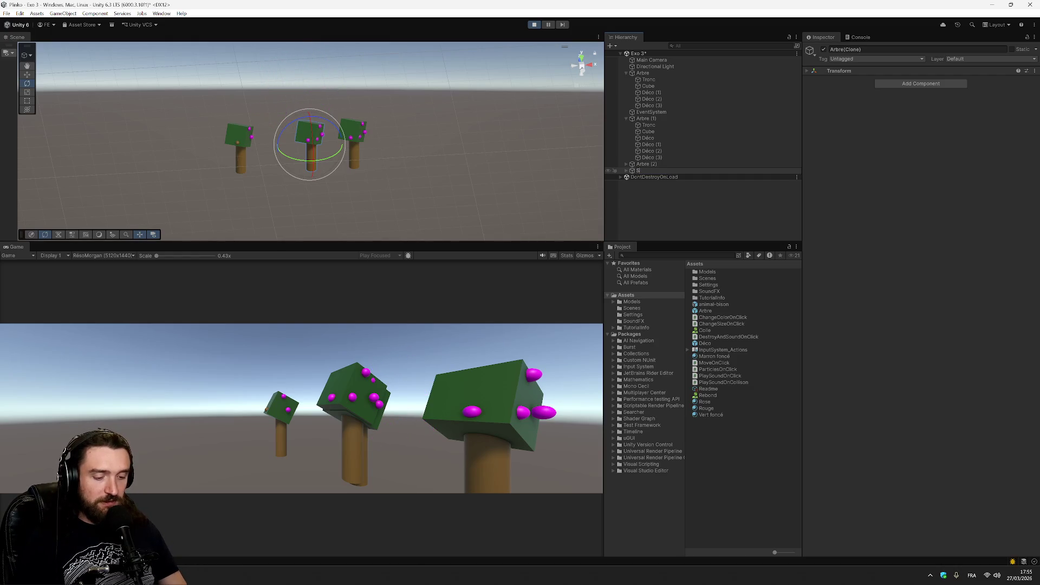
{"action": "key", "text": "BackSpace"}
{"action": "key", "text": "BackSpace"}
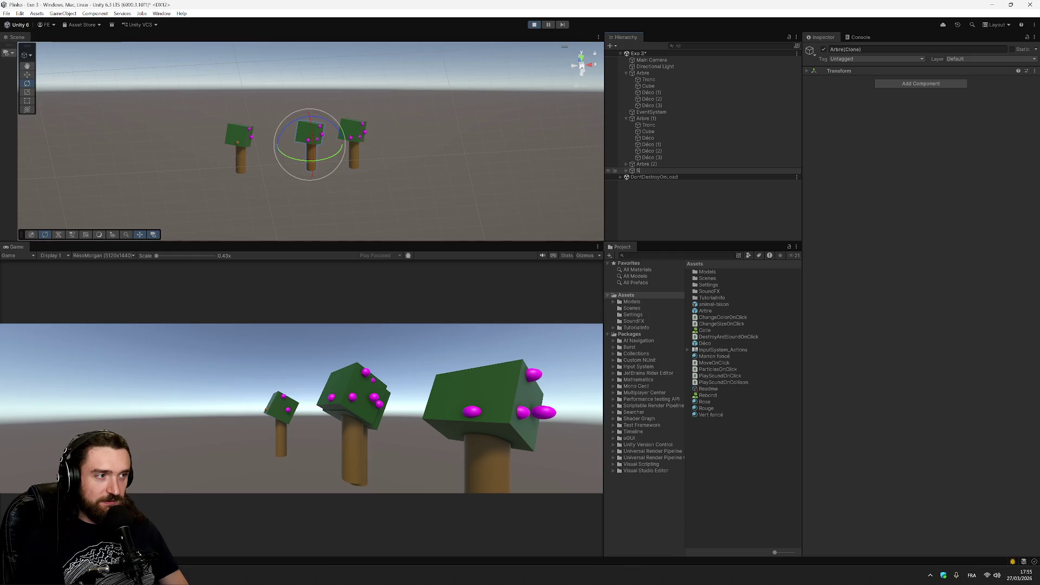
{"action": "type", "text": "Chene"}
{"action": "key", "text": "Return"}
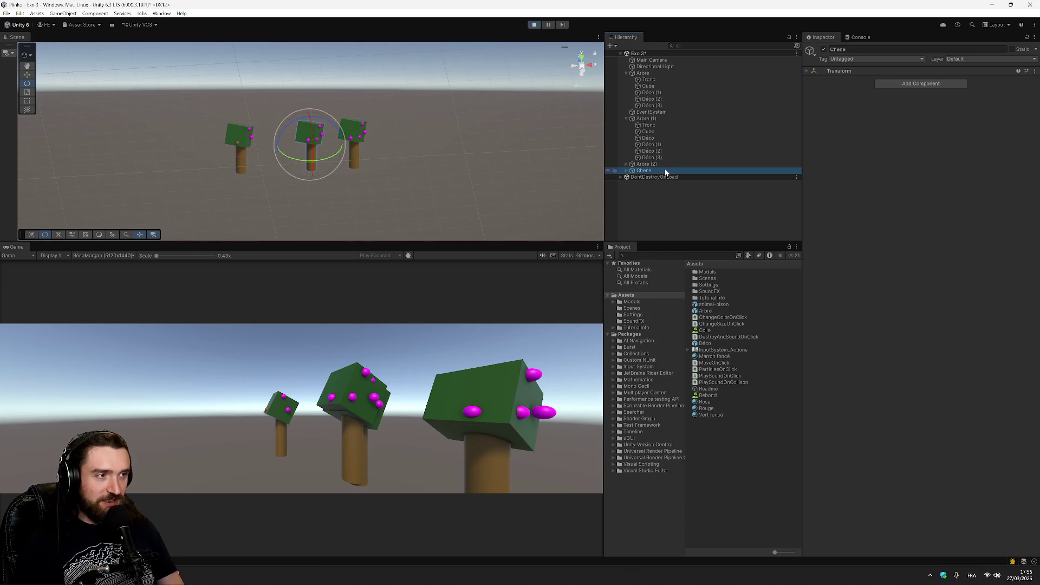
{"action": "left_click", "coordinate": [626, 170]}
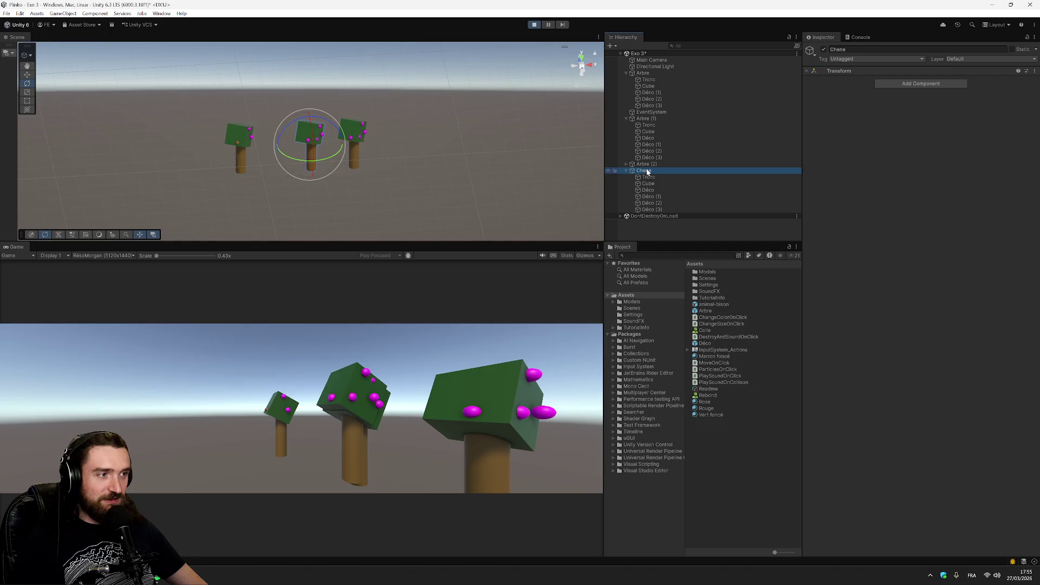
{"action": "left_click", "coordinate": [669, 177]}
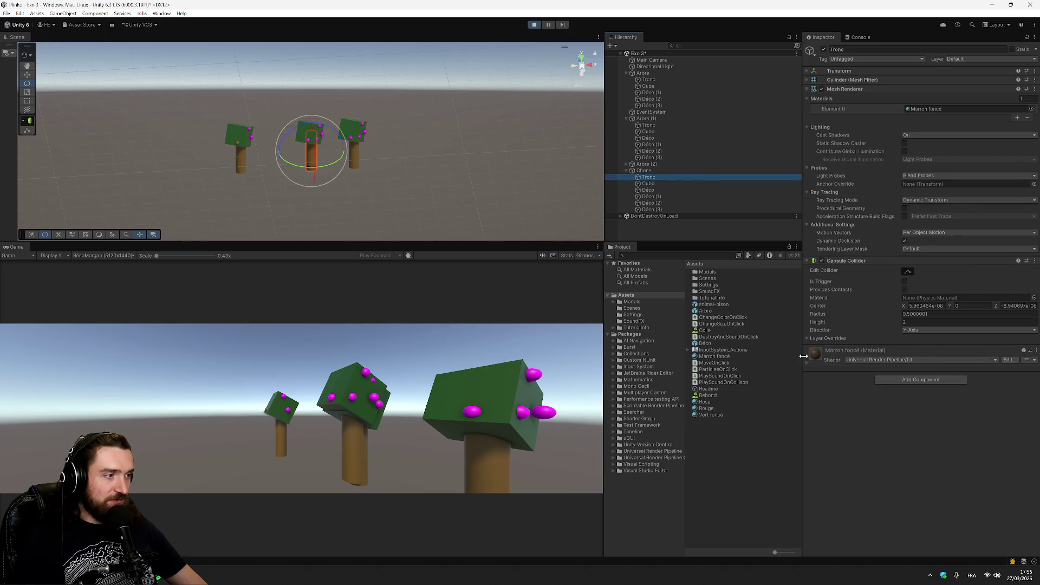
- Create a material named Marron clair with a light-brown Base Map colour
{"action": "right_click", "coordinate": [719, 439]}
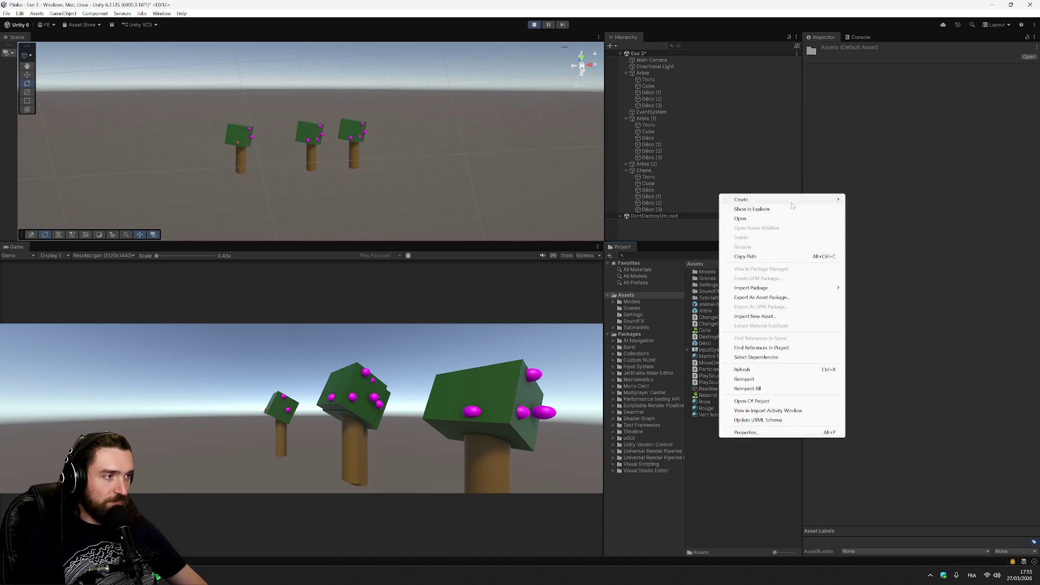
{"action": "mouse_move", "coordinate": [792, 205]}
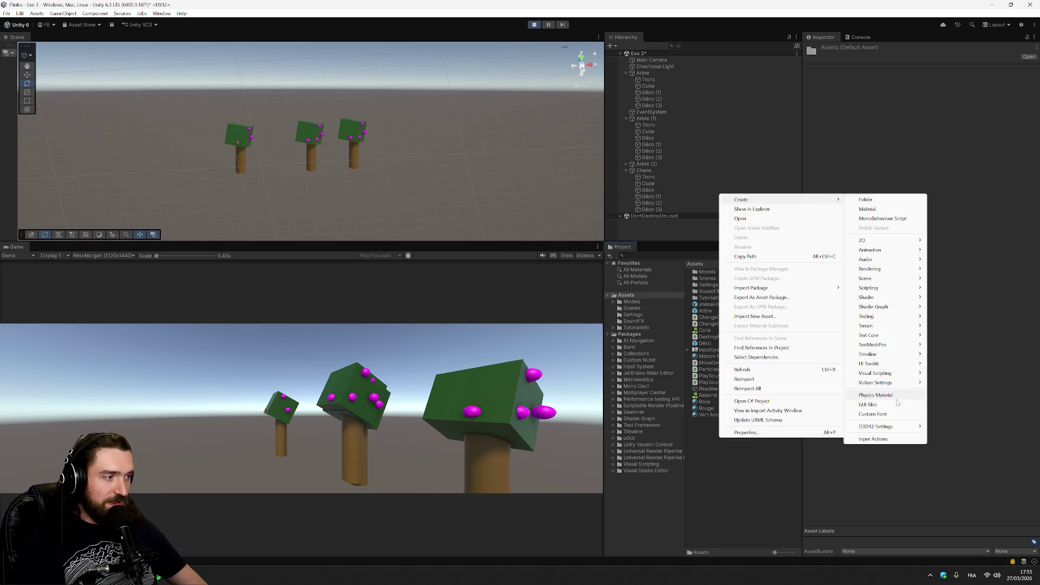
{"action": "mouse_move", "coordinate": [910, 269]}
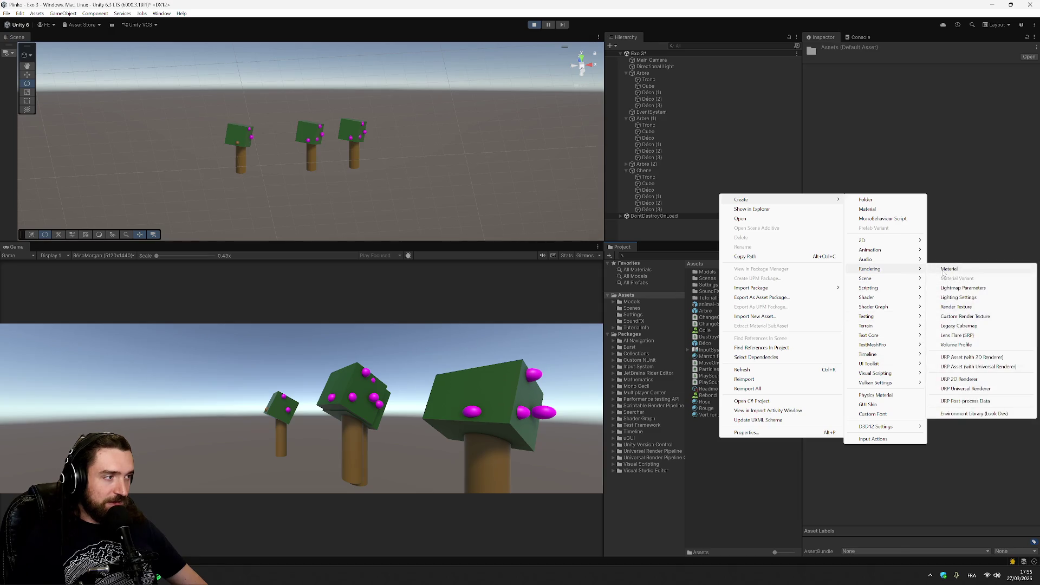
{"action": "left_click", "coordinate": [949, 269]}
{"action": "type", "text": "Marron clair"}
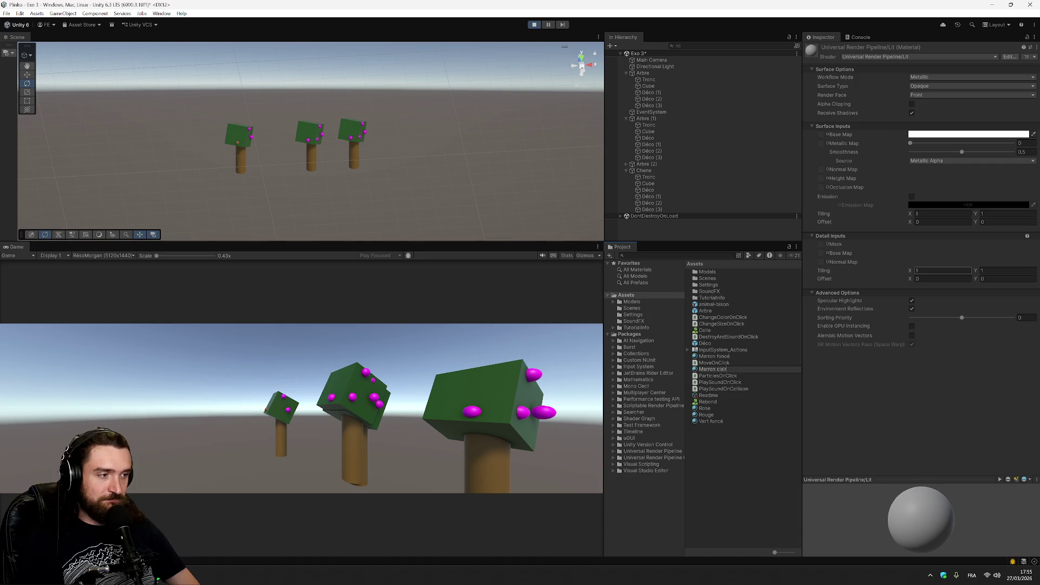
{"action": "key", "text": "Return"}
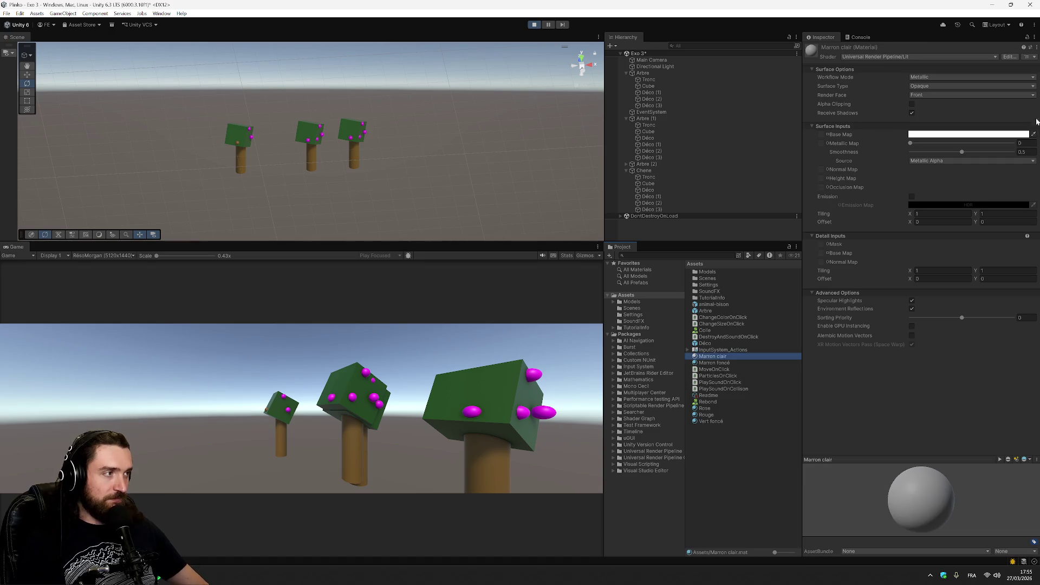
{"action": "left_click", "coordinate": [969, 134]}
{"action": "left_click", "coordinate": [993, 188]}
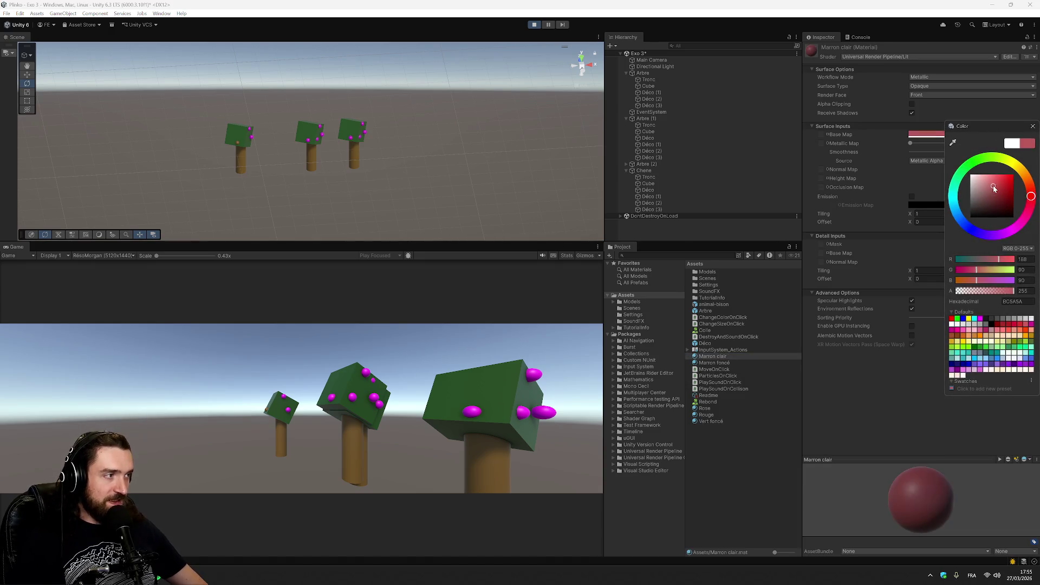
{"action": "mouse_move", "coordinate": [1031, 195]}
{"action": "left_mouse_down"}
{"action": "mouse_move", "coordinate": [1022, 172]}
{"action": "mouse_move", "coordinate": [1028, 184]}
{"action": "mouse_move", "coordinate": [985, 184]}
{"action": "left_mouse_up"}
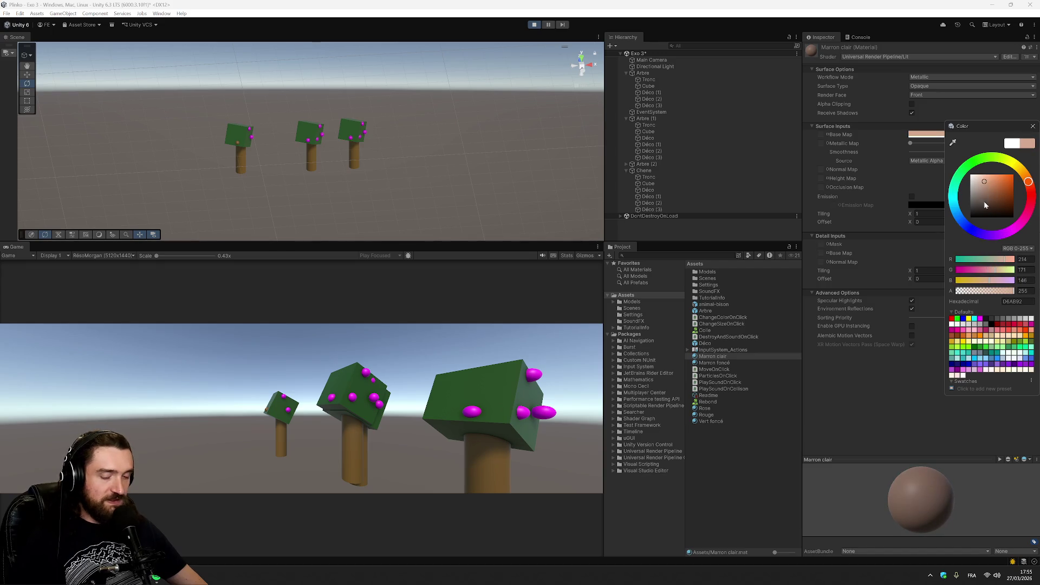
{"action": "left_click", "coordinate": [895, 253]}
{"action": "key", "text": "ctrl+s"}
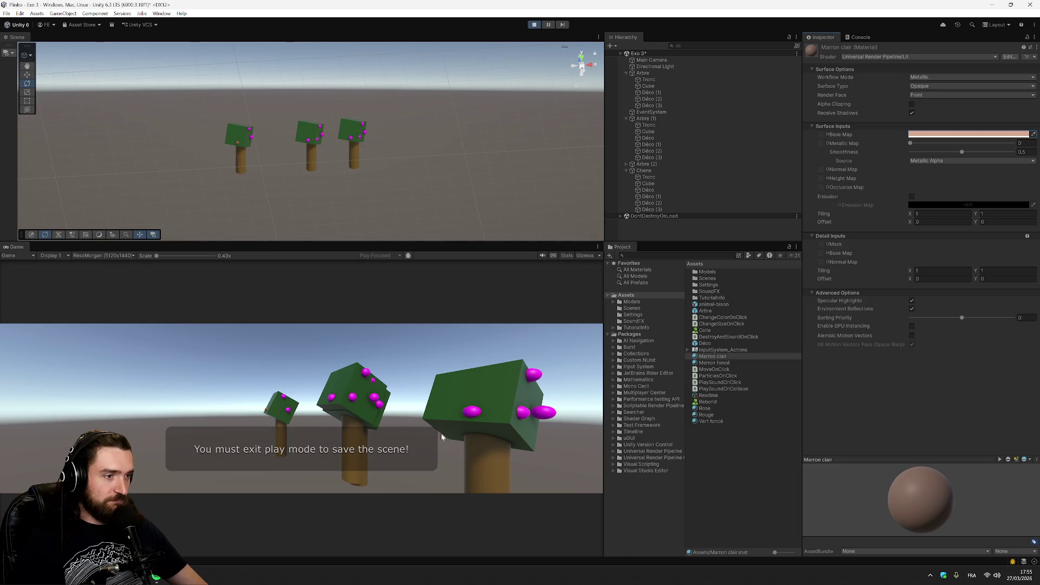
- Exit Play mode, place a new Arbre instance and name it Chene
{"action": "left_click", "coordinate": [534, 24]}
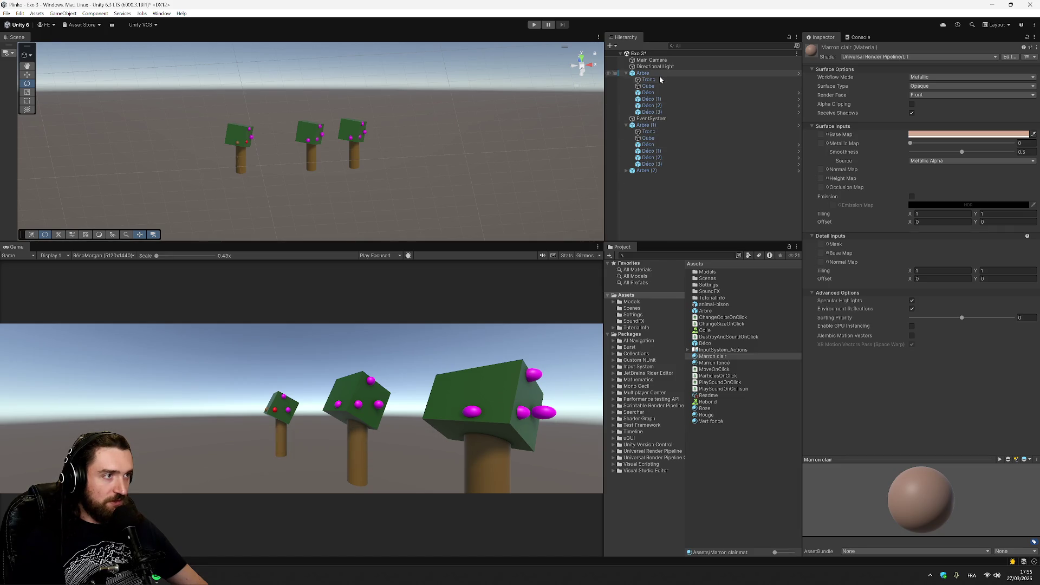
{"action": "right_click", "coordinate": [668, 190]}
{"action": "left_click", "coordinate": [636, 216]}
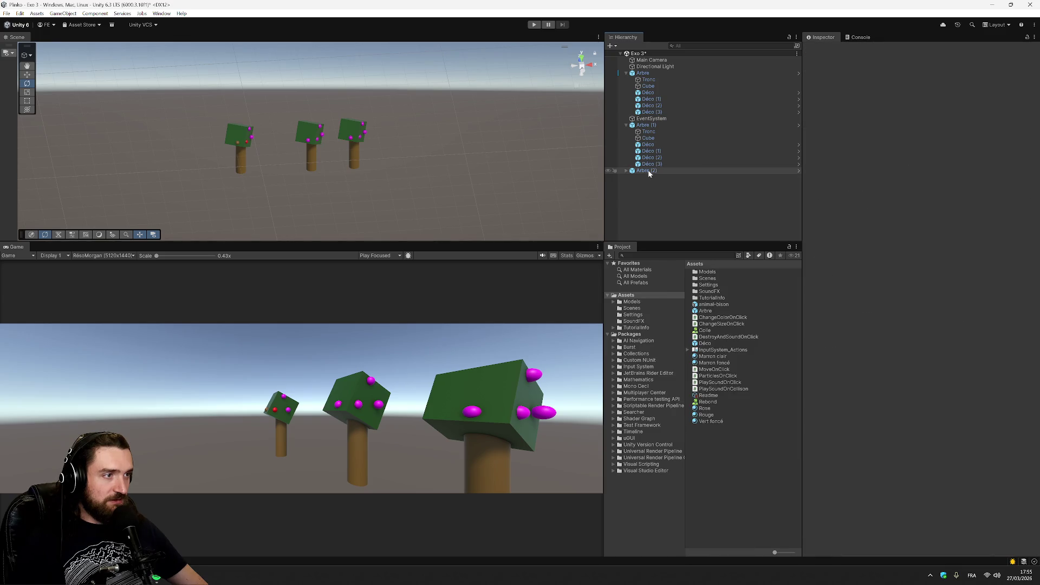
{"action": "left_click_drag", "start_coordinate": [709, 312], "coordinate": [670, 185]}
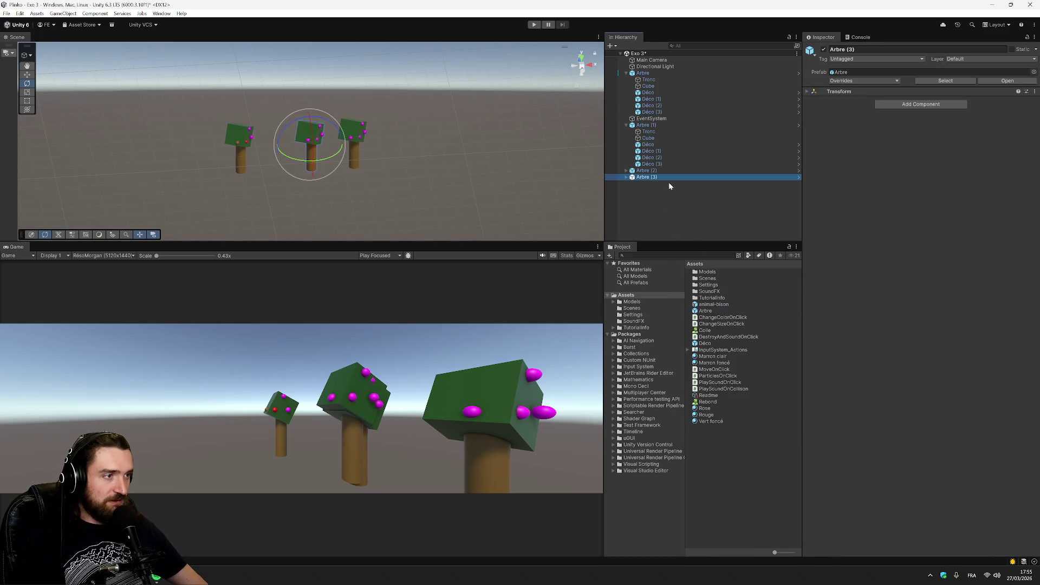
{"action": "left_click", "coordinate": [652, 180]}
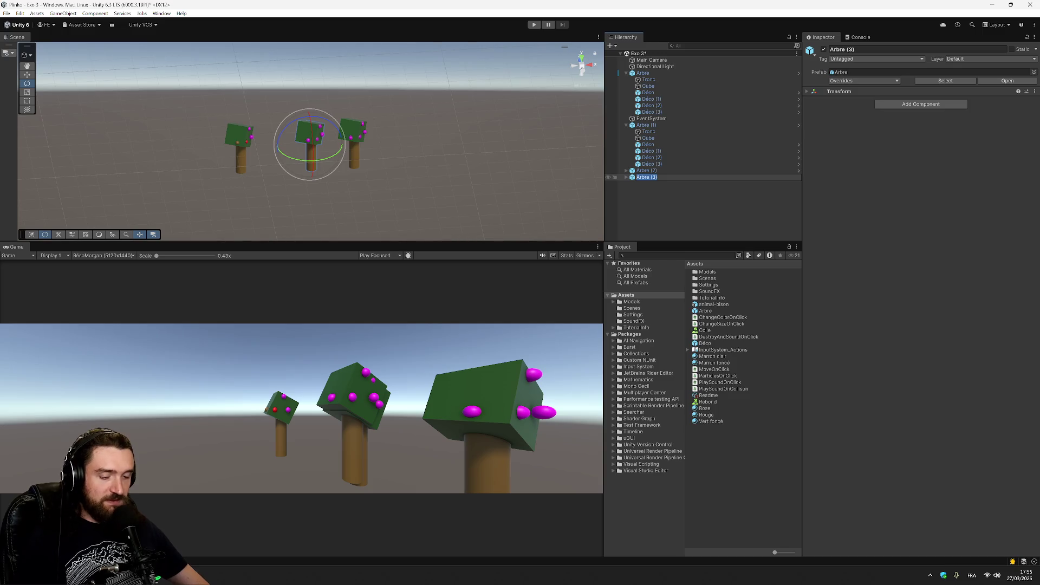
{"action": "type", "text": "Chene"}
{"action": "key", "text": "Return"}
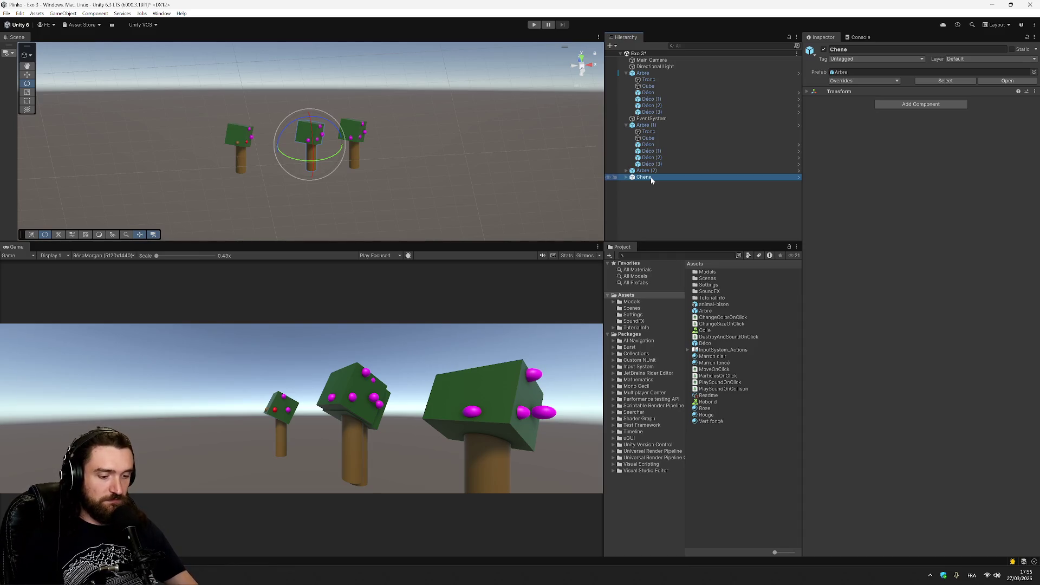
- Apply Marron clair to Chene's trunk and move the tree right of the others
{"action": "left_click", "coordinate": [626, 177]}
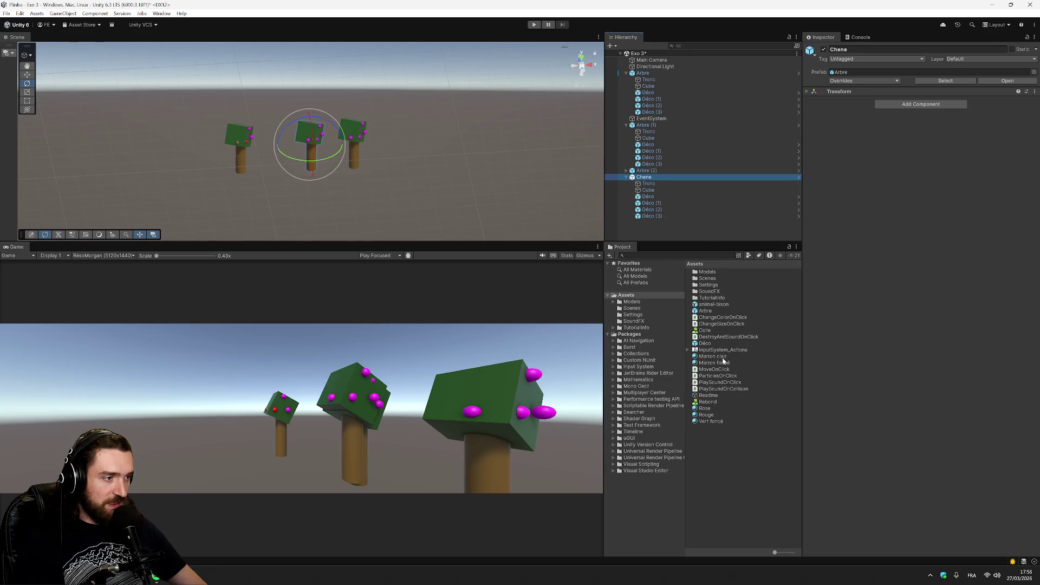
{"action": "left_click_drag", "start_coordinate": [723, 360], "coordinate": [652, 186]}
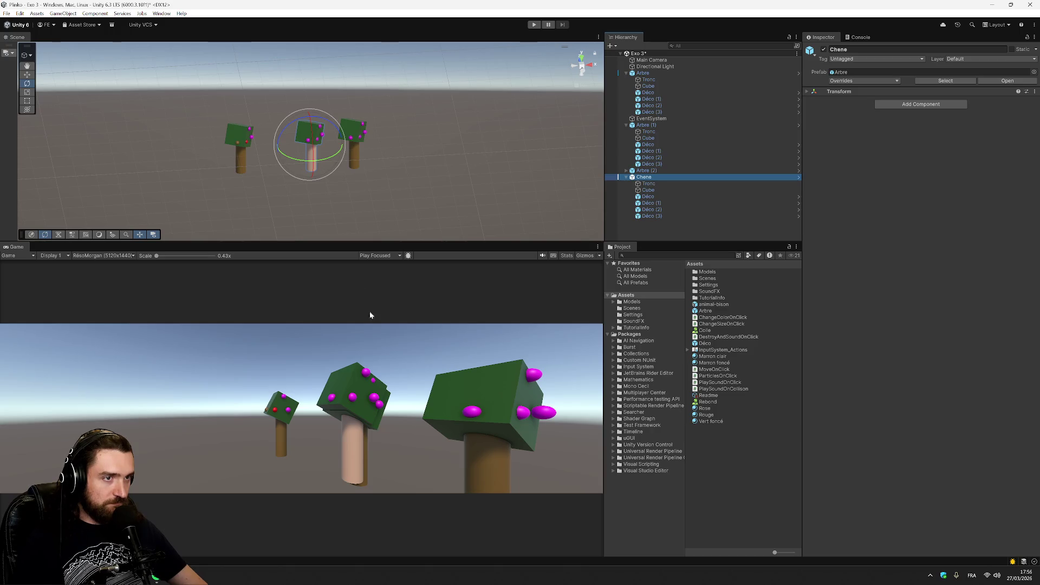
{"action": "left_click", "coordinate": [27, 74]}
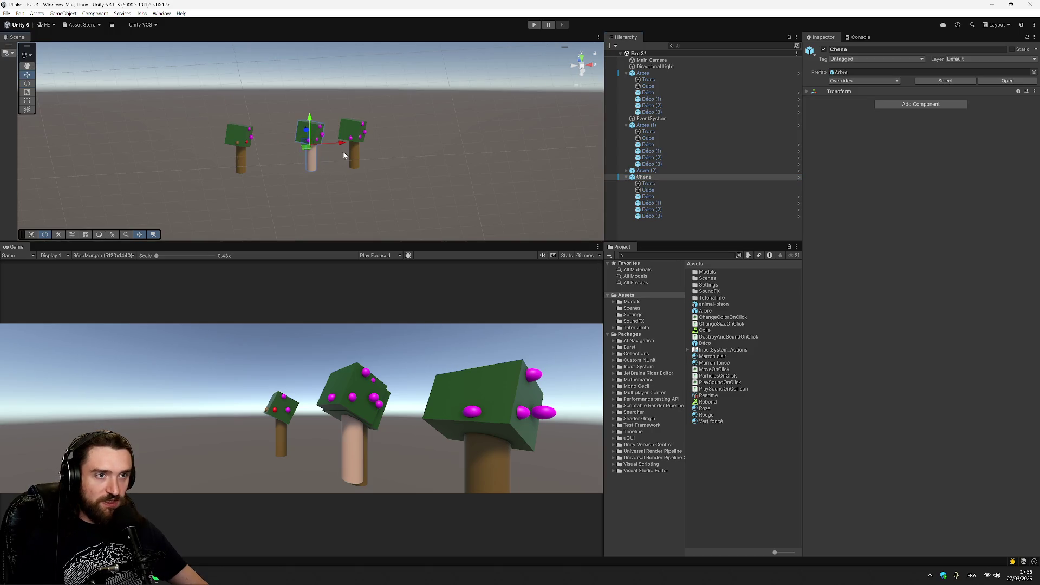
{"action": "mouse_move", "coordinate": [307, 149]}
{"action": "left_mouse_down"}
{"action": "mouse_move", "coordinate": [493, 188]}
{"action": "mouse_move", "coordinate": [410, 155]}
{"action": "left_mouse_up"}
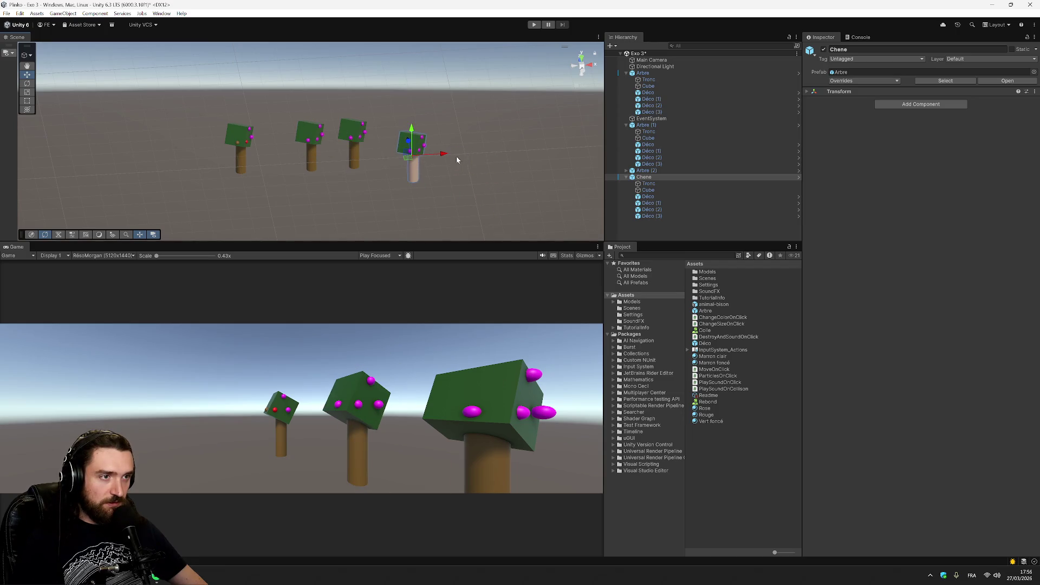
- Rename Chene's foliage Cube to Feuillage
{"action": "left_click", "coordinate": [676, 191]}
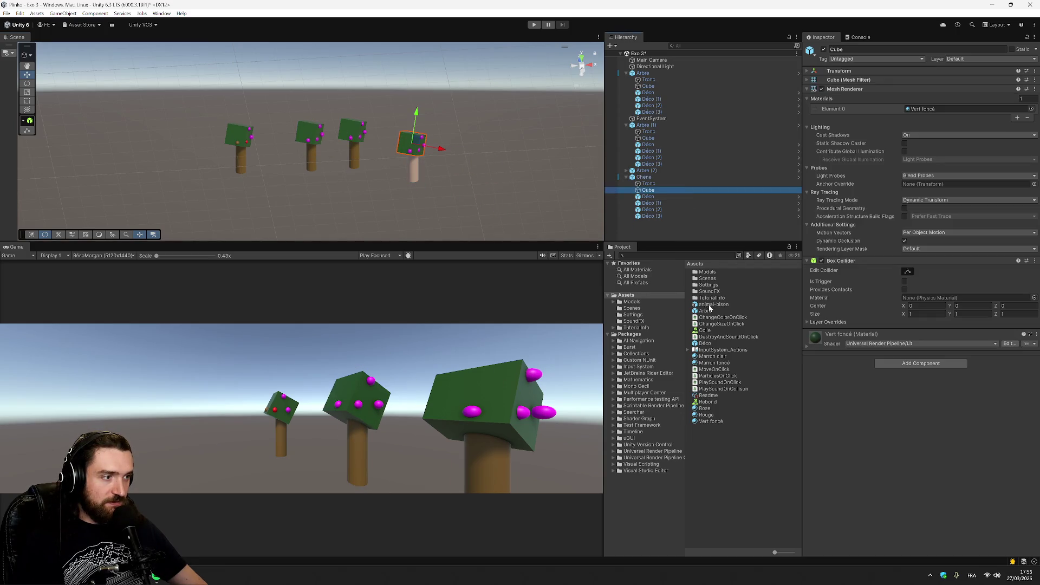
{"action": "key", "text": "F2"}
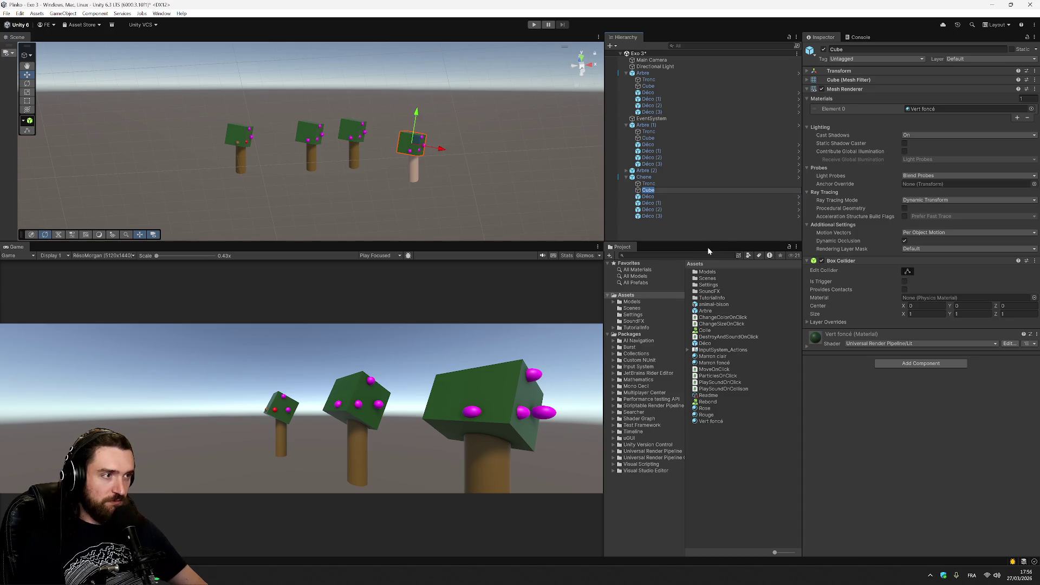
{"action": "type", "text": "Feuillage"}
{"action": "key", "text": "Return"}
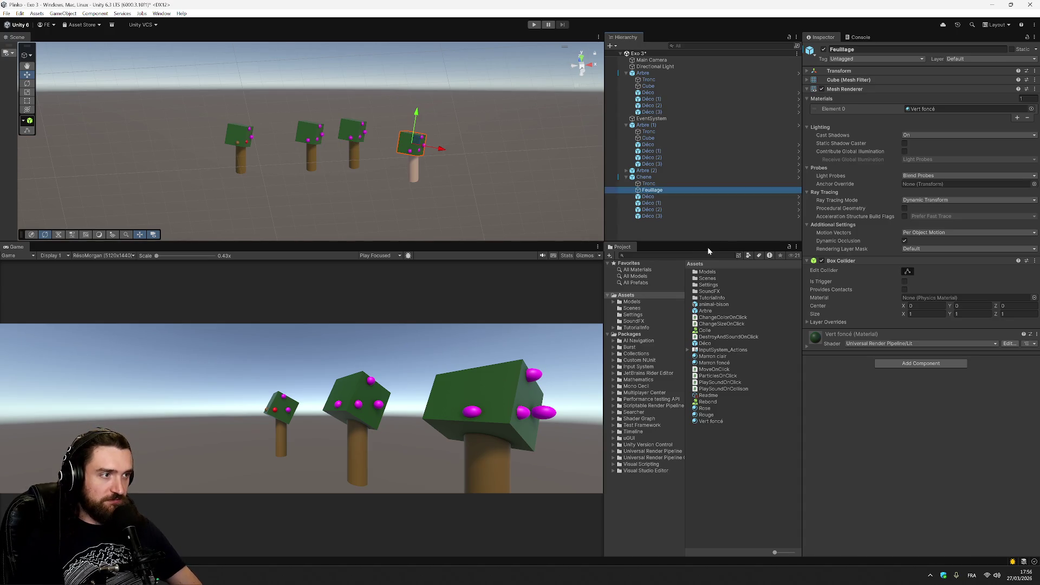
- Create a material named Vert clair with a light-green base colour
{"action": "right_click", "coordinate": [727, 449]}
{"action": "mouse_move", "coordinate": [801, 204]}
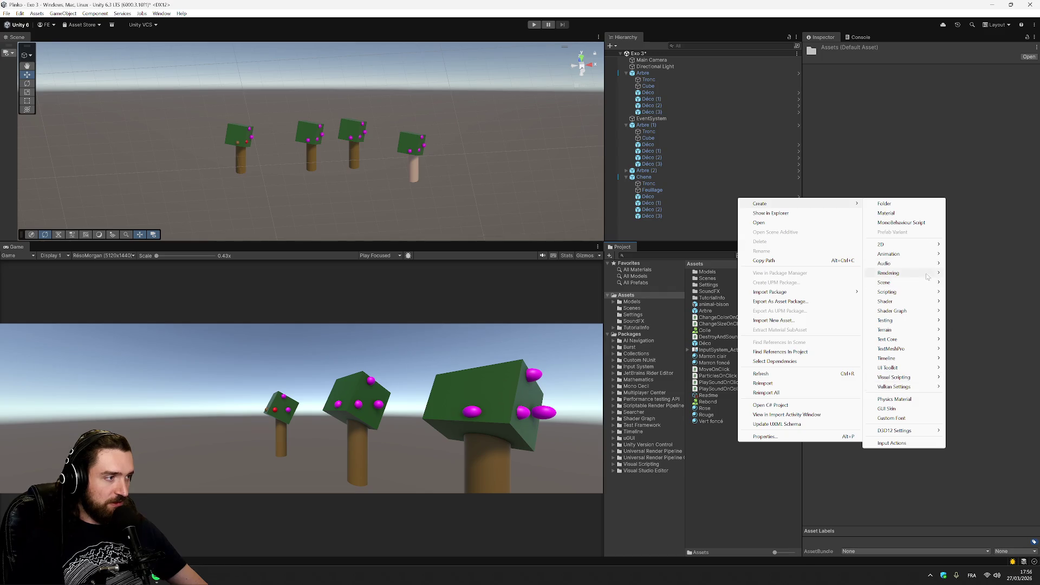
{"action": "left_click", "coordinate": [886, 213]}
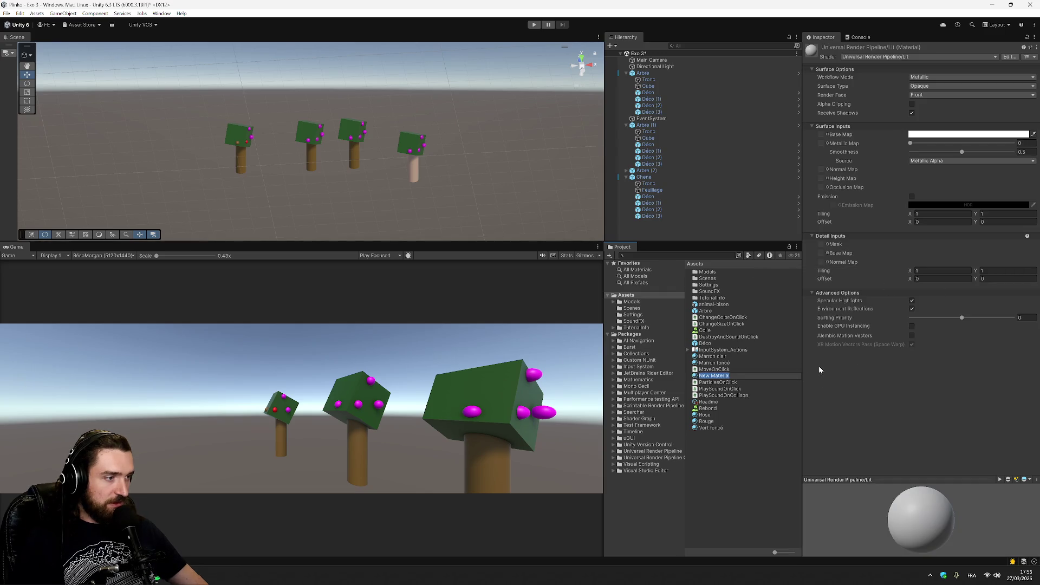
{"action": "type", "text": "Vert"}
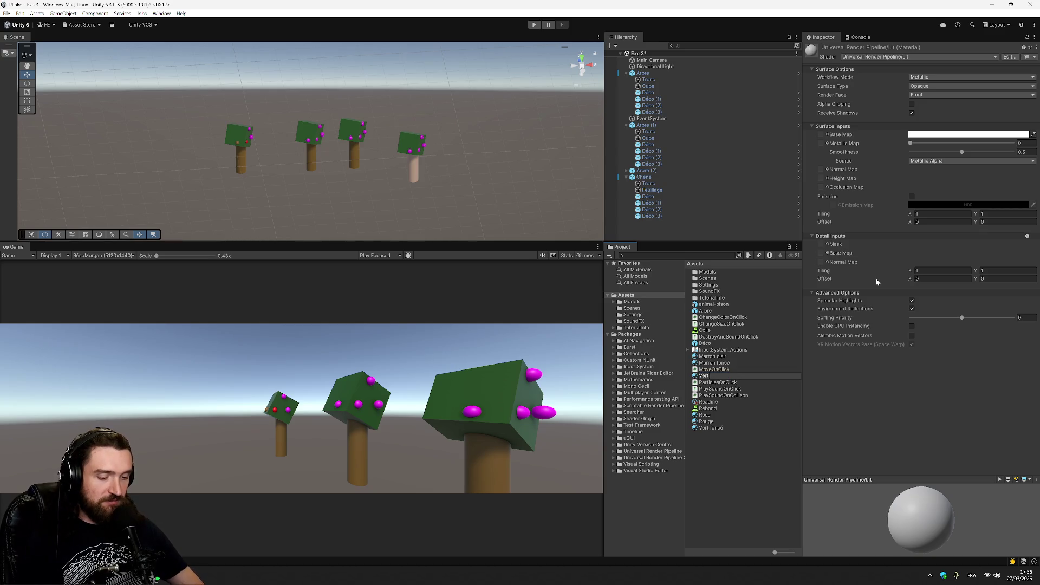
{"action": "type", "text": " clair"}
{"action": "key", "text": "Return"}
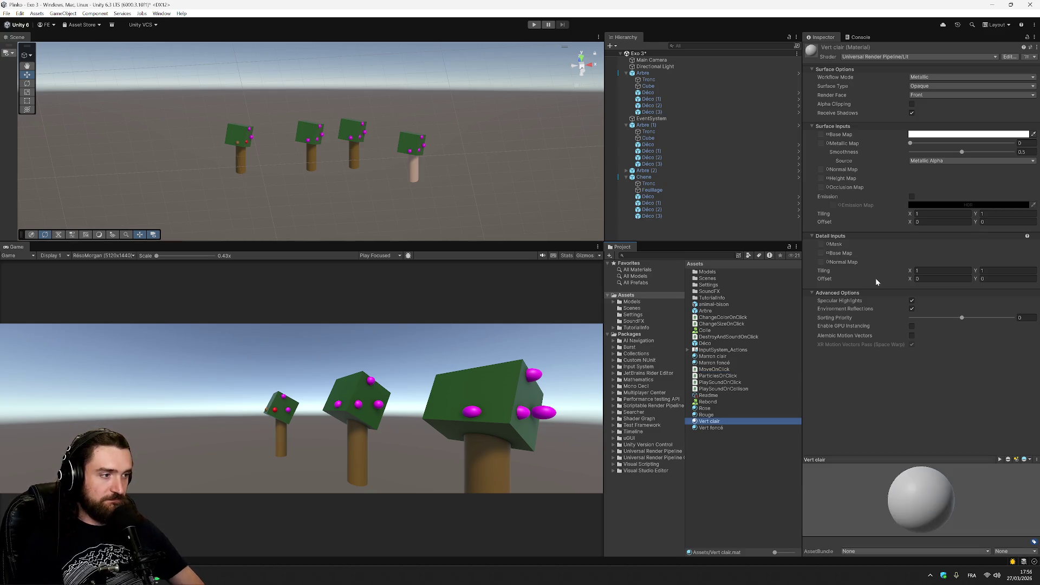
{"action": "left_click", "coordinate": [941, 135]}
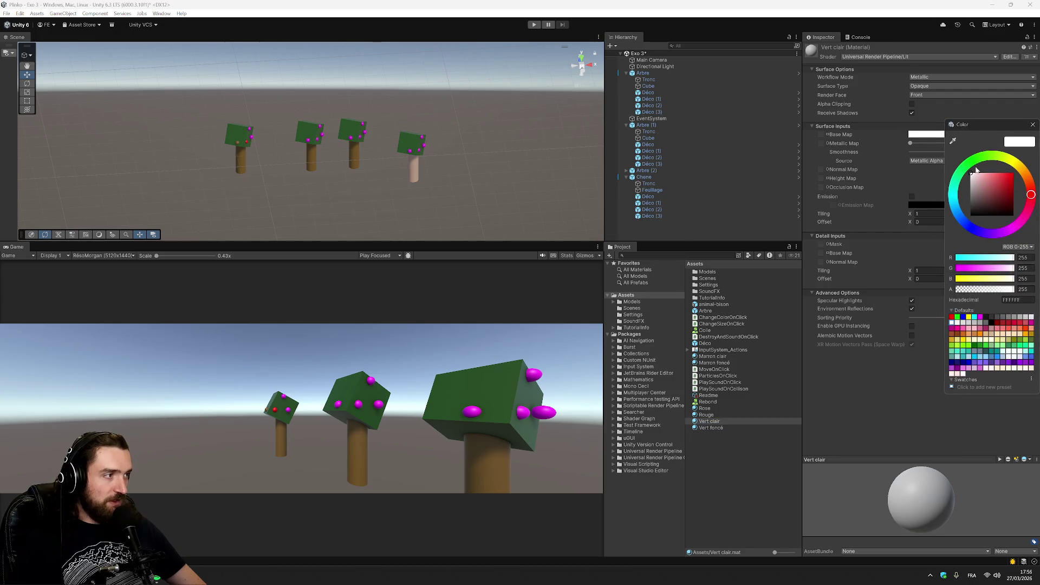
{"action": "left_click", "coordinate": [968, 167]}
{"action": "left_click_drag", "start_coordinate": [979, 180], "coordinate": [991, 169]}
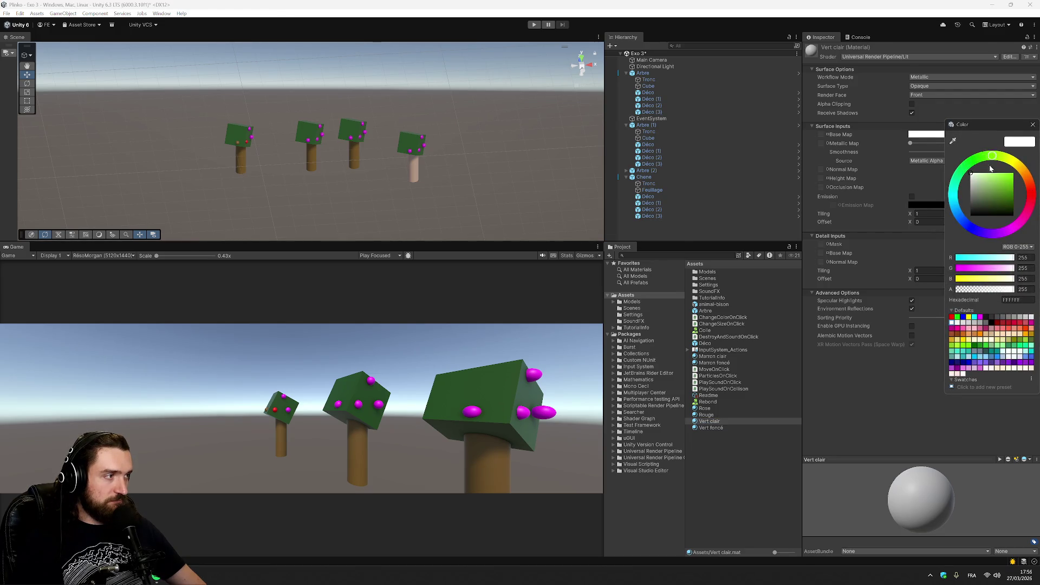
{"action": "left_click", "coordinate": [988, 180]}
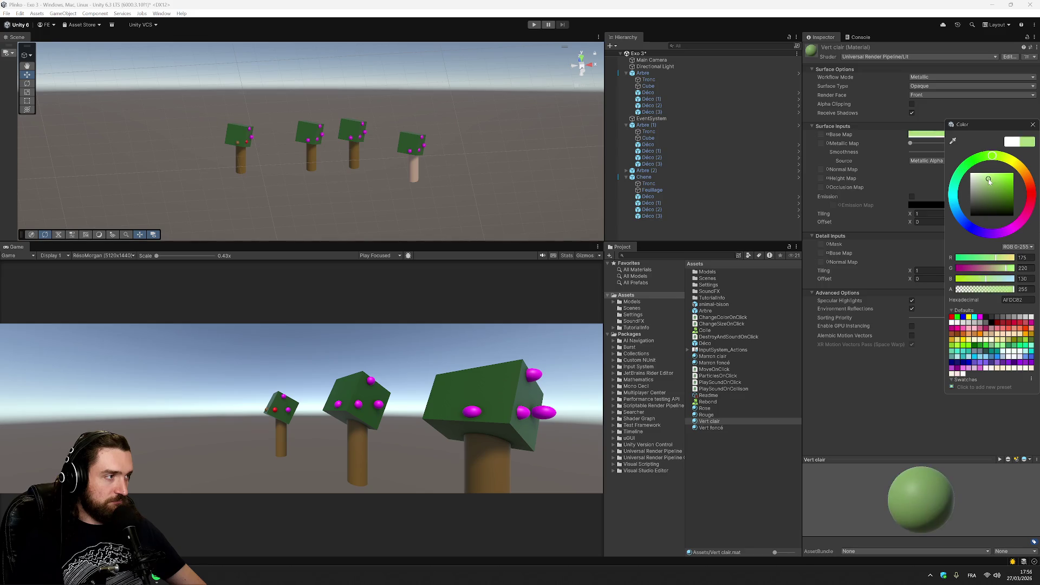
{"action": "left_click", "coordinate": [846, 428]}
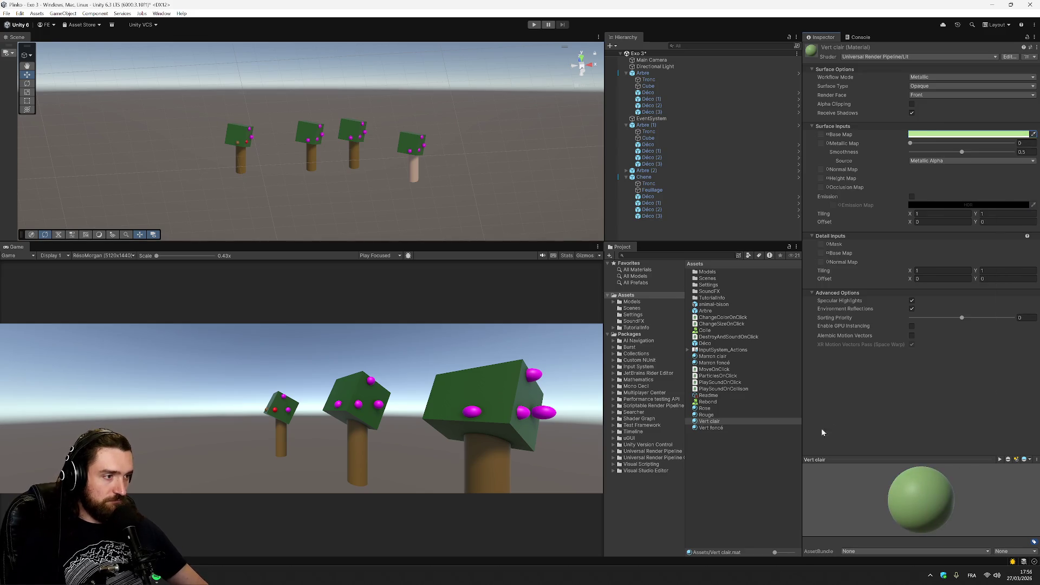
- Apply Vert clair to Chene's Feuillage and save Chene as prefab variant Chene Variant
{"action": "left_click_drag", "start_coordinate": [718, 424], "coordinate": [659, 192]}
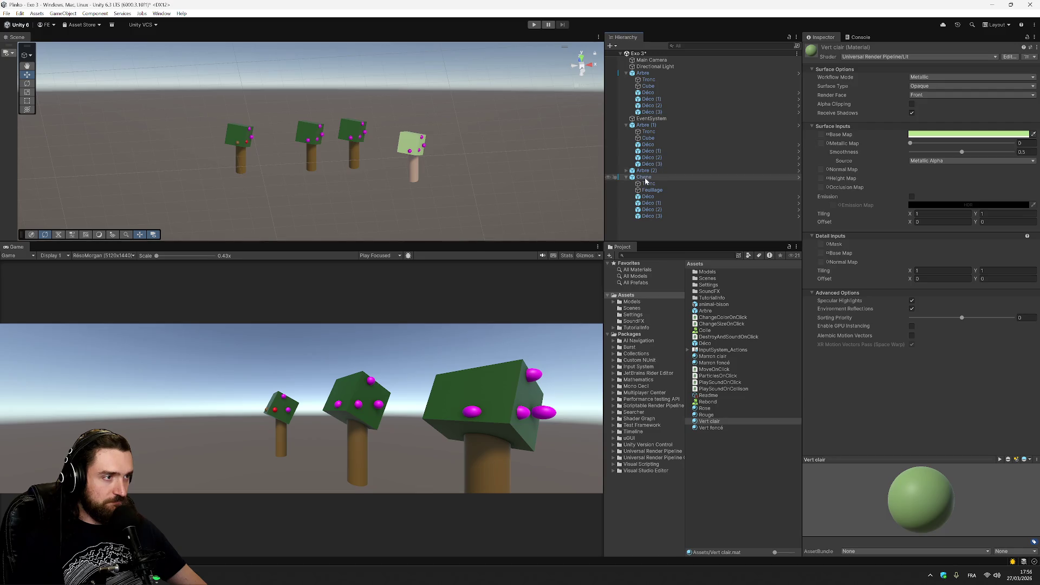
{"action": "mouse_move", "coordinate": [710, 422]}
{"action": "left_mouse_down"}
{"action": "mouse_move", "coordinate": [729, 313]}
{"action": "mouse_move", "coordinate": [743, 465]}
{"action": "left_mouse_up"}
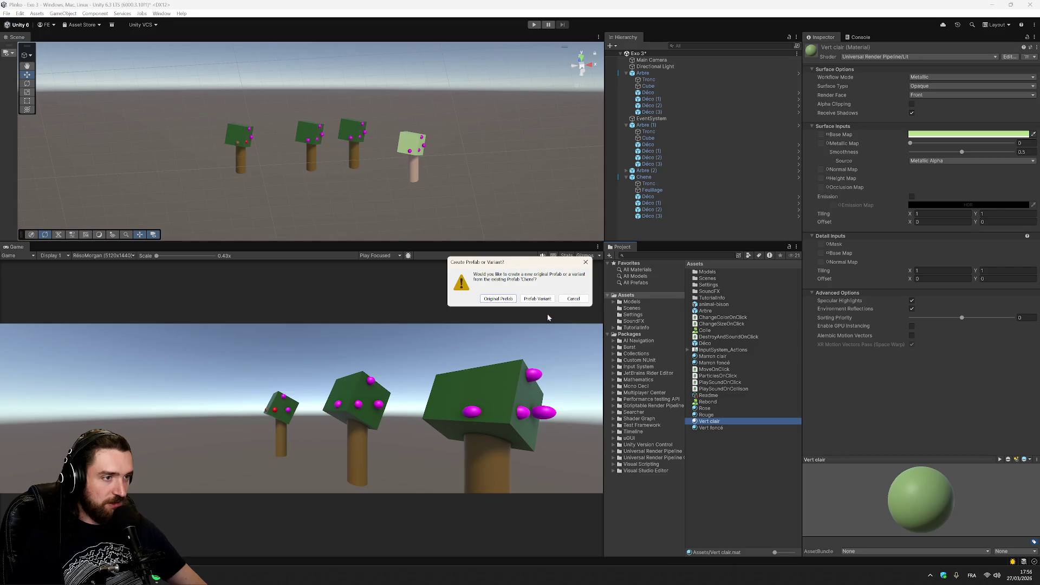
{"action": "left_click", "coordinate": [543, 298]}
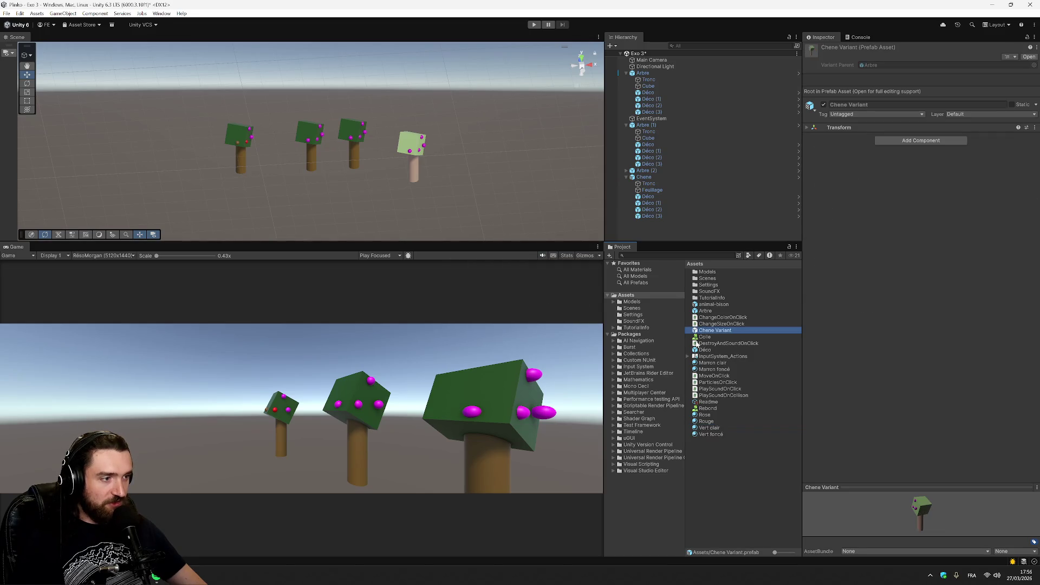
{"action": "left_click", "coordinate": [726, 332]}
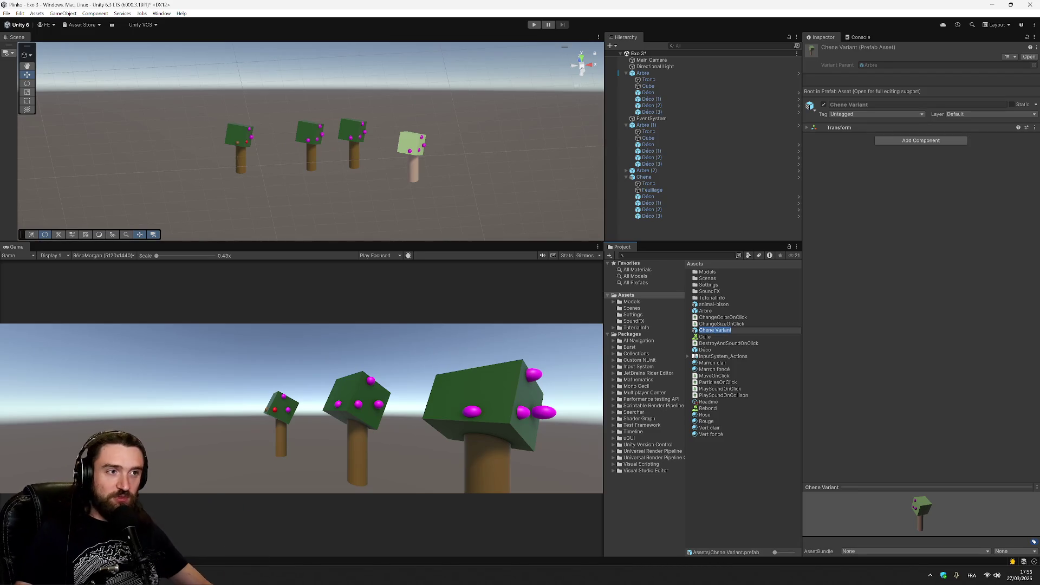
{"action": "left_click", "coordinate": [745, 330]}
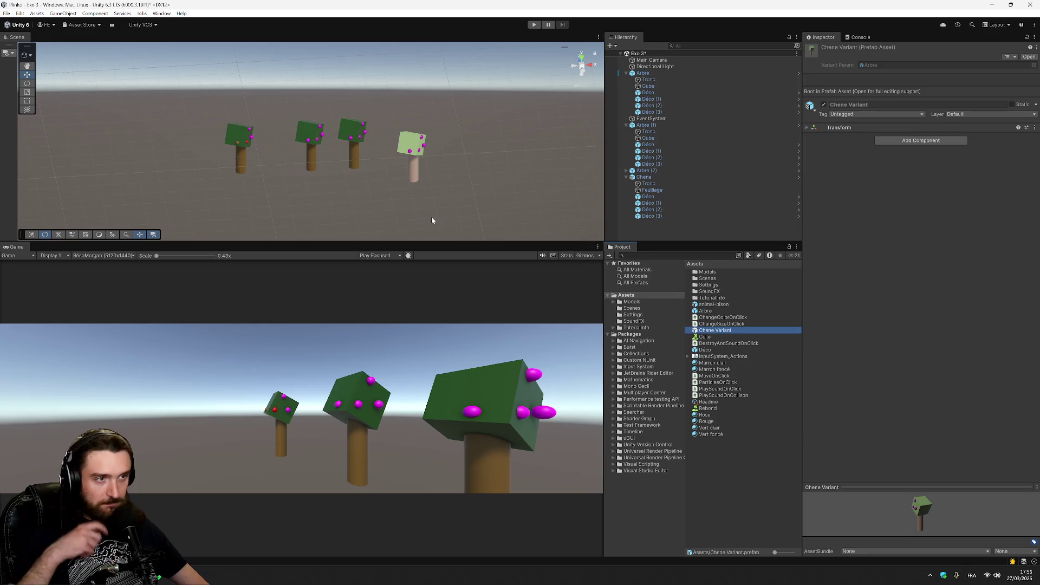
{"action": "key", "text": "alt+Tab"}
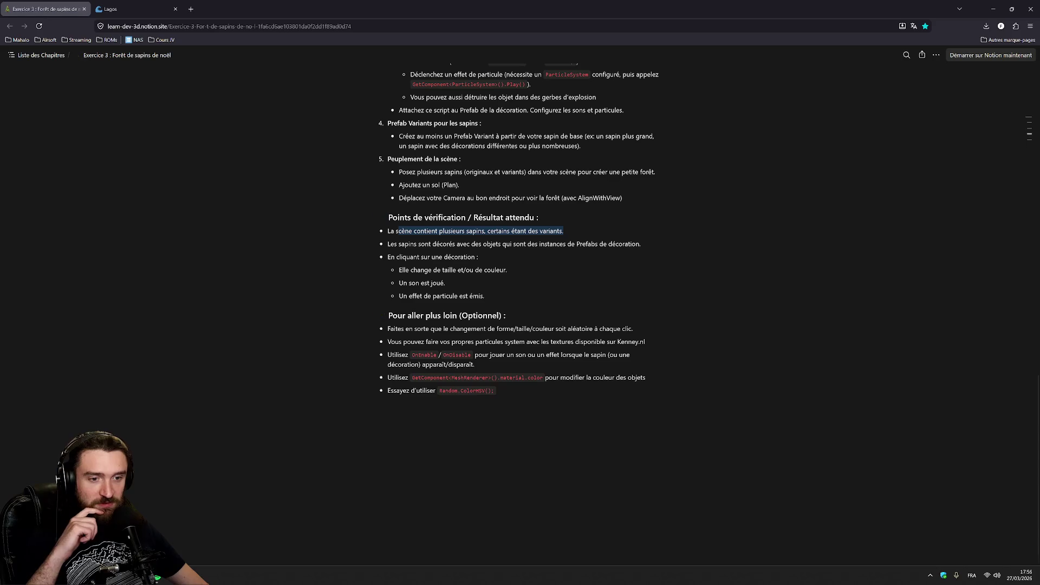
{"action": "left_click_drag", "start_coordinate": [486, 230], "coordinate": [640, 244]}
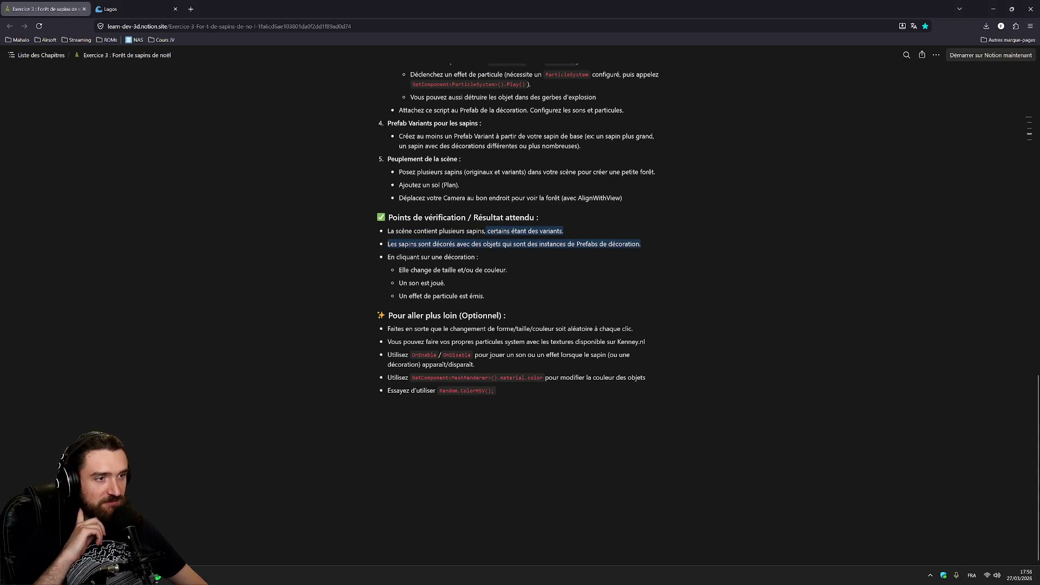
{"action": "left_click", "coordinate": [431, 243]}
{"action": "mouse_move", "coordinate": [431, 243]}
{"action": "left_mouse_down"}
{"action": "mouse_move", "coordinate": [412, 62]}
{"action": "mouse_move", "coordinate": [640, 244]}
{"action": "left_mouse_up"}
{"action": "left_click", "coordinate": [640, 244]}
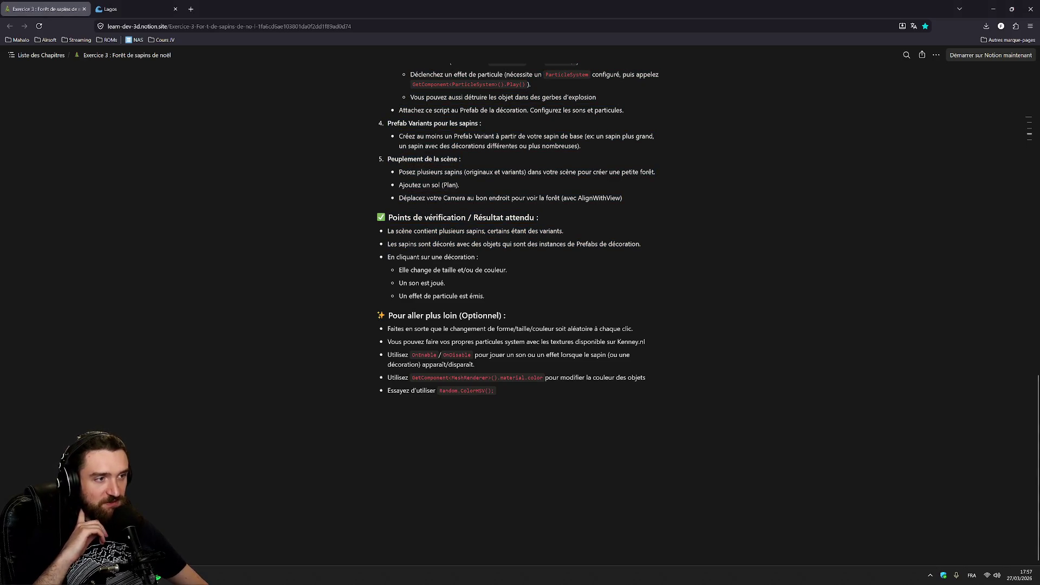
{"action": "mouse_move", "coordinate": [396, 257]}
{"action": "left_mouse_down"}
{"action": "mouse_move", "coordinate": [477, 256]}
{"action": "mouse_move", "coordinate": [507, 270]}
{"action": "left_mouse_up"}
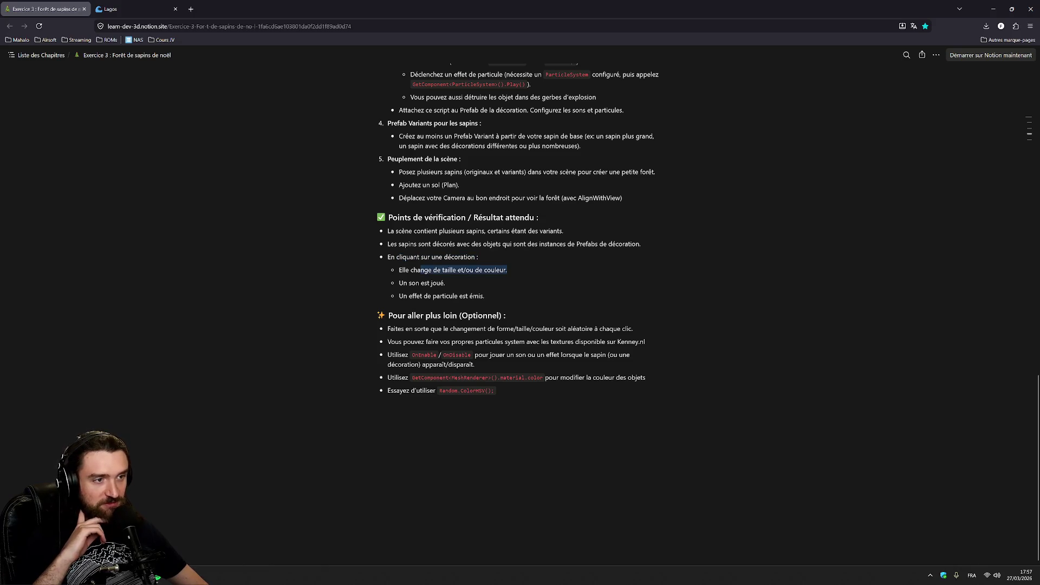
{"action": "mouse_move", "coordinate": [398, 282]}
{"action": "left_mouse_down"}
{"action": "mouse_move", "coordinate": [446, 283]}
{"action": "mouse_move", "coordinate": [421, 296]}
{"action": "mouse_move", "coordinate": [482, 295]}
{"action": "left_mouse_up"}
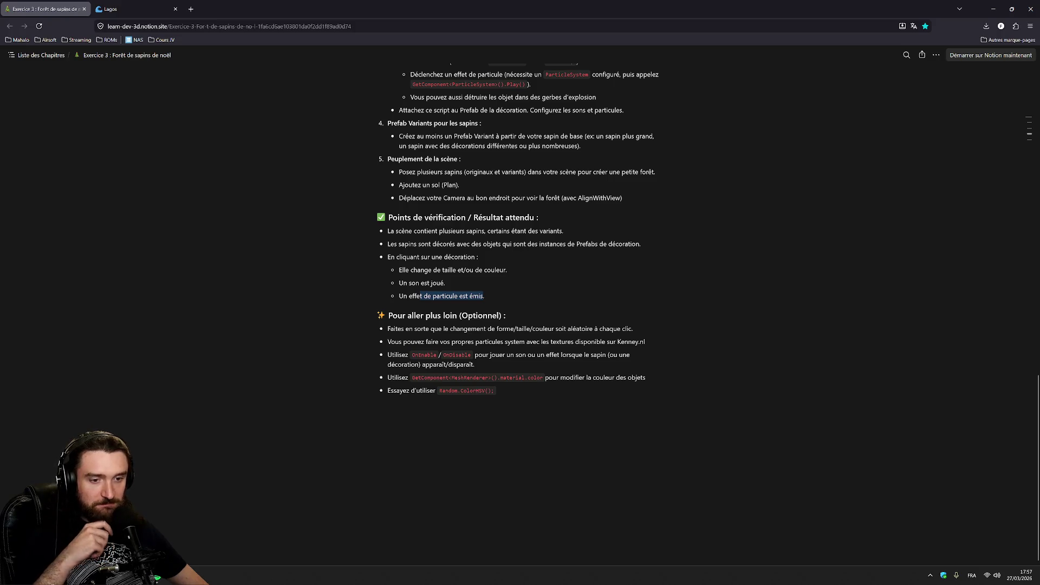
{"action": "key", "text": "alt+Tab"}
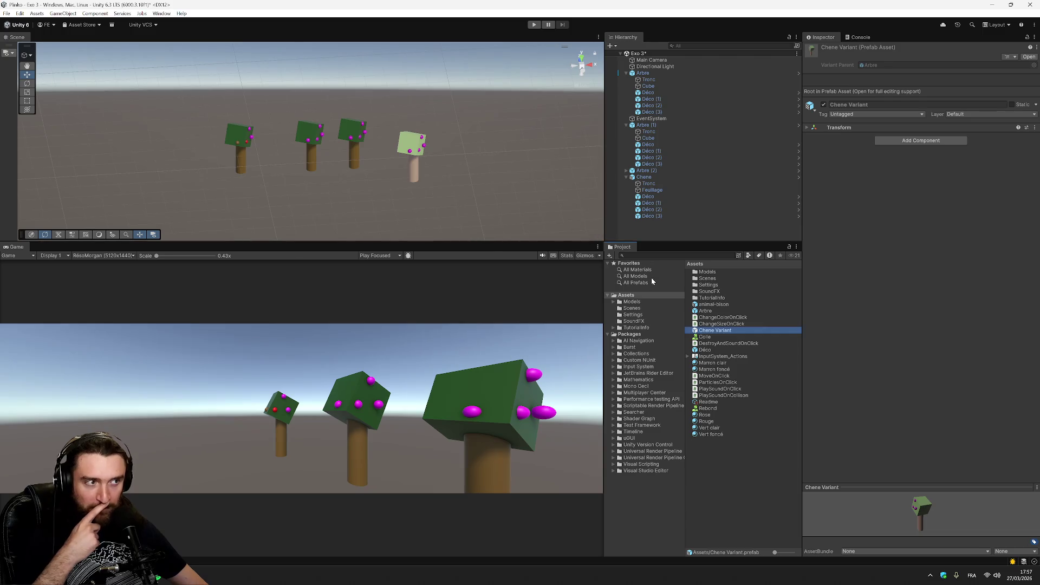
- Select Chene's Déco (1), play the scene, click four decorations to burst them, then stop
{"action": "left_click", "coordinate": [660, 203]}
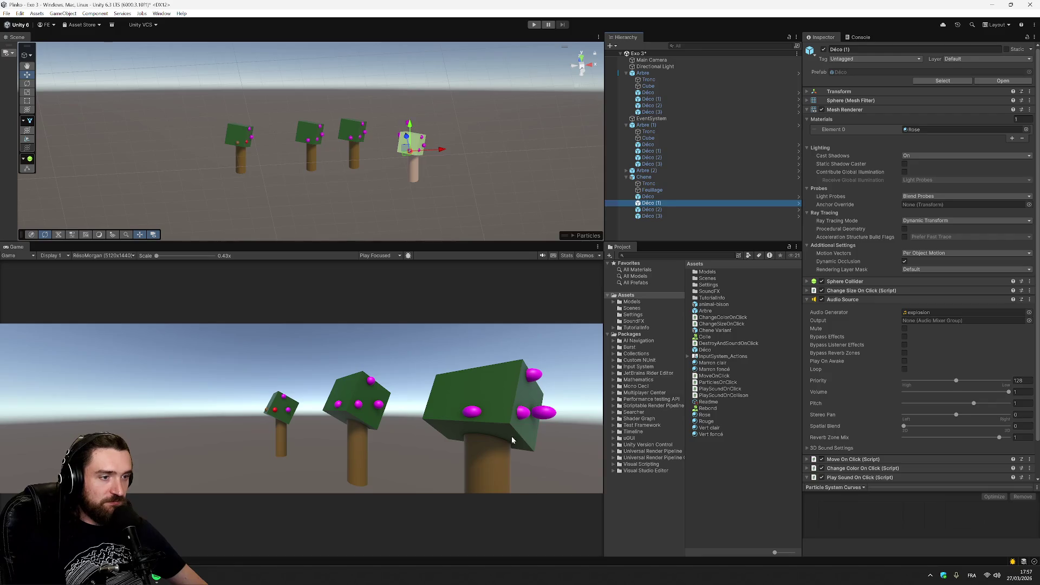
{"action": "left_click", "coordinate": [535, 24]}
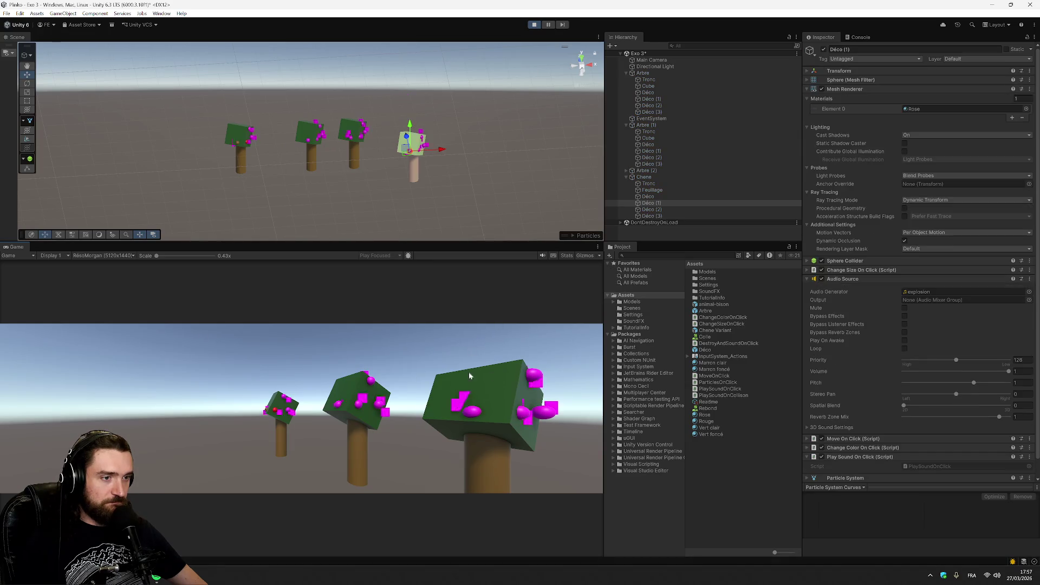
{"action": "left_click", "coordinate": [472, 410]}
{"action": "left_click", "coordinate": [523, 412]}
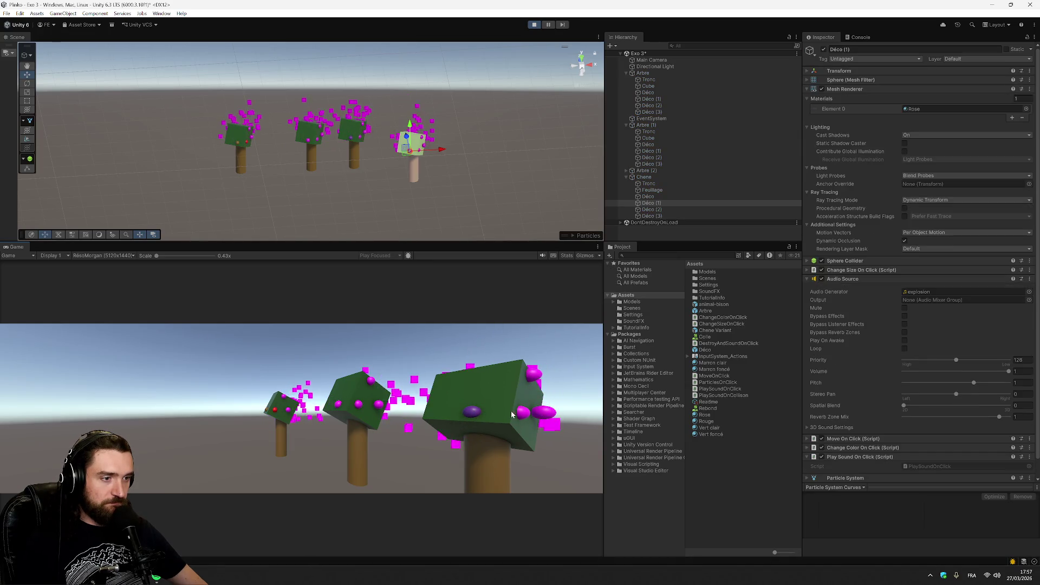
{"action": "left_click", "coordinate": [534, 375]}
{"action": "left_click", "coordinate": [542, 412]}
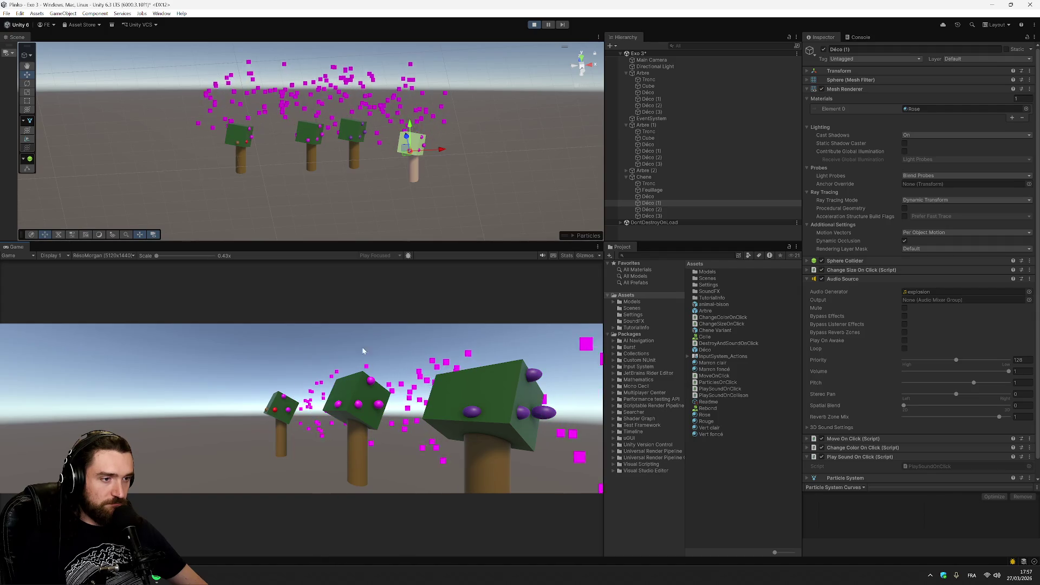
{"action": "left_click", "coordinate": [534, 24]}
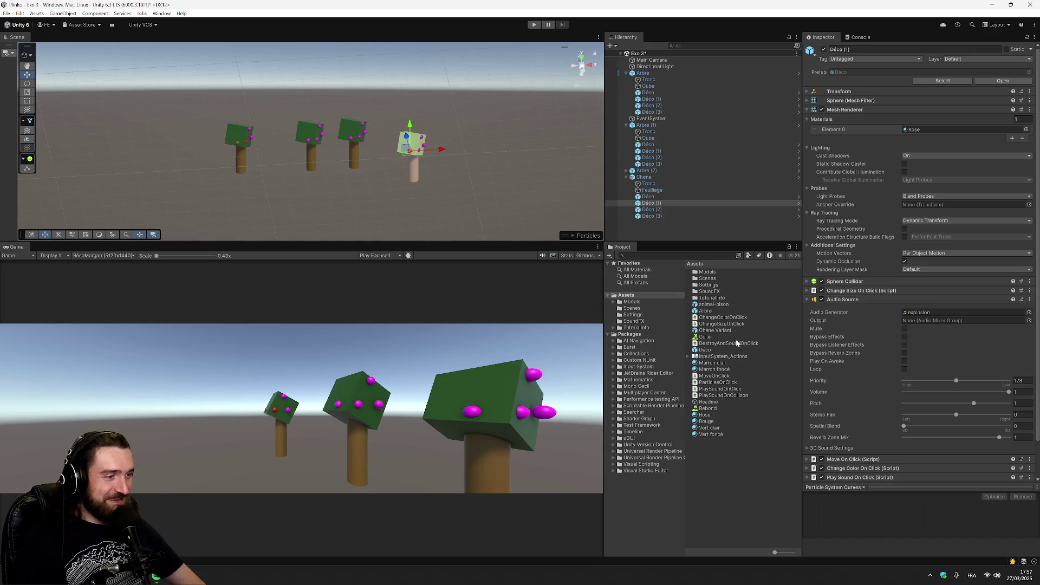
- In the Déco prefab's Inspector, remove the Particle System component
{"action": "left_click", "coordinate": [715, 351]}
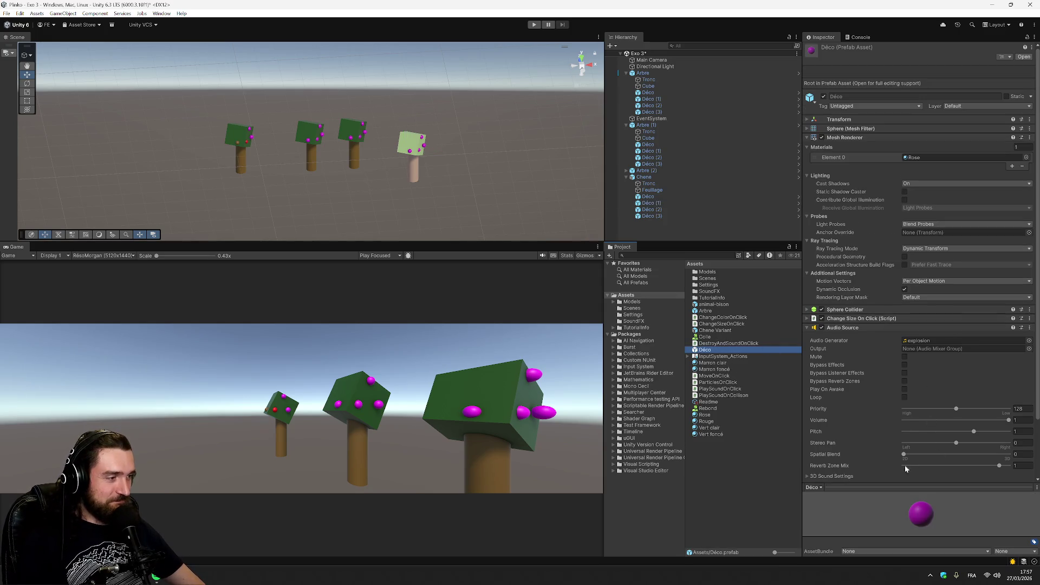
{"action": "scroll", "coordinate": [853, 349], "scroll_direction": "down", "scroll_amount": 2}
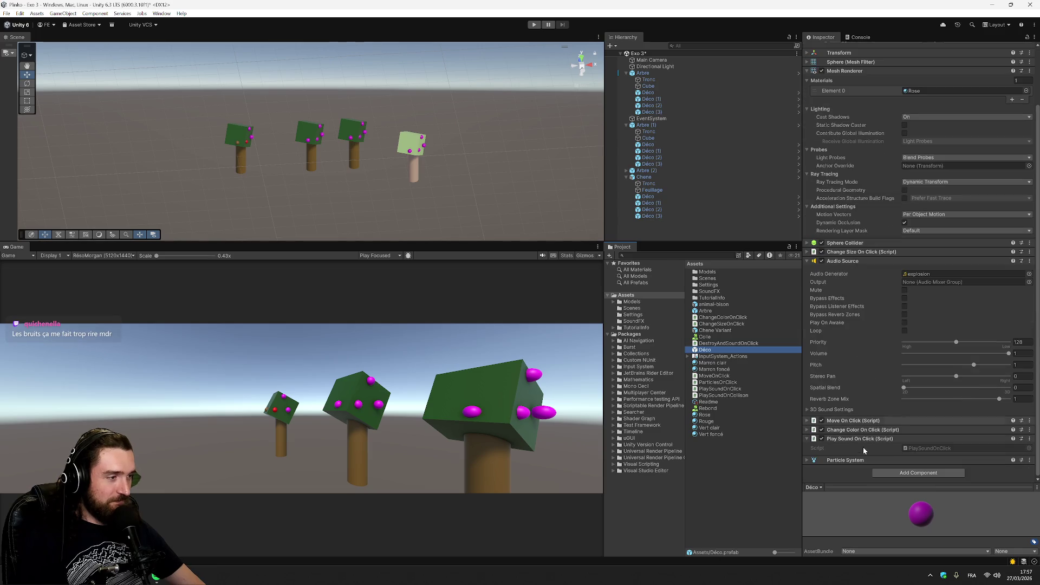
{"action": "left_click", "coordinate": [807, 460]}
{"action": "scroll", "coordinate": [880, 371], "scroll_direction": "down", "scroll_amount": 2}
{"action": "scroll", "coordinate": [880, 372], "scroll_direction": "down", "scroll_amount": 10}
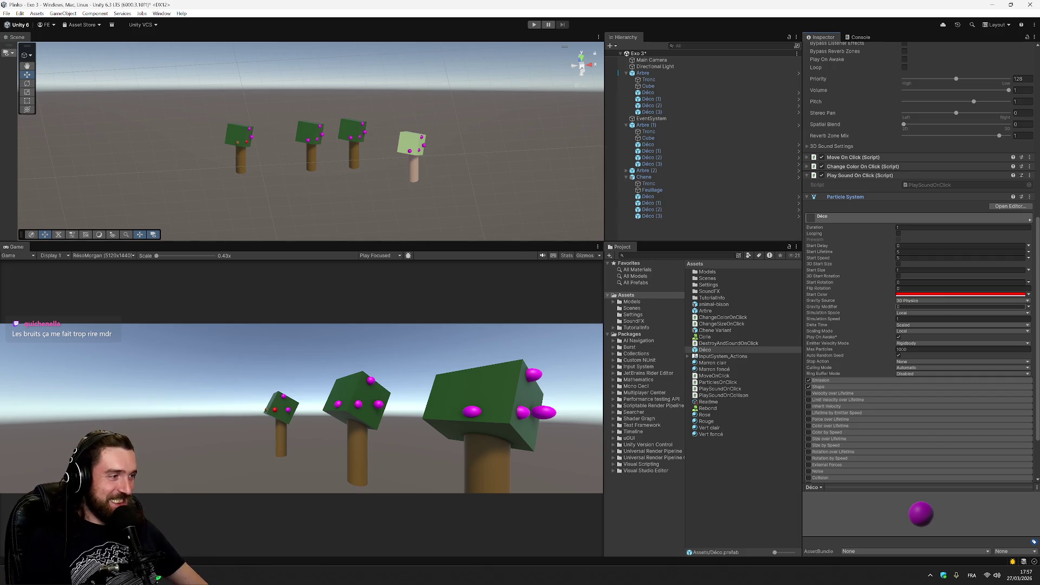
{"action": "scroll", "coordinate": [883, 257], "scroll_direction": "up", "scroll_amount": 2}
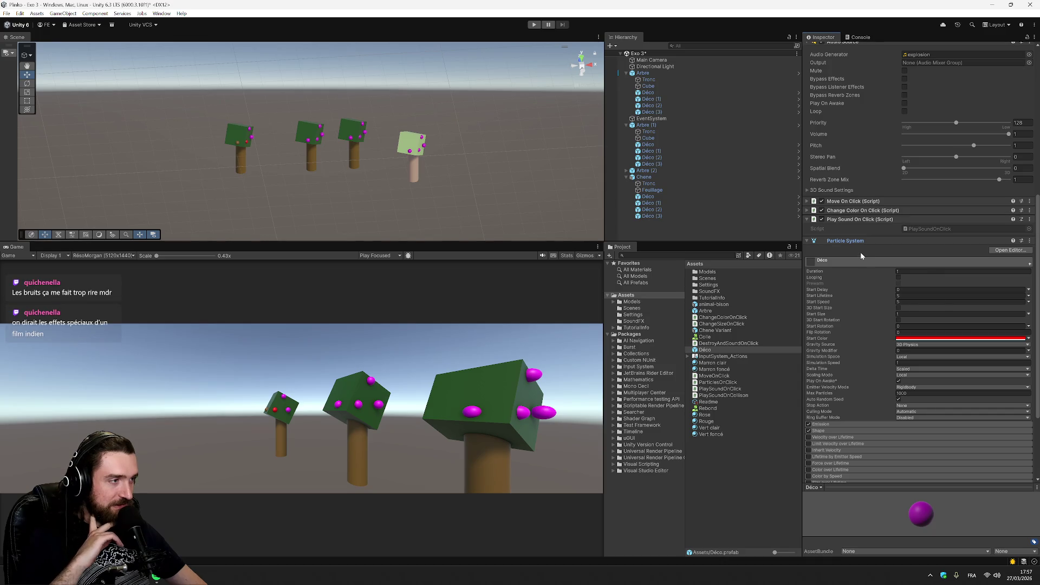
{"action": "right_click", "coordinate": [829, 242]}
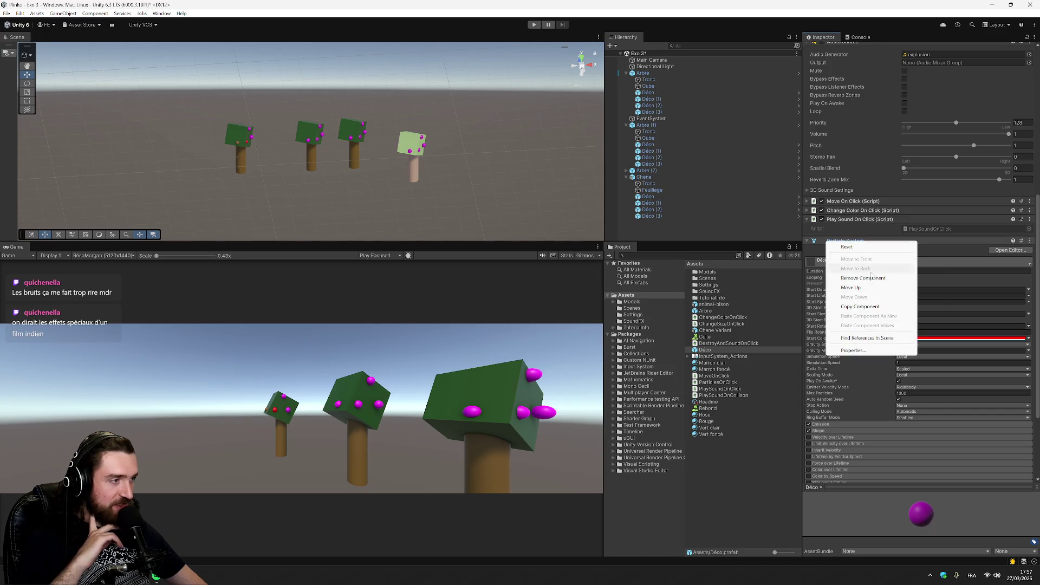
{"action": "left_click", "coordinate": [899, 278]}
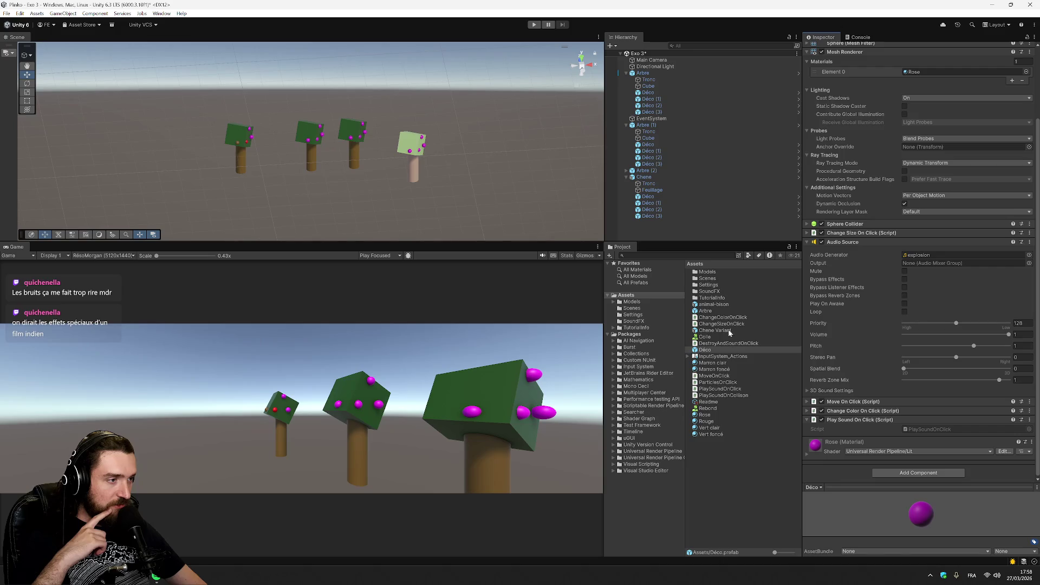
- Create a MonoBehaviour script asset named ParticlesOnClick1 in the Project panel
{"action": "right_click", "coordinate": [720, 465]}
{"action": "mouse_move", "coordinate": [766, 227]}
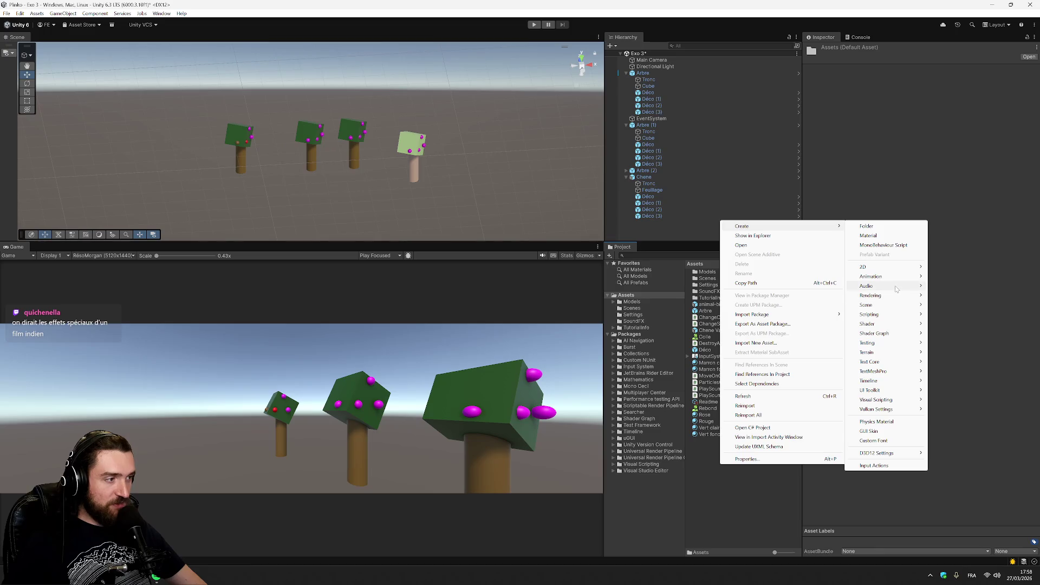
{"action": "mouse_move", "coordinate": [900, 314]}
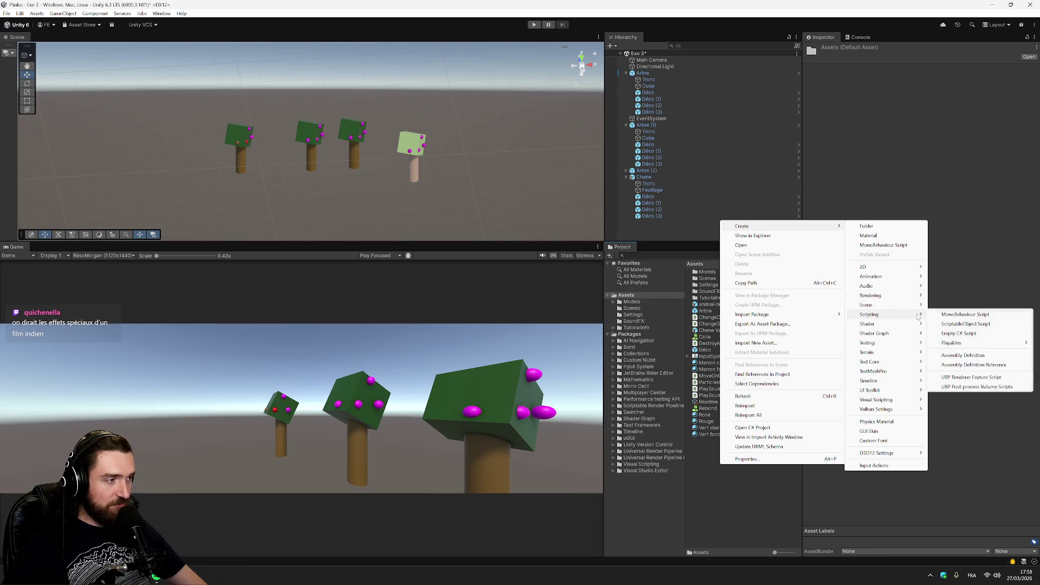
{"action": "left_click", "coordinate": [962, 315]}
{"action": "type", "text": "ParticlesOnClick"}
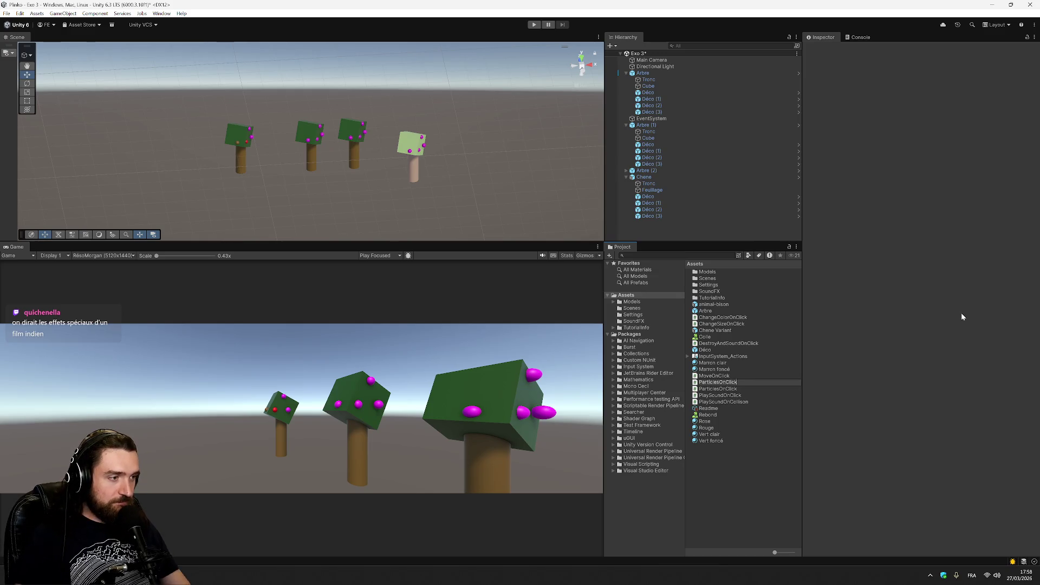
{"action": "key", "text": "Return"}
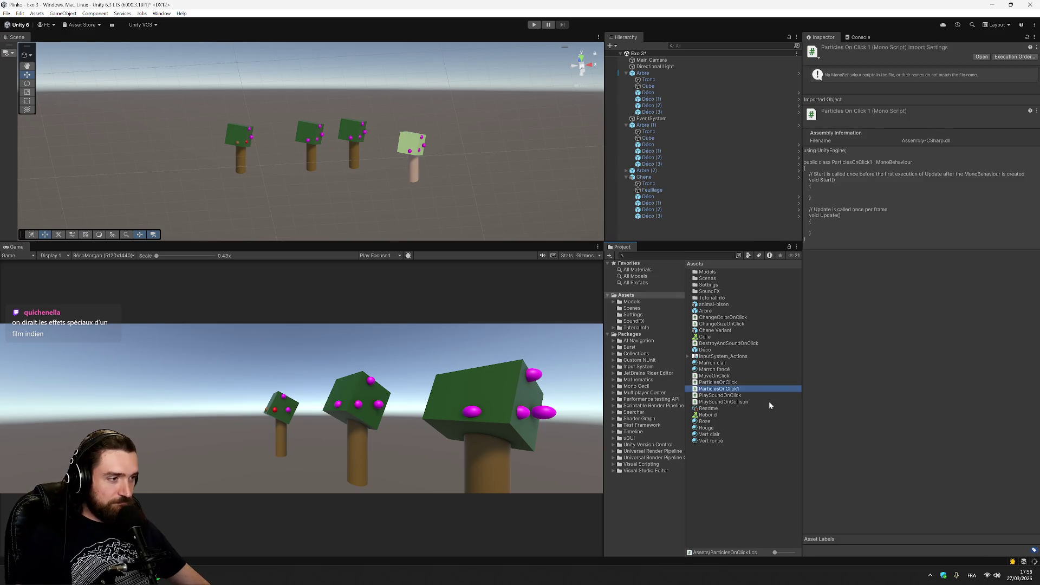
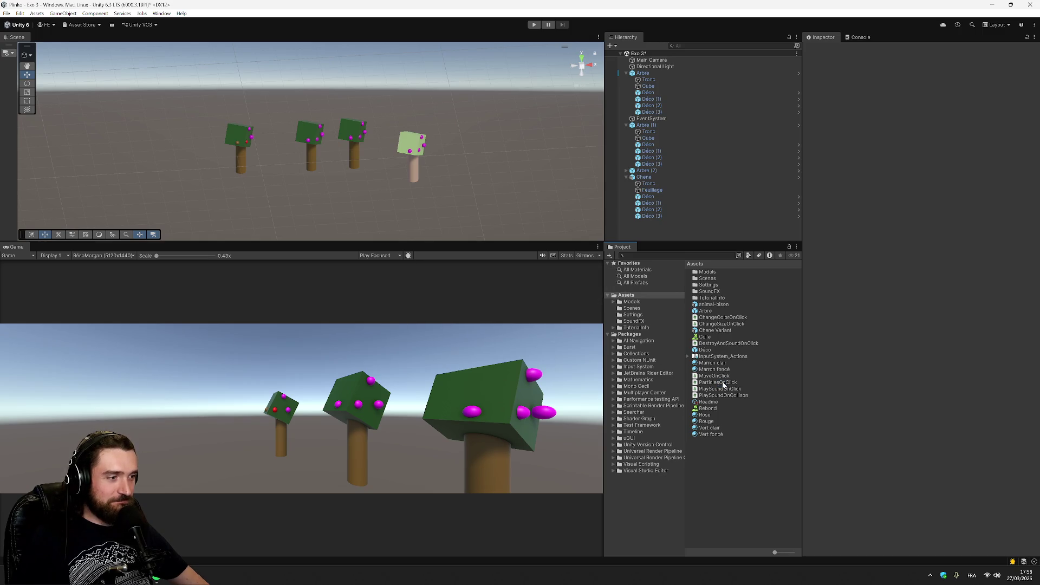
- Inspect the ParticlesOnClick script and the components on the Arbre and Déco prefabs
{"action": "left_click", "coordinate": [723, 384]}
{"action": "left_click", "coordinate": [724, 384]}
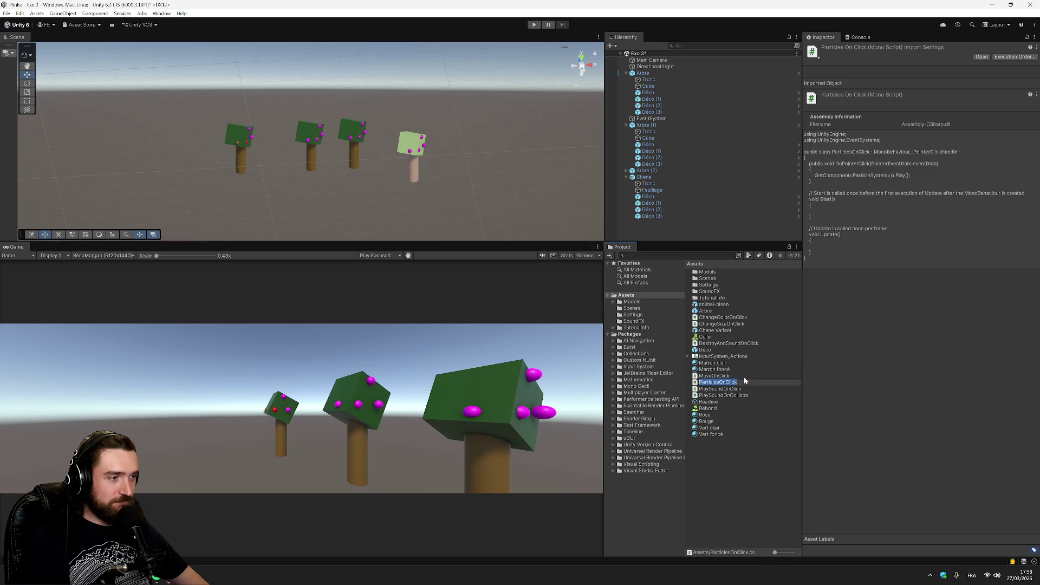
{"action": "left_click", "coordinate": [759, 312]}
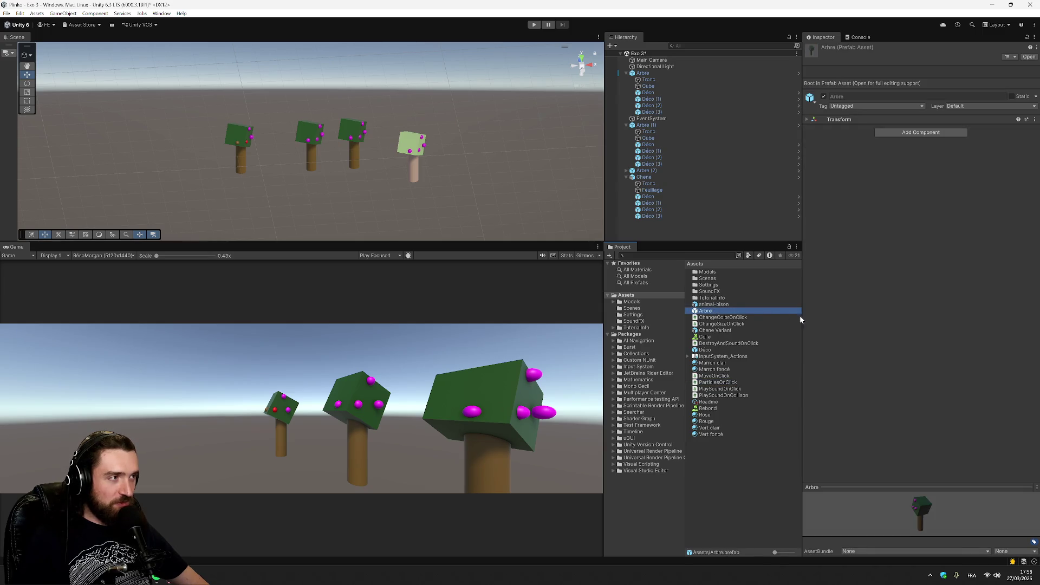
{"action": "left_click", "coordinate": [716, 310]}
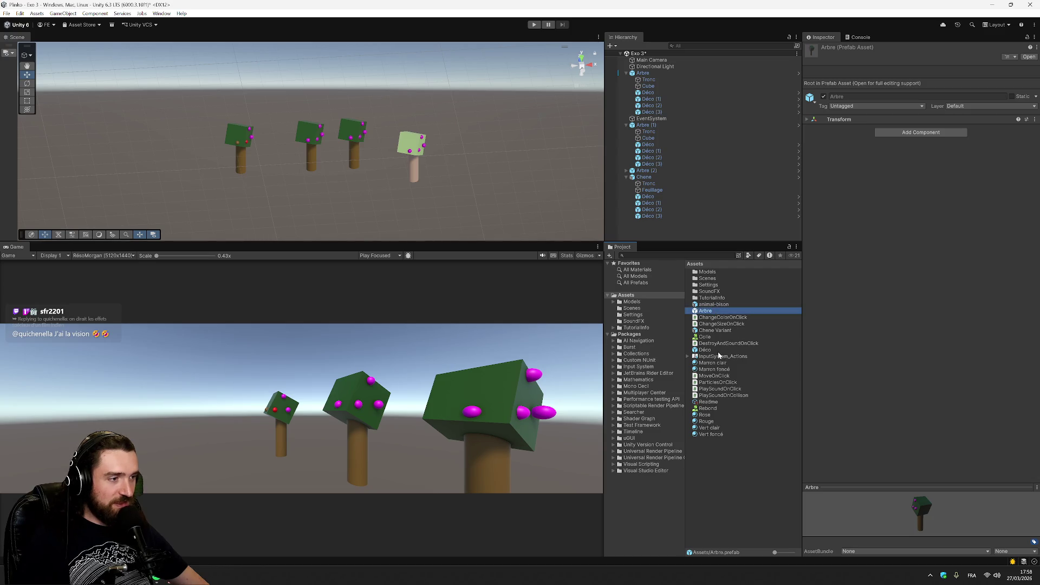
{"action": "left_click", "coordinate": [726, 350]}
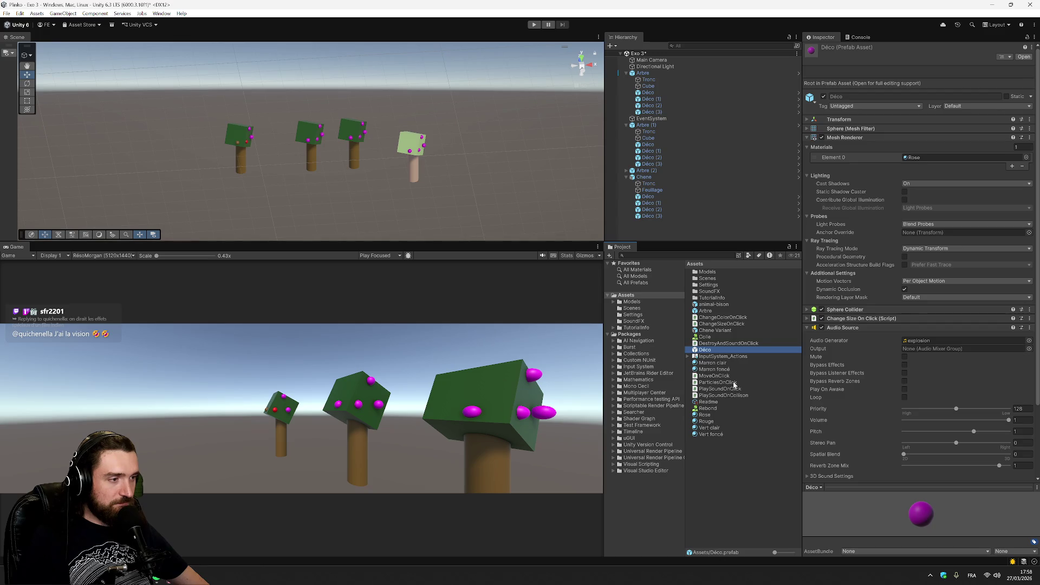
- Attach the ParticlesOnClick script to the Déco prefab and open the script in Visual Studio
{"action": "left_click_drag", "start_coordinate": [734, 385], "coordinate": [807, 327]}
{"action": "left_click", "coordinate": [806, 327]}
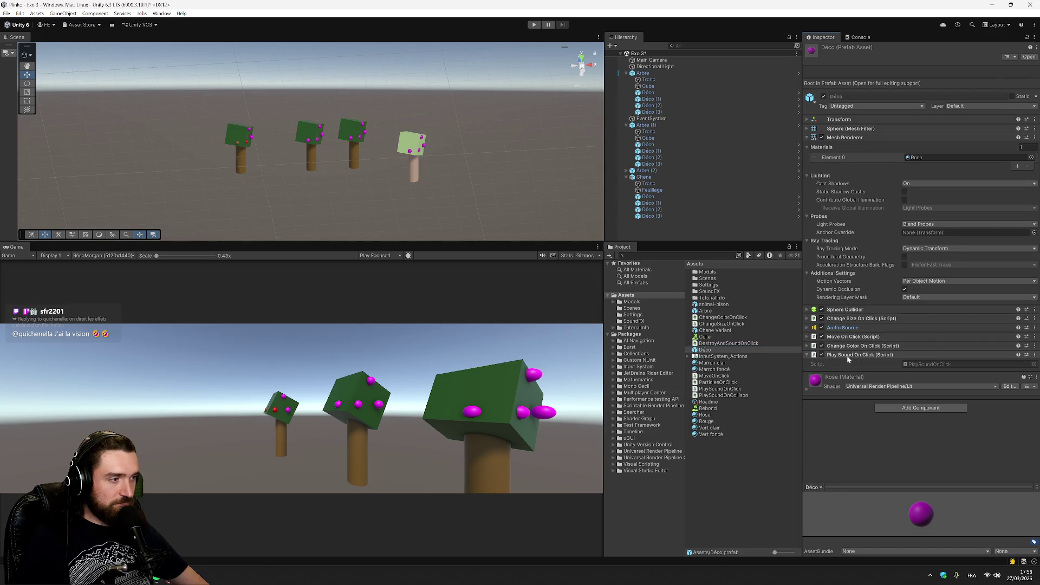
{"action": "left_click_drag", "start_coordinate": [734, 387], "coordinate": [732, 349]}
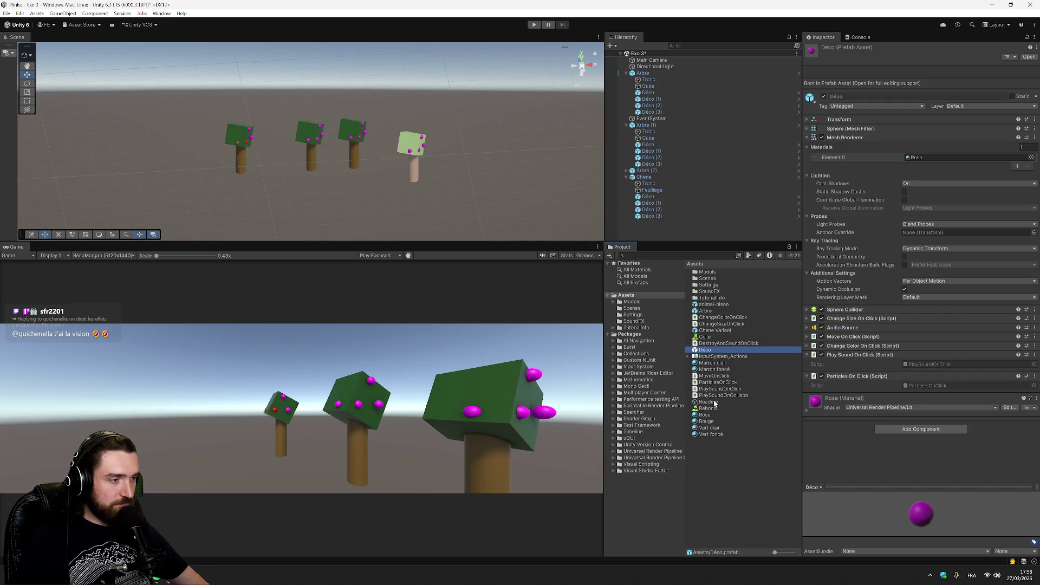
{"action": "left_click", "coordinate": [722, 384]}
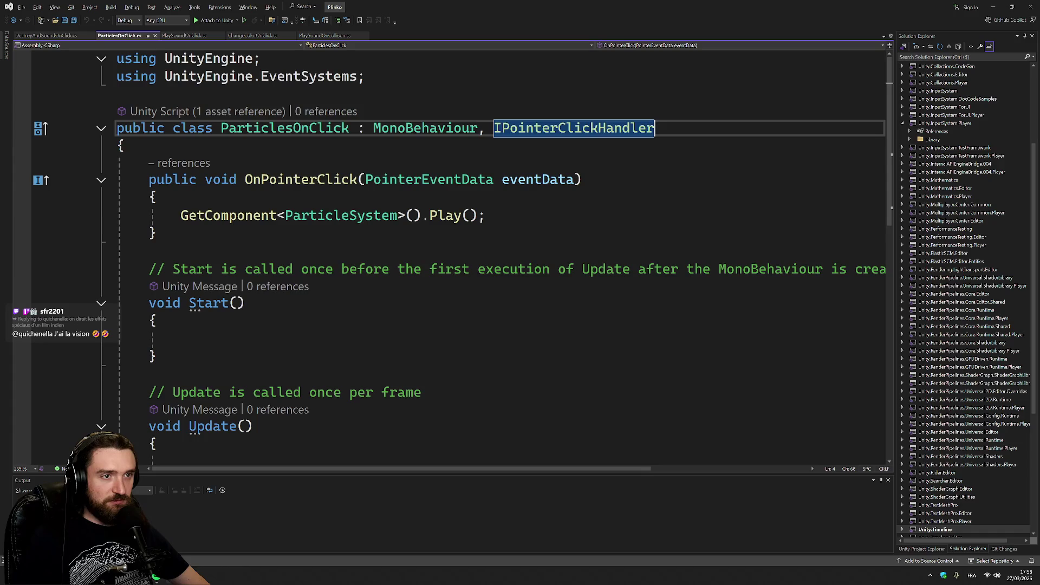
- Read the Quick Info for ParticleSystem.Play() in ParticlesOnClick, then go to the browser instructions
{"action": "mouse_move", "coordinate": [450, 217]}
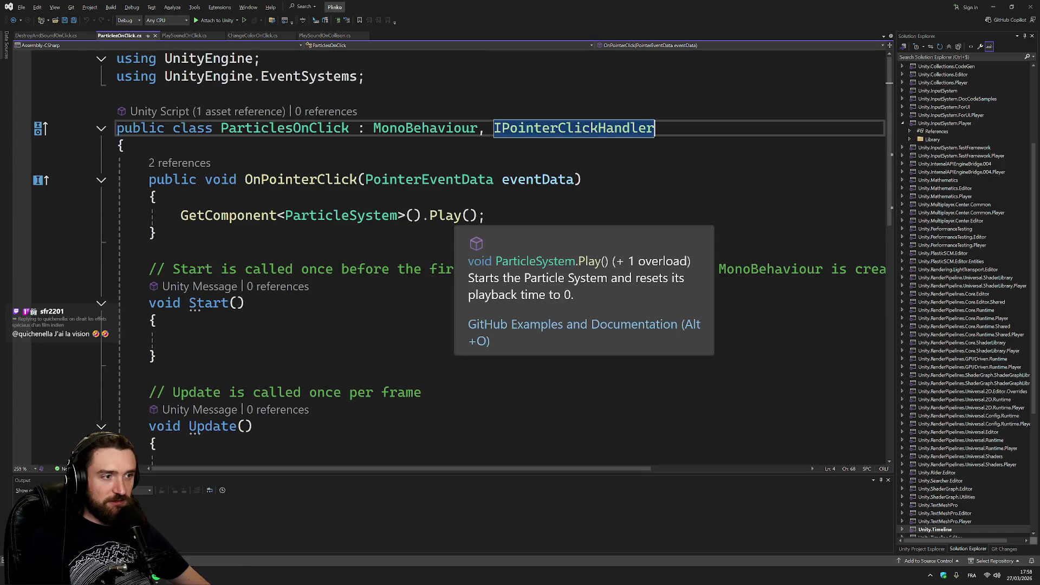
{"action": "left_click", "coordinate": [486, 215]}
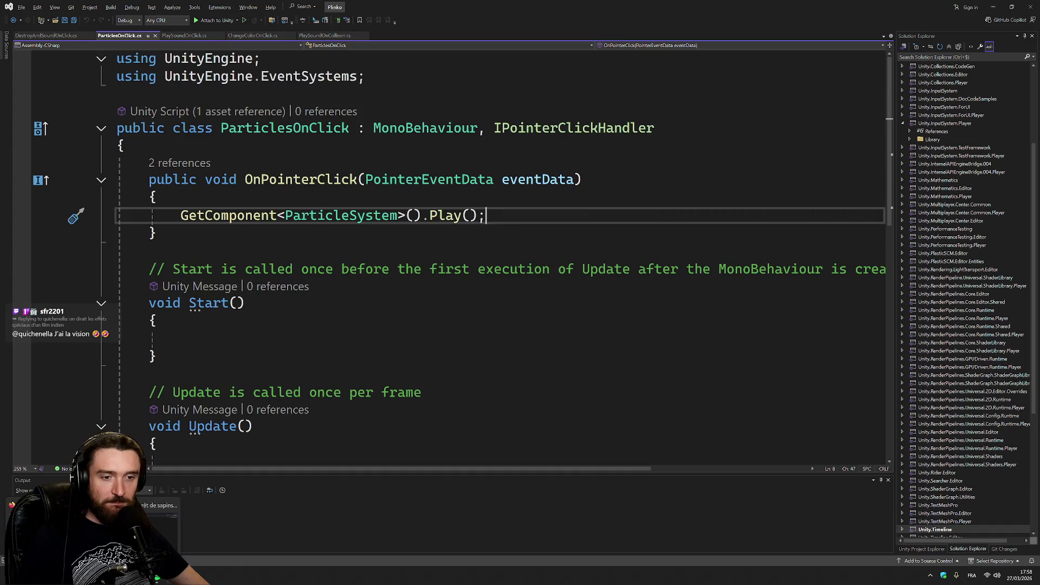
{"action": "key", "text": "alt+Tab"}
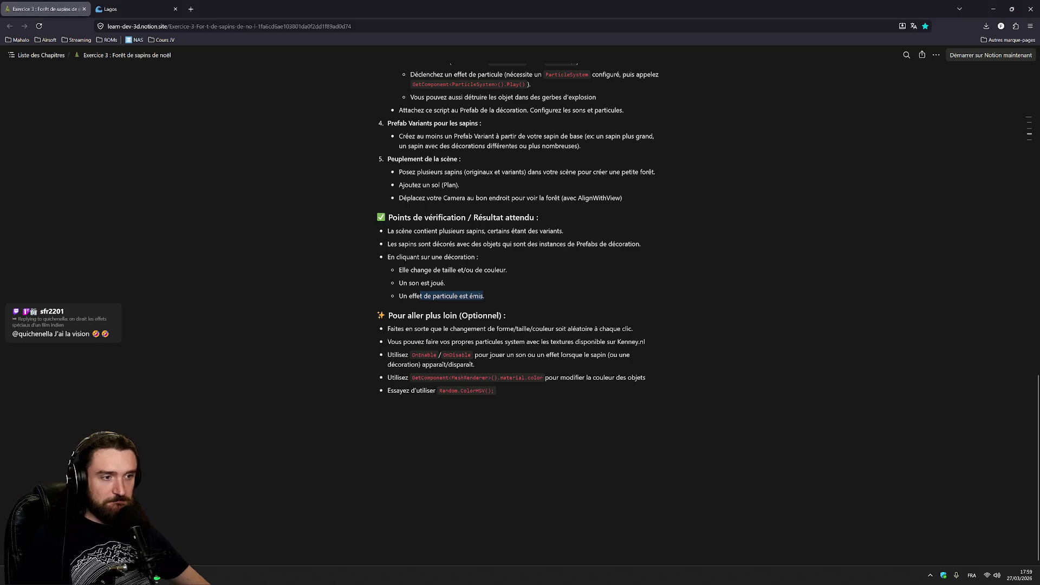
- Return from the Notion exercise checklist to the ParticlesOnClick code in Visual Studio
{"action": "key", "text": "alt+Tab"}
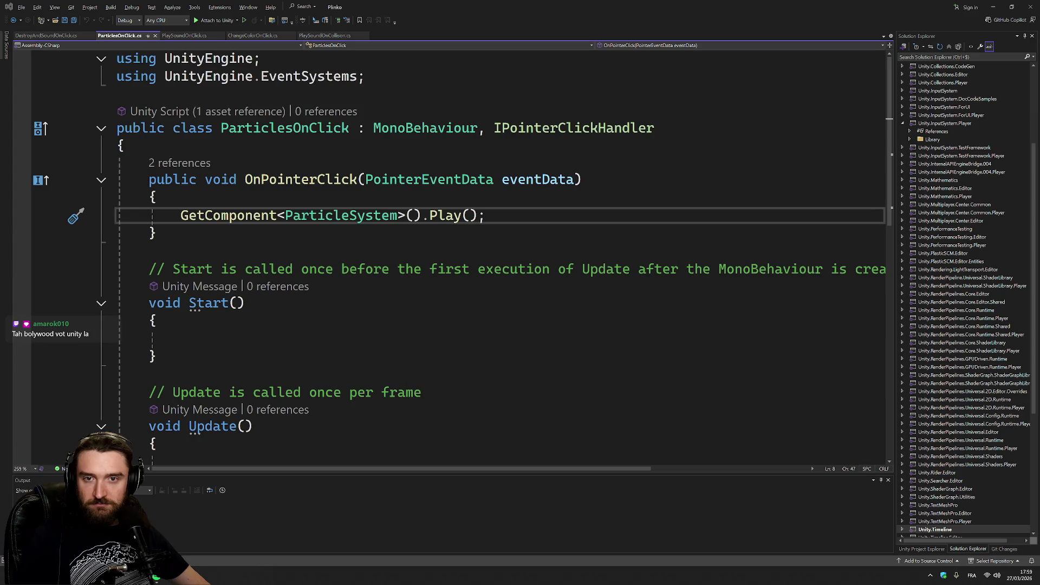
- Declare 'public ParticleSystem particles;' right after the class's opening brace
{"action": "key", "text": "Up"}
{"action": "key", "text": "Up"}
{"action": "key", "text": "Up"}
{"action": "key", "text": "Return"}
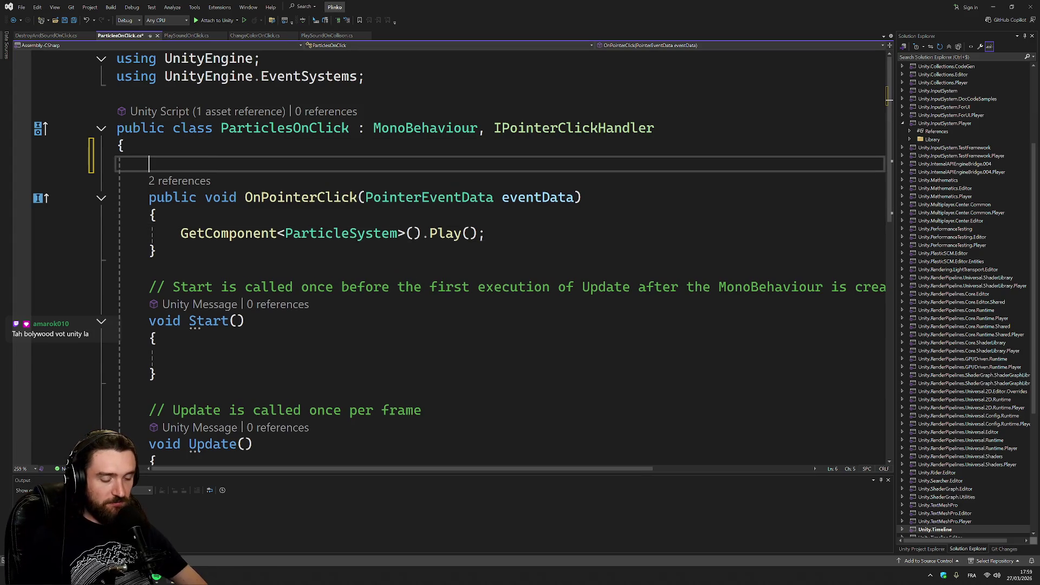
{"action": "type", "text": "public ParticleSystem part"}
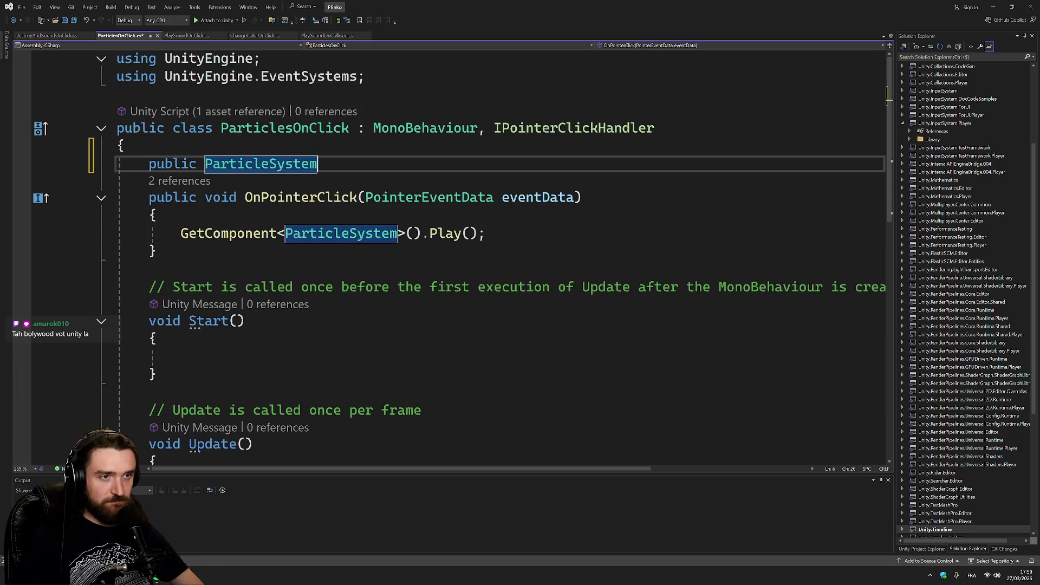
{"action": "type", "text": "icles:"}
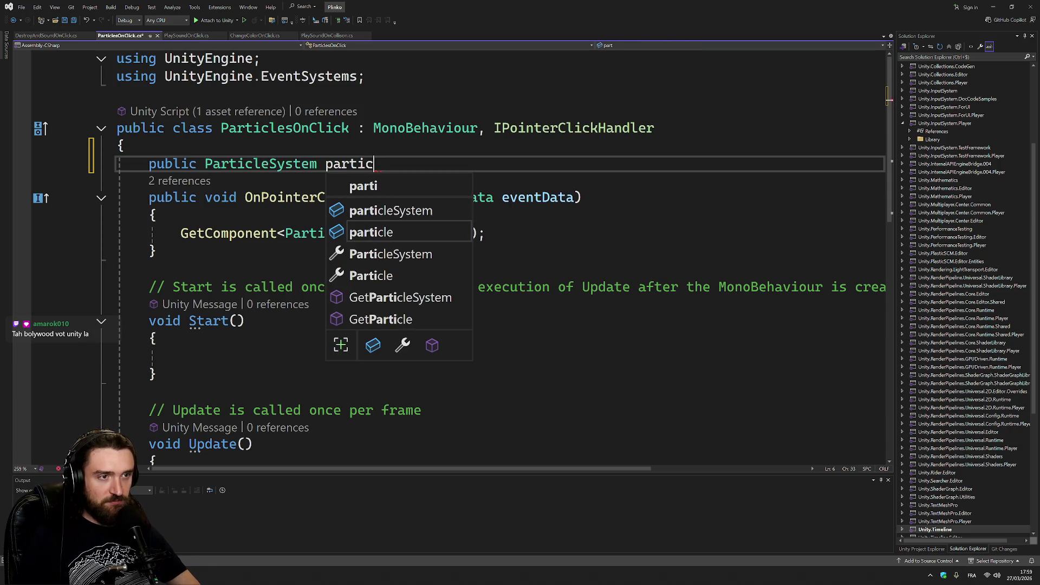
{"action": "key", "text": "ctrl+s"}
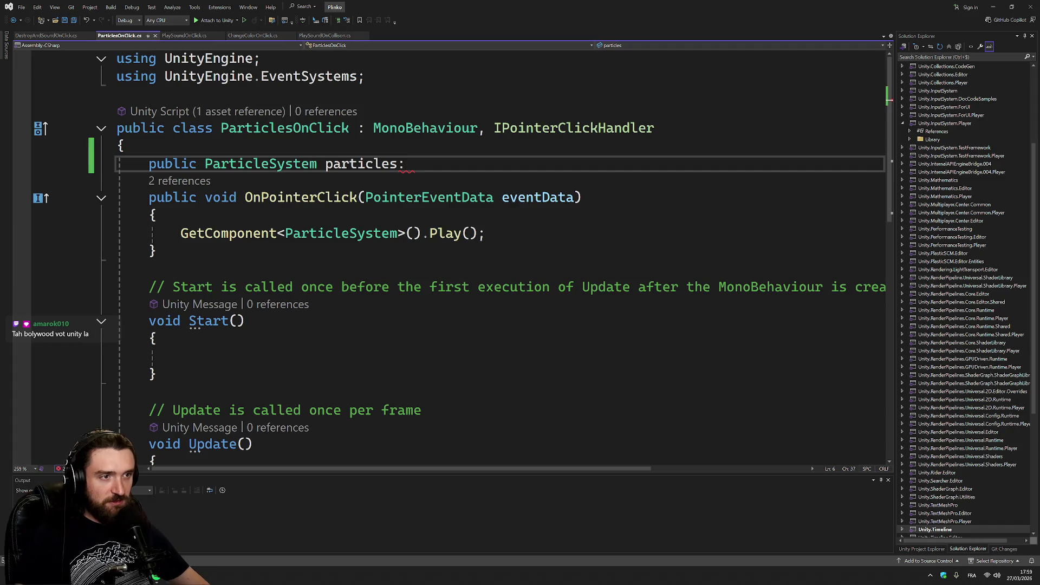
{"action": "key", "text": "Left"}
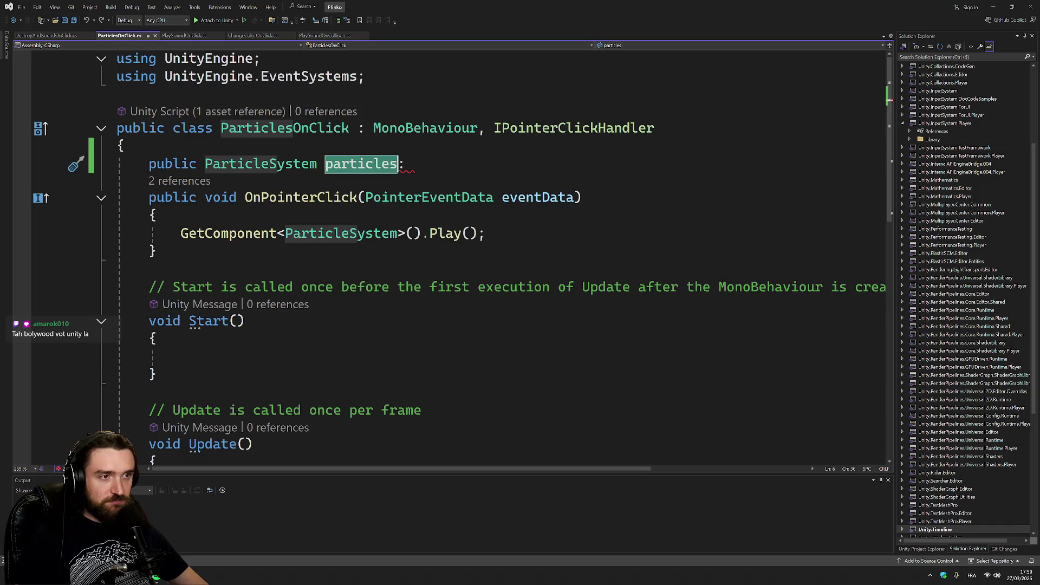
{"action": "key", "text": "Delete"}
{"action": "type", "text": ";"}
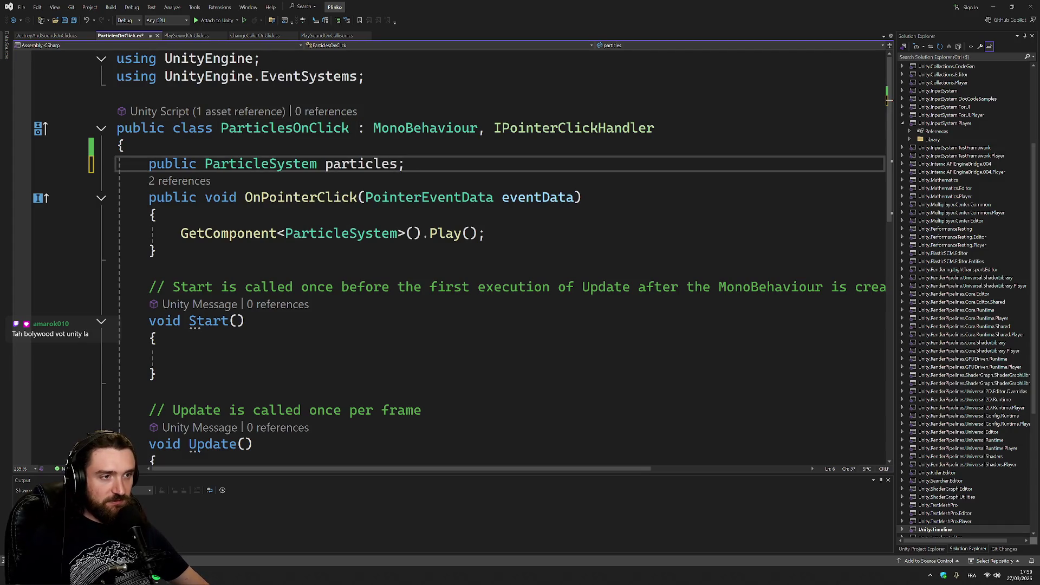
- Replace GetComponent<ParticleSystem>() with particles on the Play line and save the script
{"action": "left_click_drag", "start_coordinate": [404, 233], "coordinate": [181, 233]}
{"action": "type", "text": "particles"}
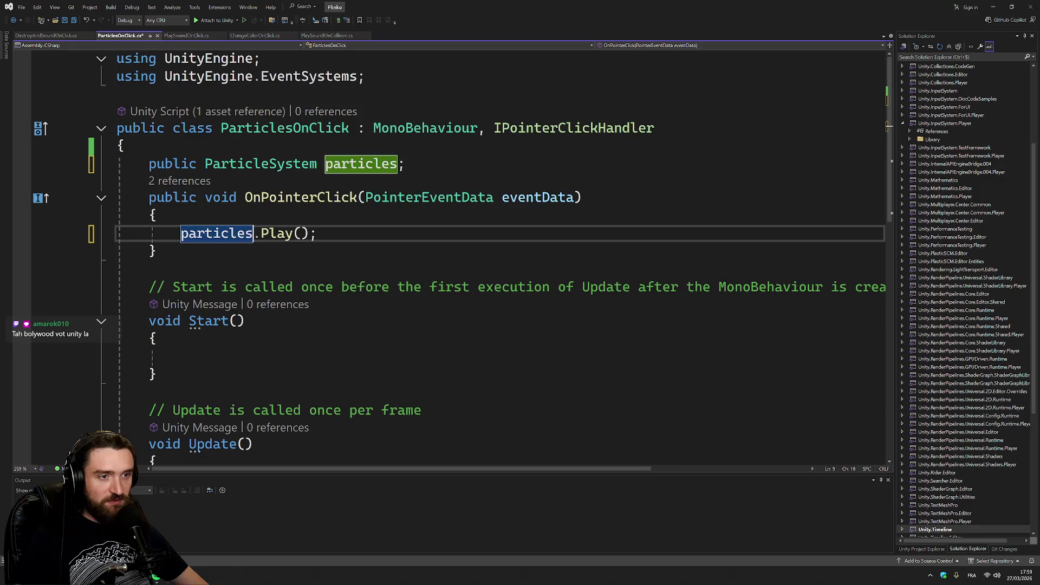
{"action": "key", "text": "End"}
{"action": "key", "text": "ctrl+s"}
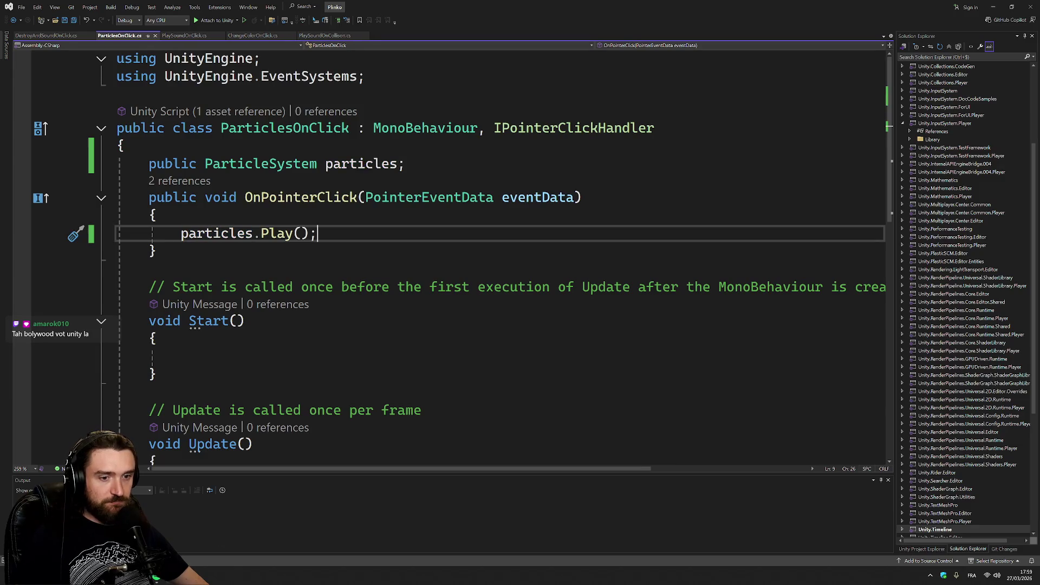
{"action": "key", "text": "alt+Tab"}
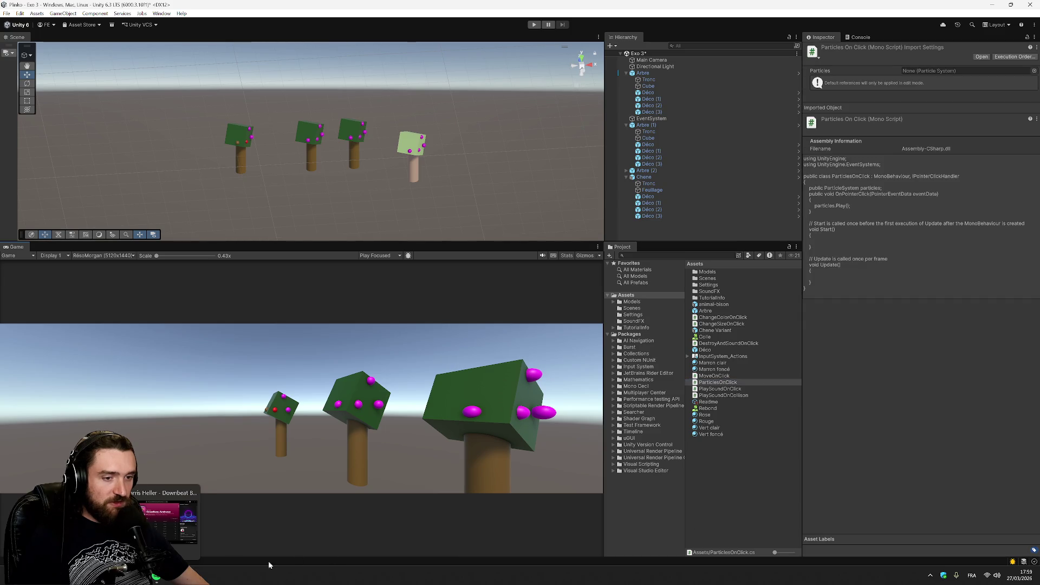
- Browse the Project panel's Create menu and the Hierarchy's scene-object creation menu
{"action": "right_click", "coordinate": [731, 475]}
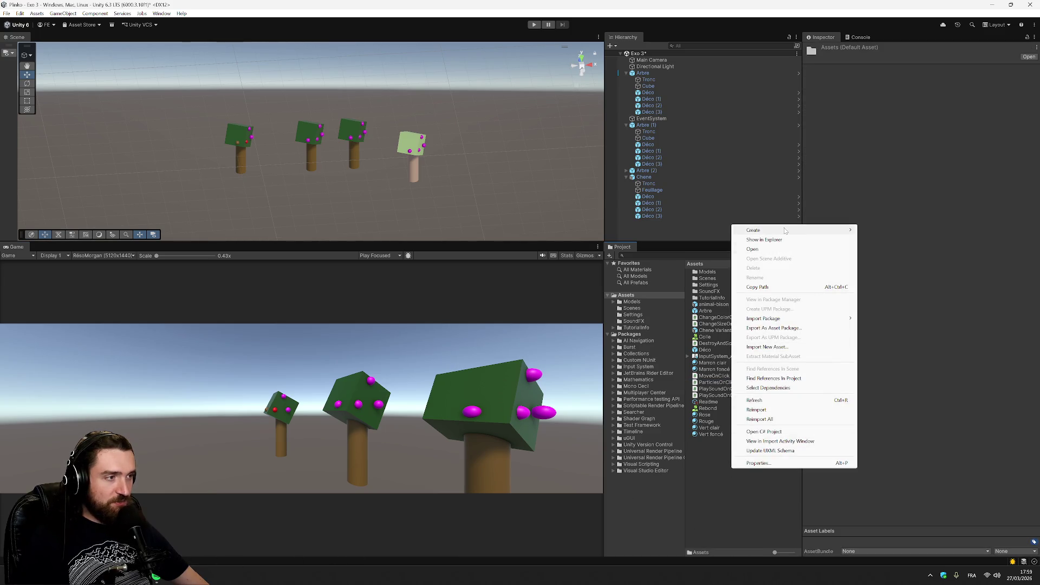
{"action": "mouse_move", "coordinate": [785, 231]}
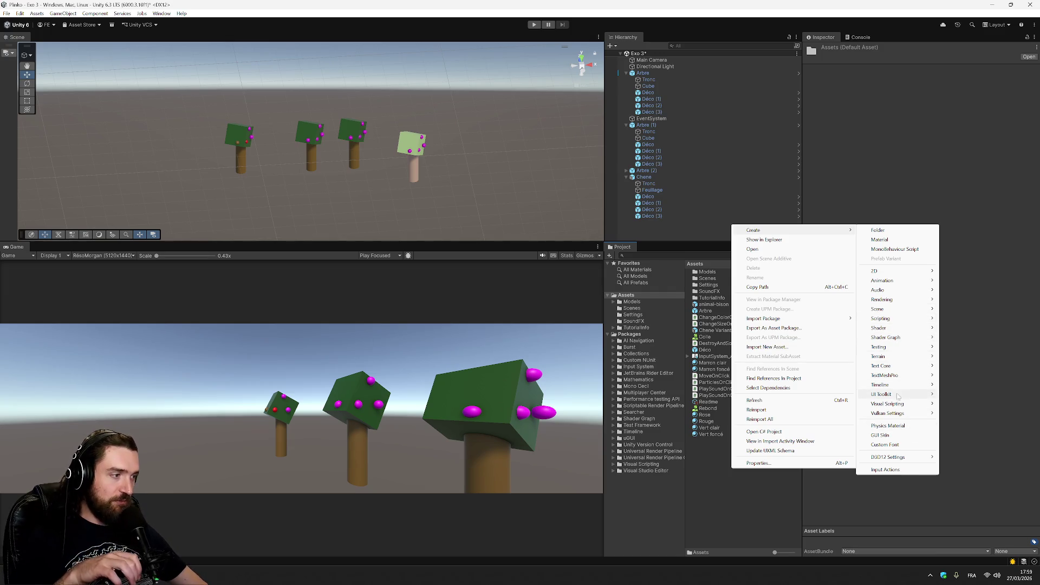
{"action": "mouse_move", "coordinate": [904, 405]}
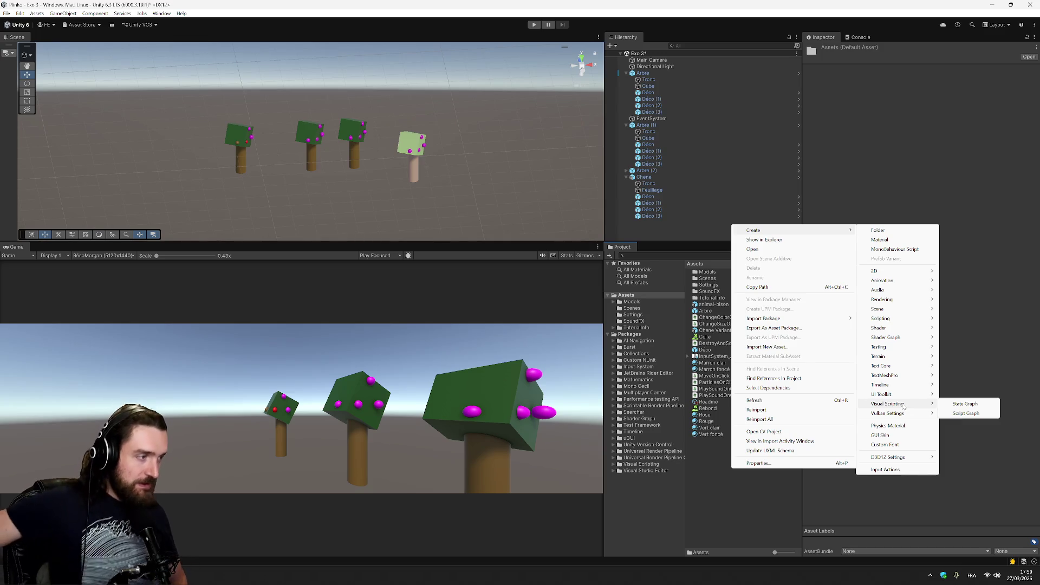
{"action": "mouse_move", "coordinate": [894, 385]}
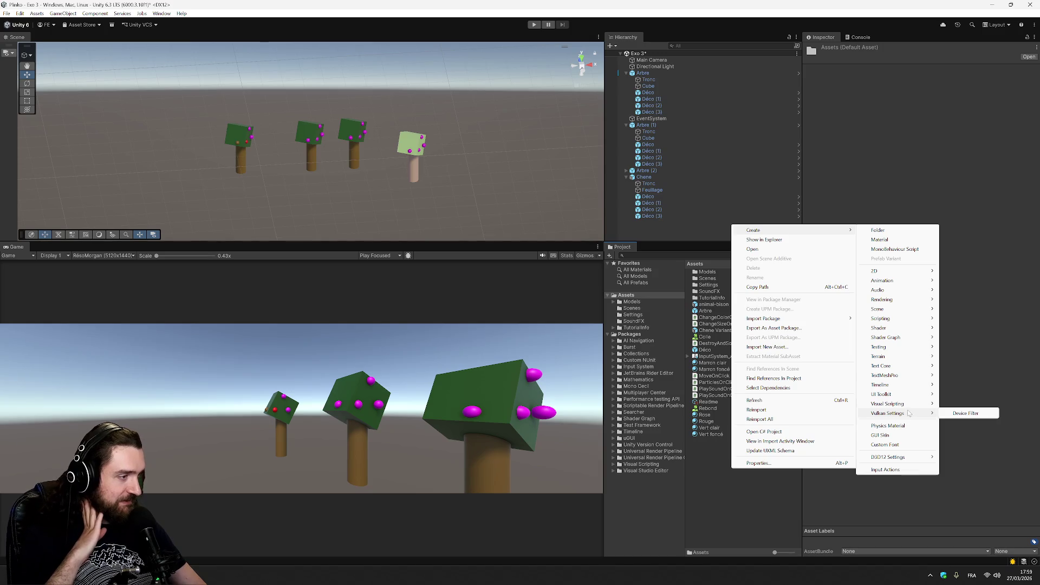
{"action": "mouse_move", "coordinate": [902, 357]}
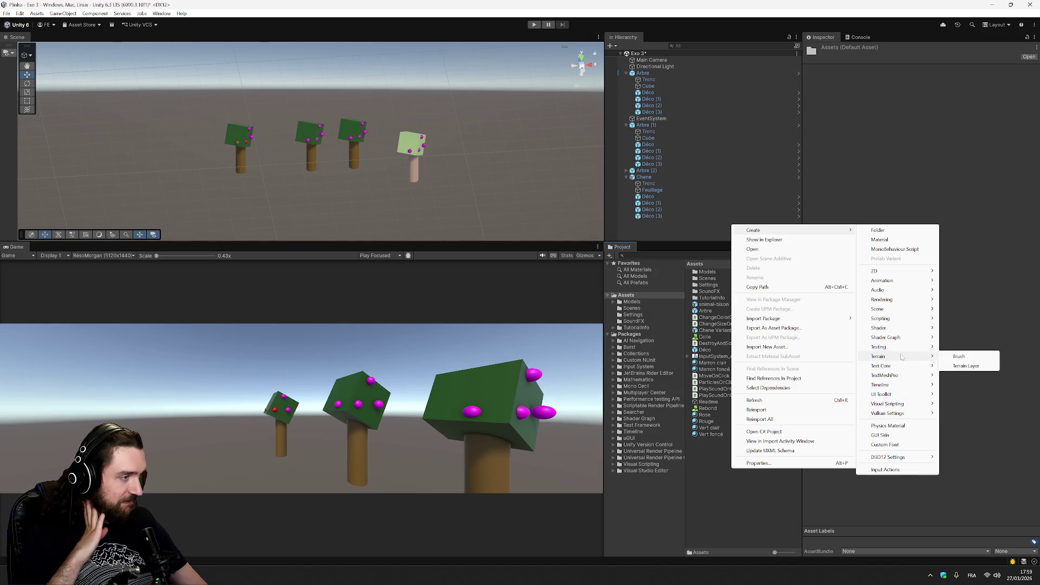
{"action": "mouse_move", "coordinate": [900, 323]}
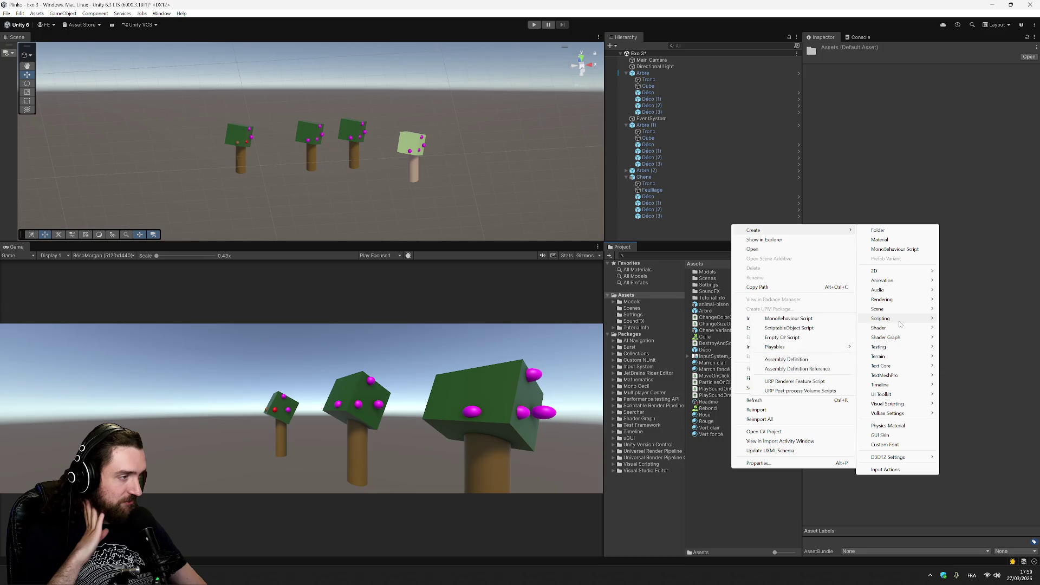
{"action": "right_click", "coordinate": [691, 223]}
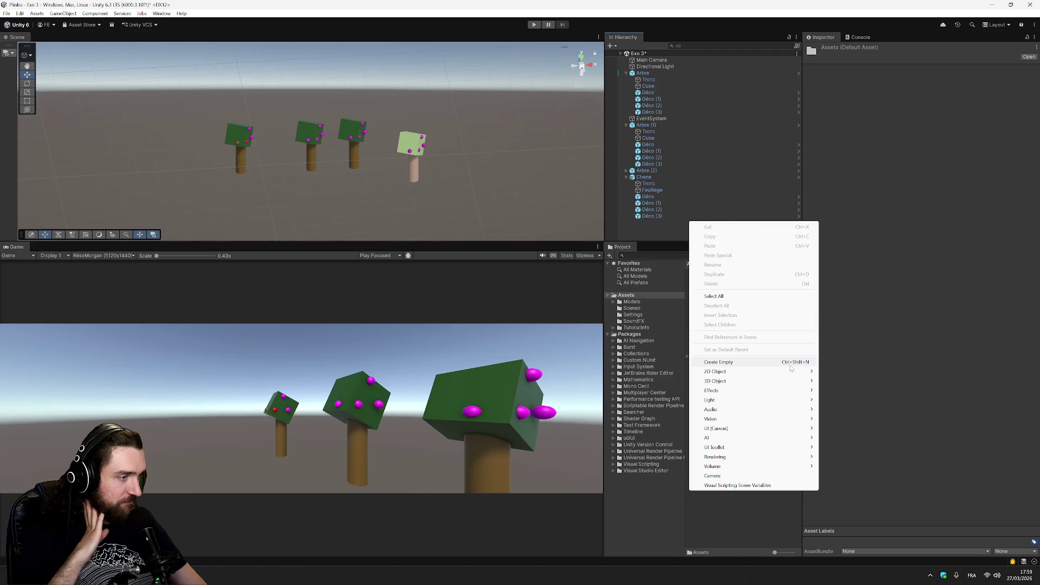
{"action": "mouse_move", "coordinate": [795, 386]}
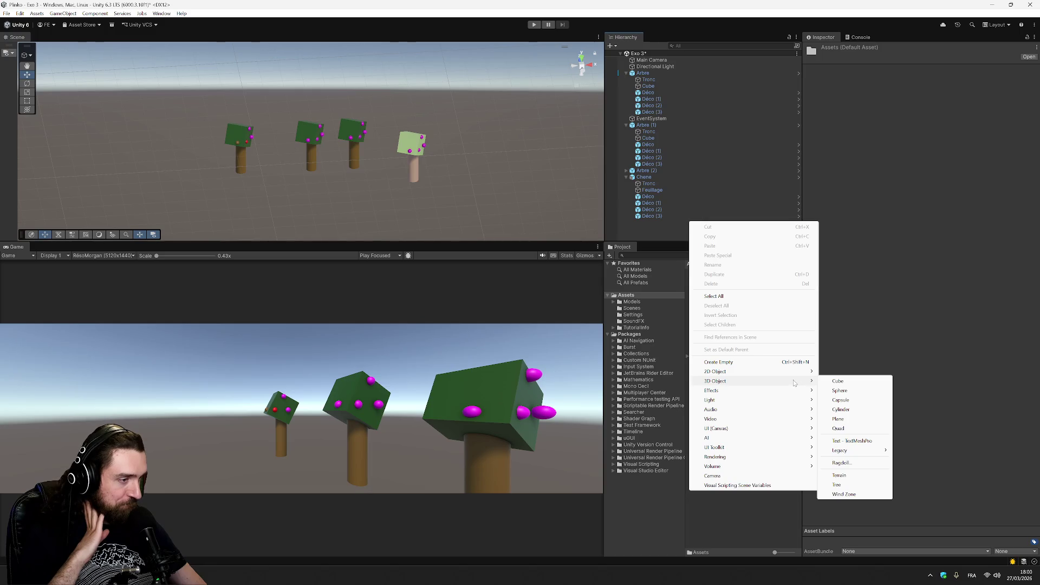
{"action": "mouse_move", "coordinate": [762, 461]}
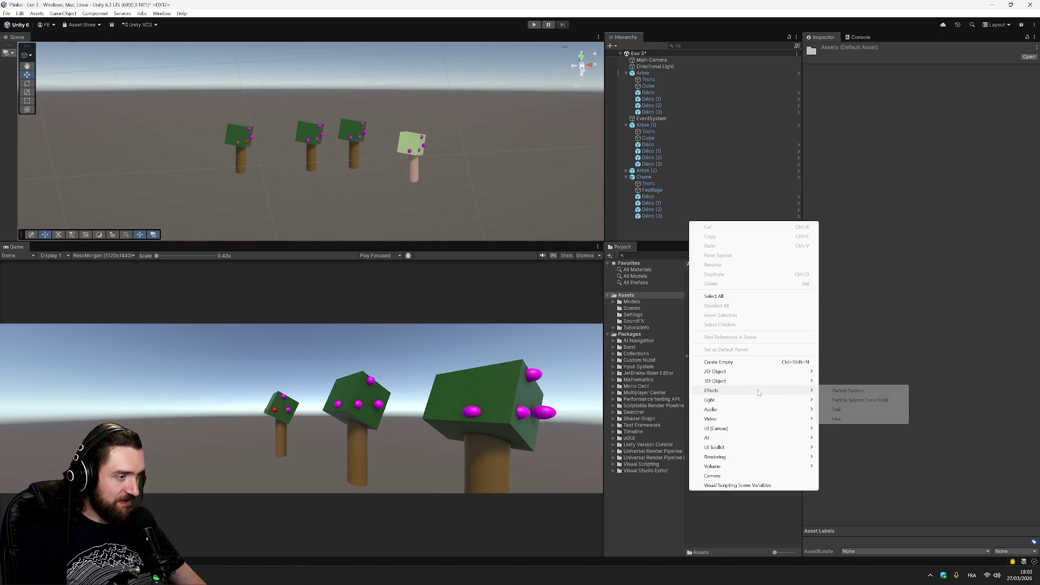
{"action": "left_click", "coordinate": [1007, 538]}
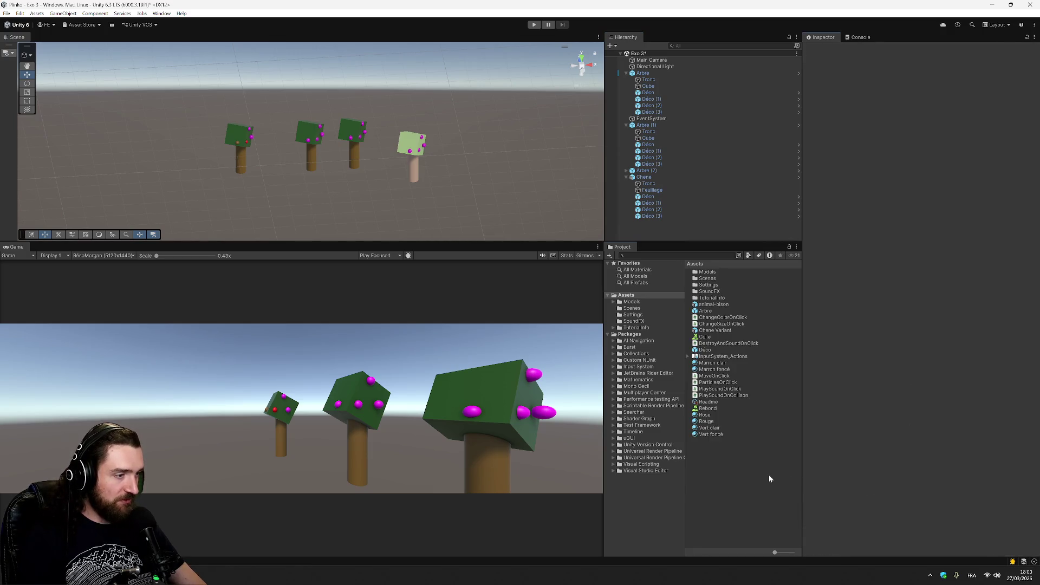
- Bring the Hierarchy creation menu back up with its Effects submenu showing Particle System
{"action": "right_click", "coordinate": [769, 475]}
{"action": "mouse_move", "coordinate": [842, 240]}
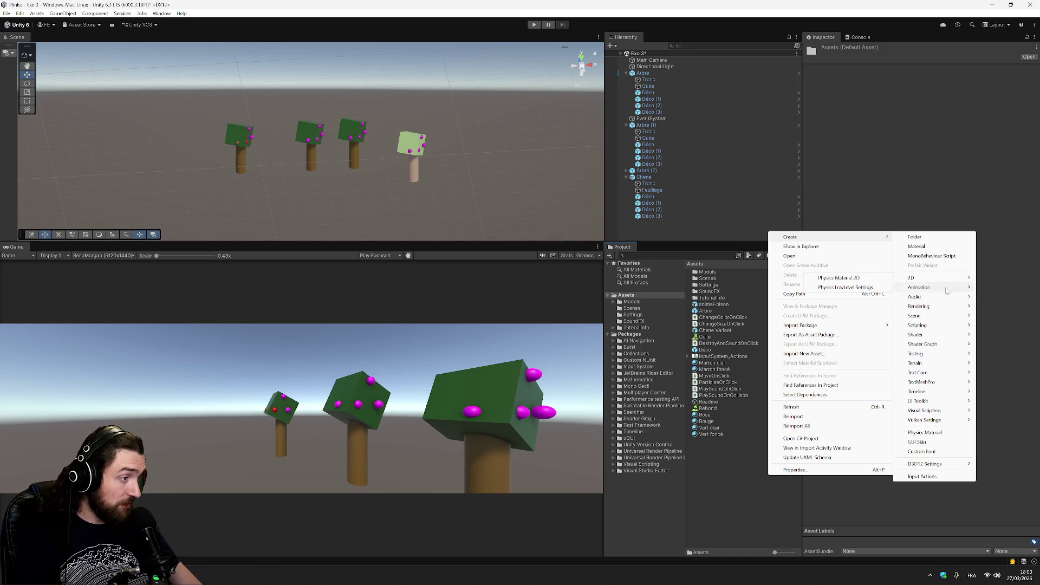
{"action": "mouse_move", "coordinate": [949, 383]}
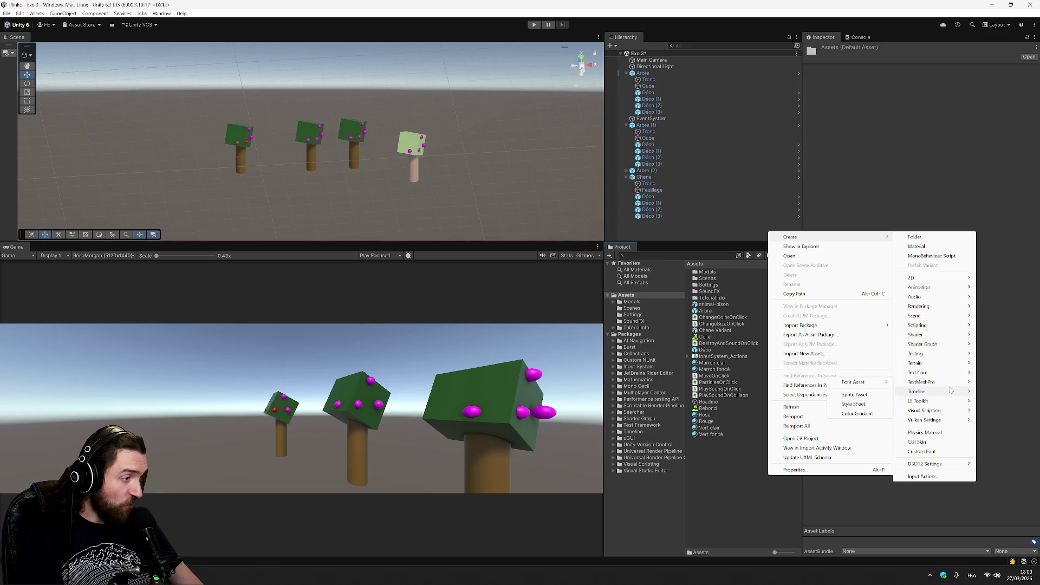
{"action": "right_click", "coordinate": [726, 228]}
{"action": "mouse_move", "coordinate": [785, 382]}
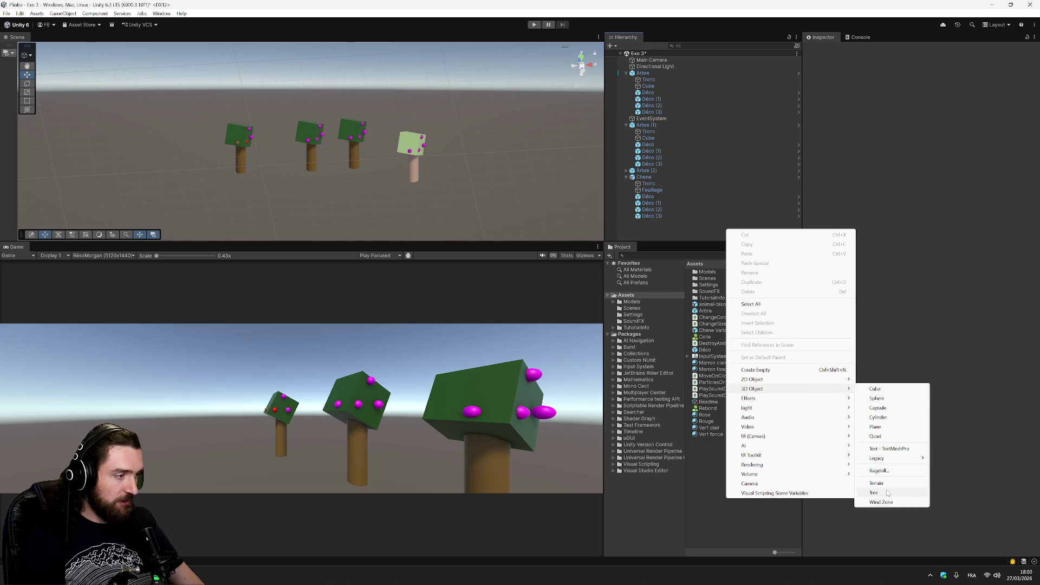
- Create a Particle System in the scene and name it Explosion
{"action": "mouse_move", "coordinate": [833, 400]}
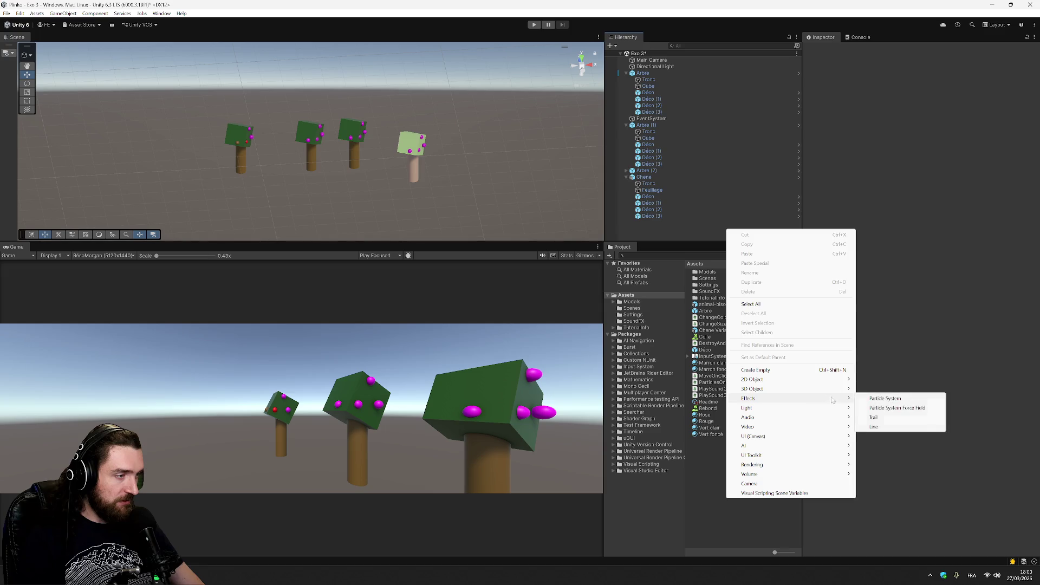
{"action": "left_click", "coordinate": [876, 400]}
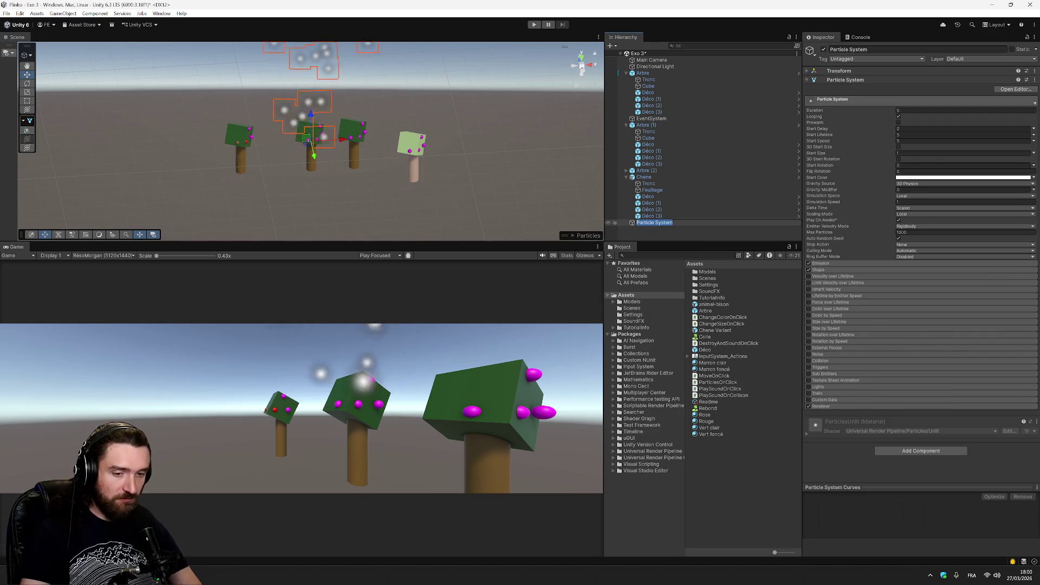
{"action": "type", "text": "Explosion"}
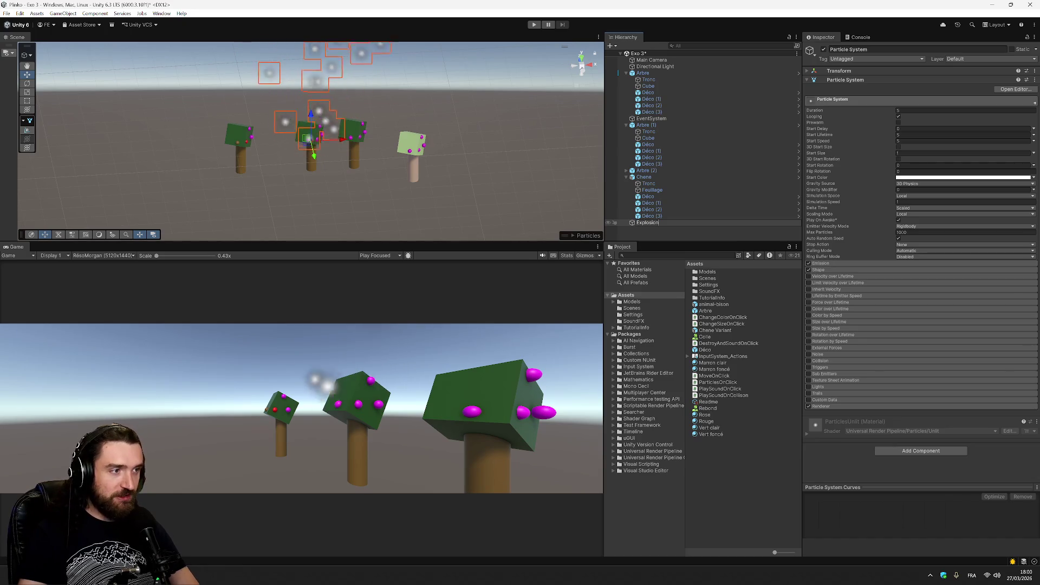
{"action": "key", "text": "Return"}
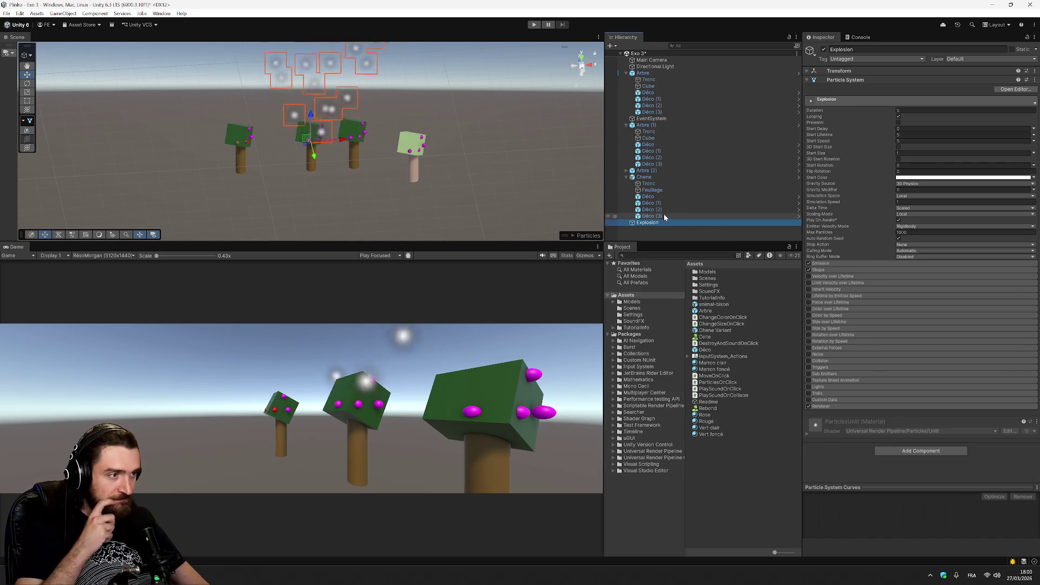
- Assign Explosion to the Particles field on Chene's Déco (1) and reselect Explosion
{"action": "left_click", "coordinate": [664, 203]}
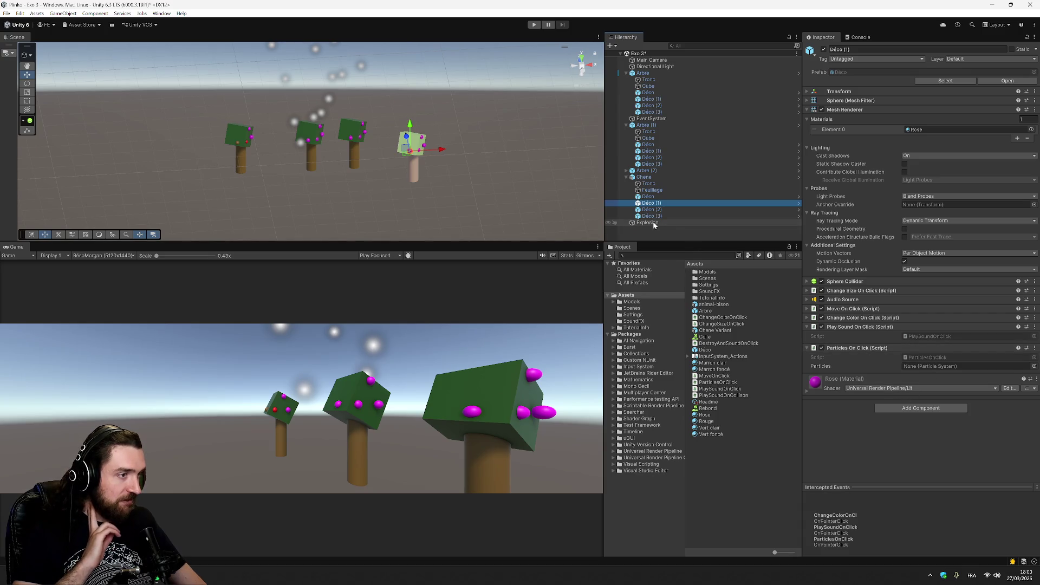
{"action": "mouse_move", "coordinate": [648, 223]}
{"action": "left_mouse_down"}
{"action": "mouse_move", "coordinate": [924, 355]}
{"action": "mouse_move", "coordinate": [927, 367]}
{"action": "left_mouse_up"}
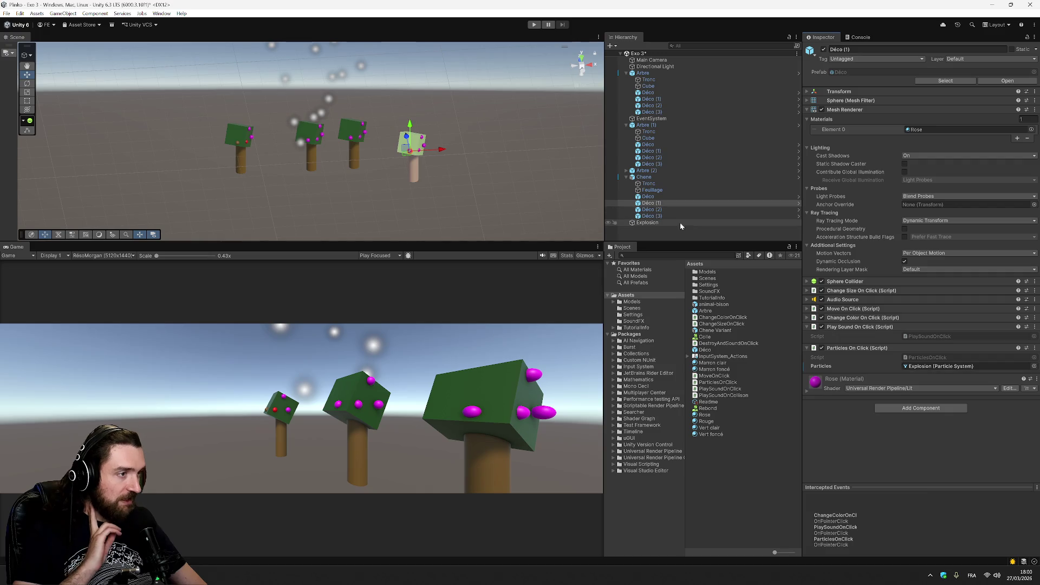
{"action": "left_click", "coordinate": [651, 222]}
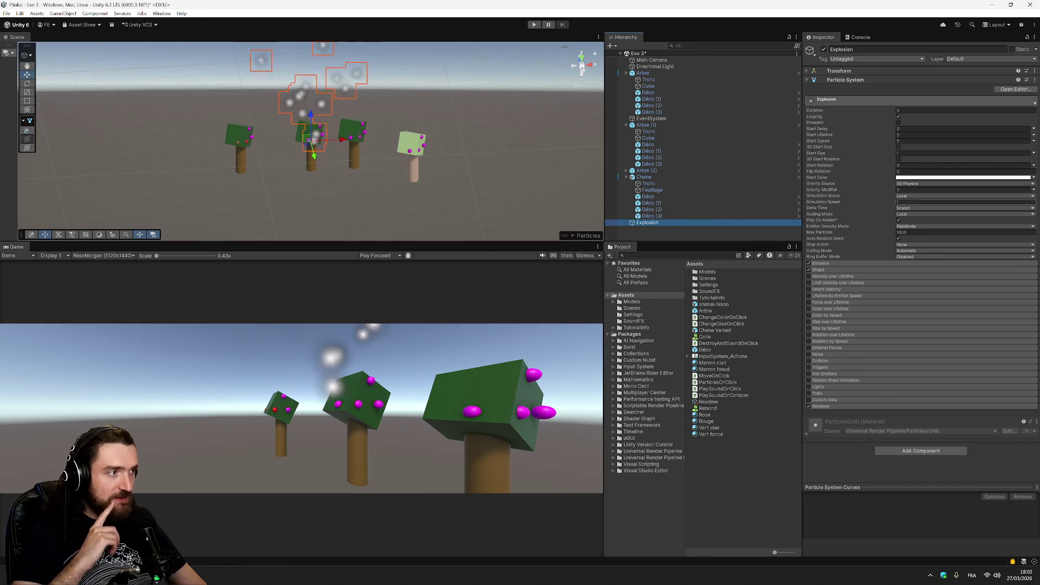
- Set Explosion's Start Color to orange and its Gravity Modifier to 0.3
{"action": "left_click", "coordinate": [965, 177]}
{"action": "left_click", "coordinate": [994, 221]}
{"action": "mouse_move", "coordinate": [995, 222]}
{"action": "left_mouse_down"}
{"action": "mouse_move", "coordinate": [1010, 213]}
{"action": "mouse_move", "coordinate": [1006, 224]}
{"action": "left_mouse_up"}
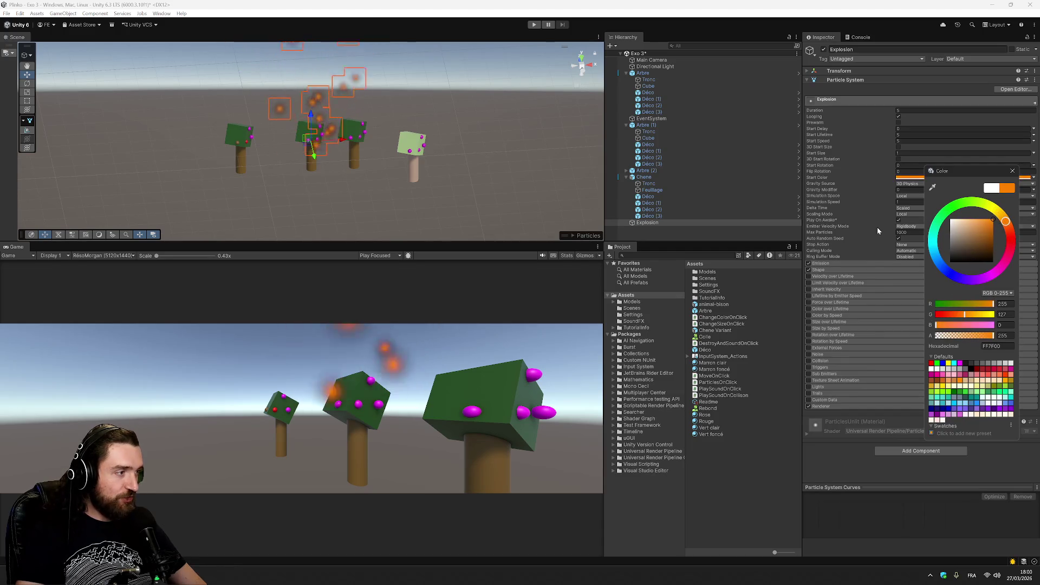
{"action": "left_click", "coordinate": [905, 190]}
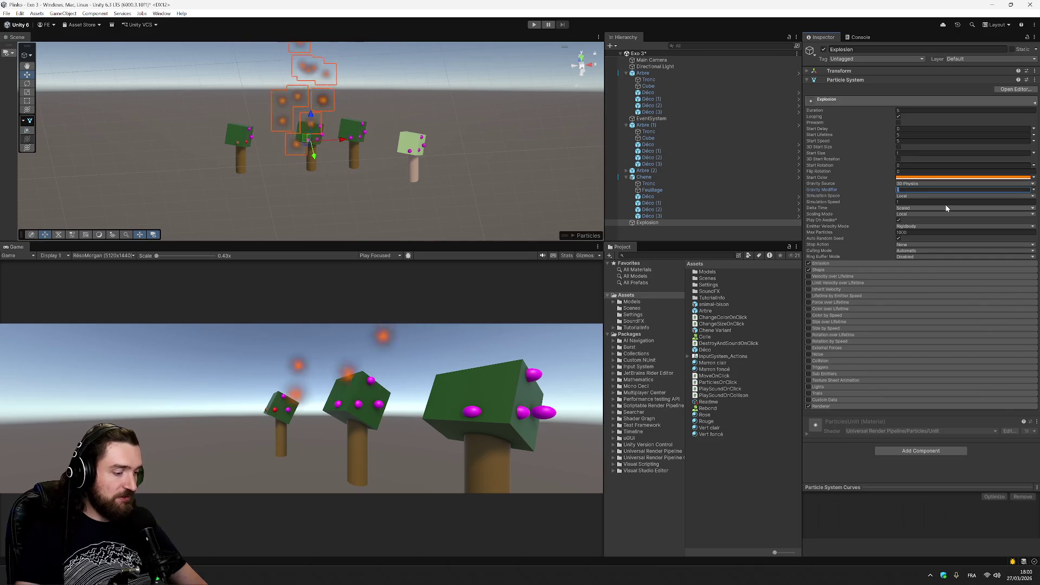
{"action": "type", "text": "0.3"}
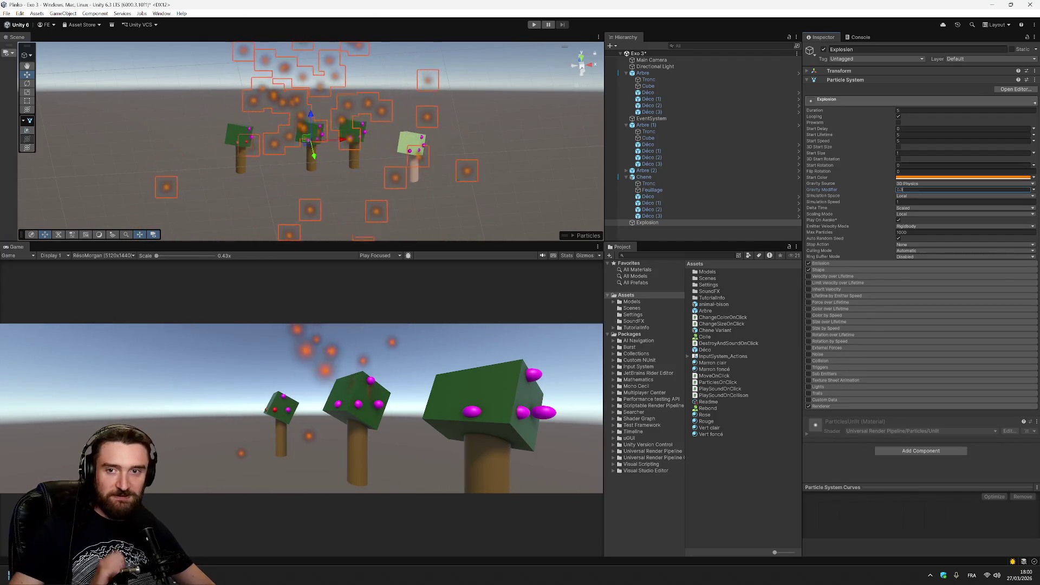
{"action": "key", "text": "Return"}
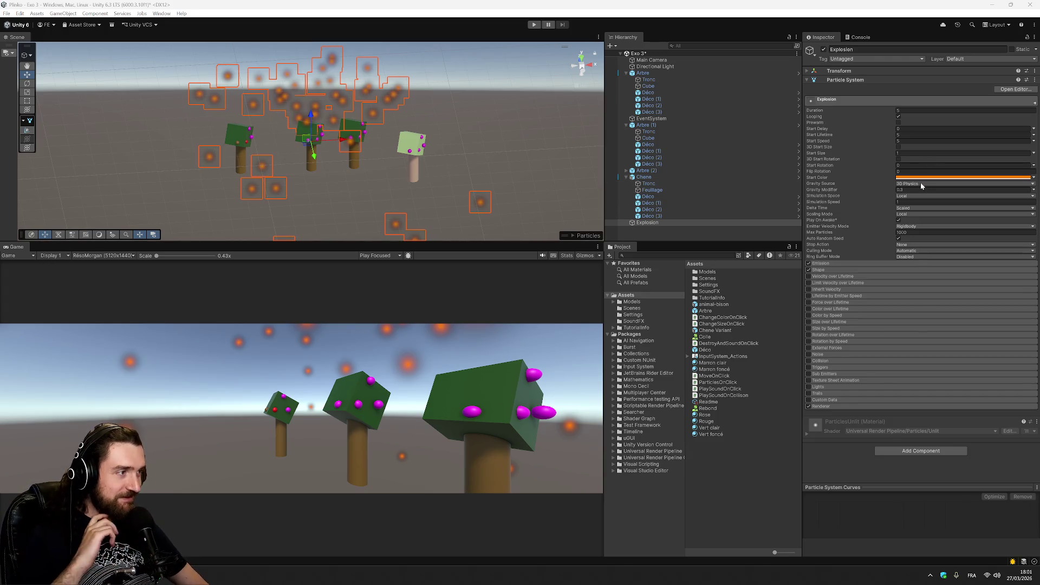
- Turn off Looping and set Start Rotation to 0.2 and Flip Rotation to 0.3
{"action": "left_click", "coordinate": [899, 117]}
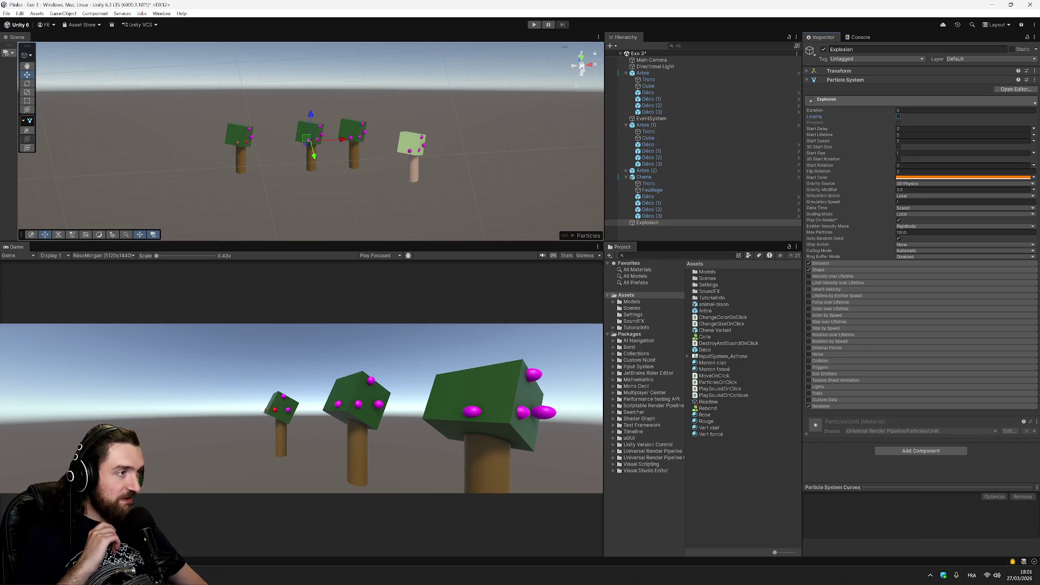
{"action": "left_click", "coordinate": [910, 110]}
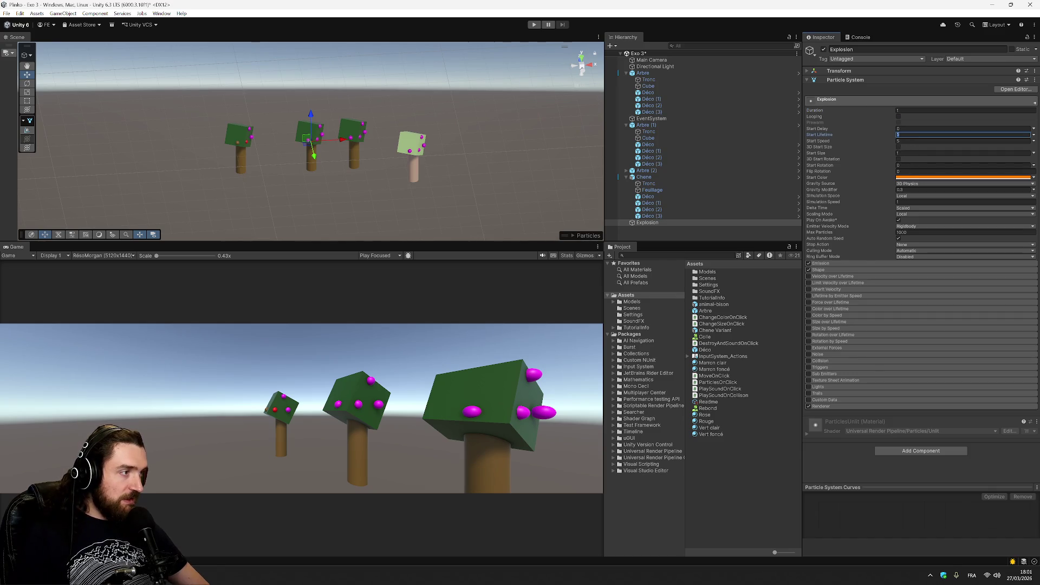
{"action": "left_click", "coordinate": [921, 171]}
{"action": "left_click", "coordinate": [921, 165]}
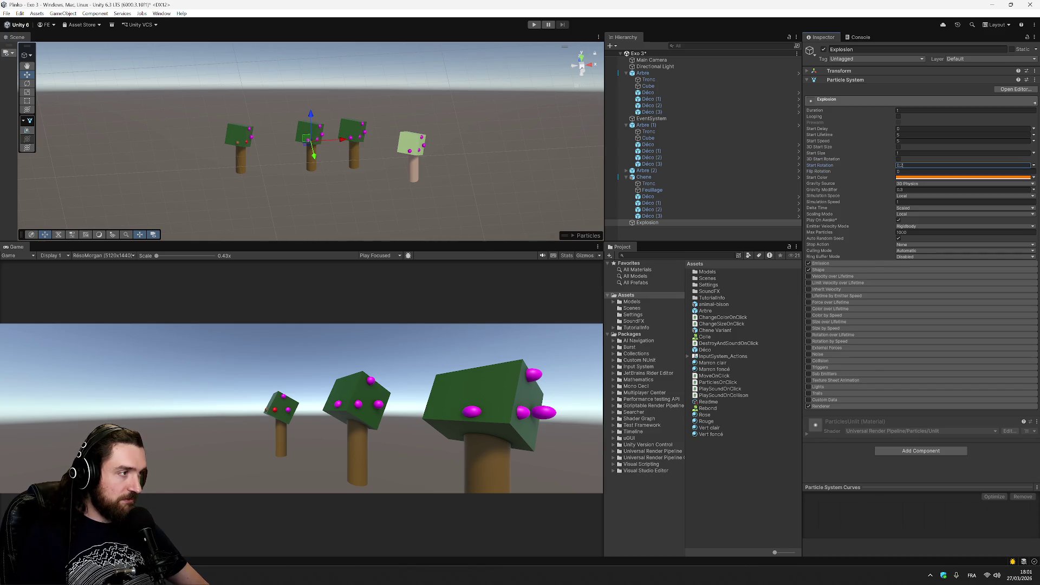
{"action": "left_click", "coordinate": [921, 172]}
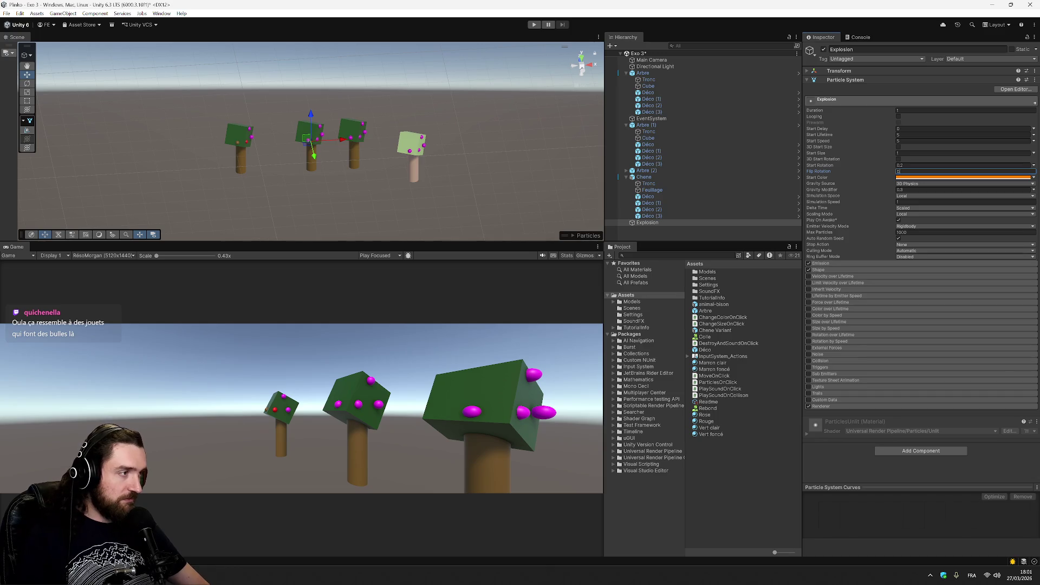
{"action": "left_click", "coordinate": [866, 187]}
{"action": "left_click", "coordinate": [866, 183]}
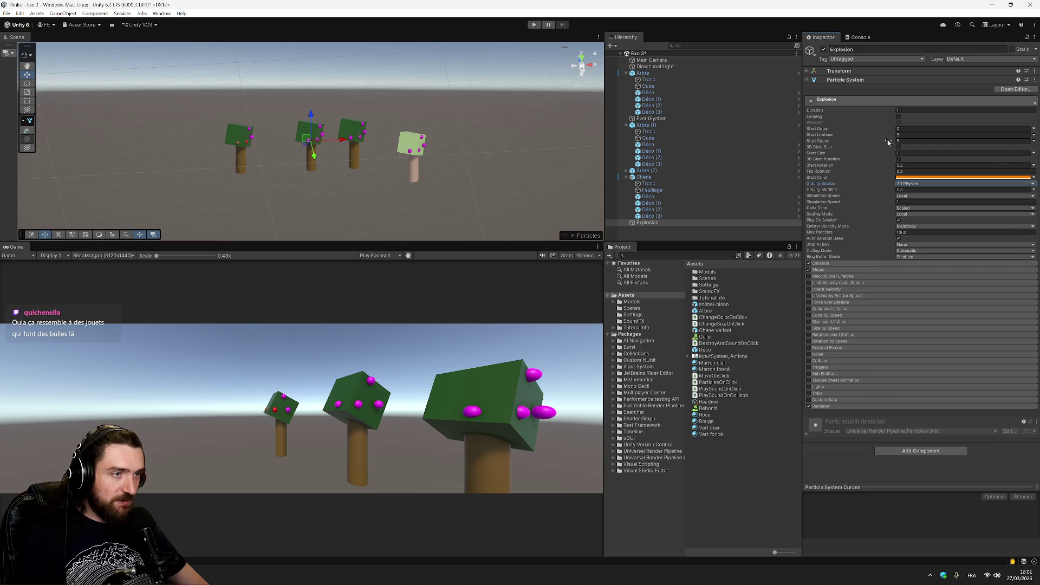
- Keep Simulation Space Local, Max Particles 1000 and Stop Action None, then select Déco (1)
{"action": "left_click", "coordinate": [924, 197]}
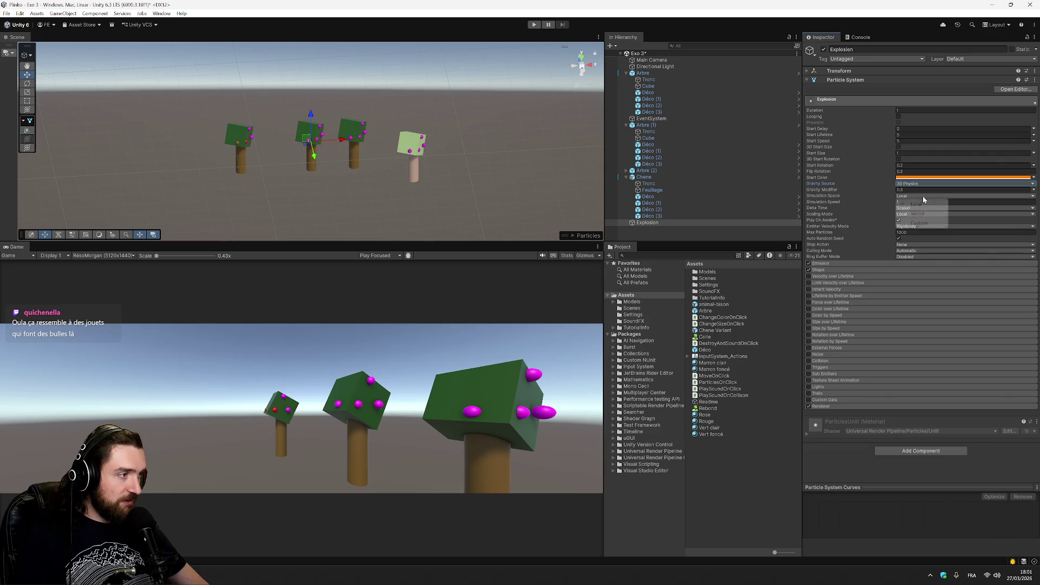
{"action": "left_click", "coordinate": [854, 195]}
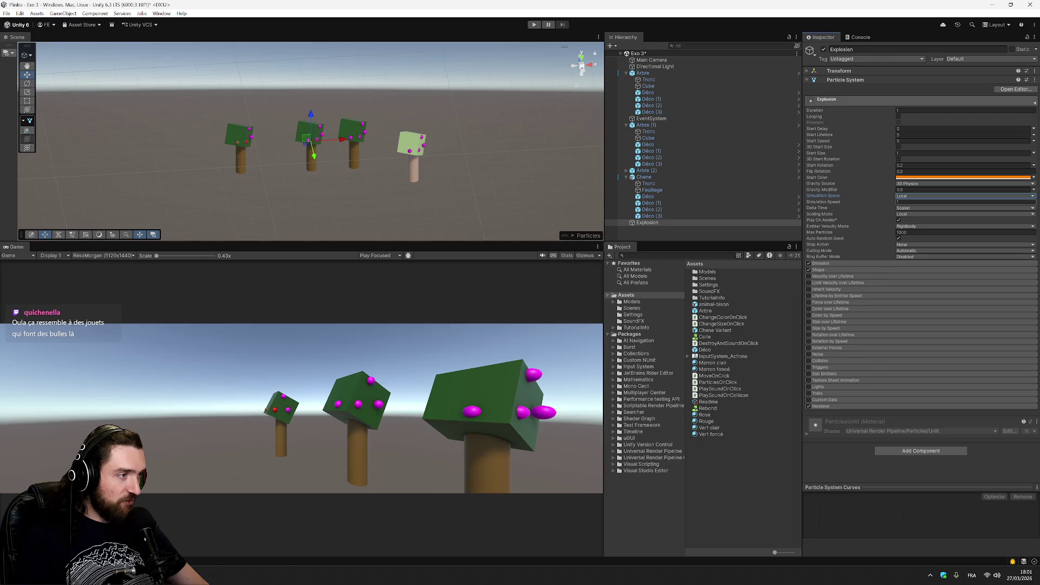
{"action": "left_click", "coordinate": [922, 202]}
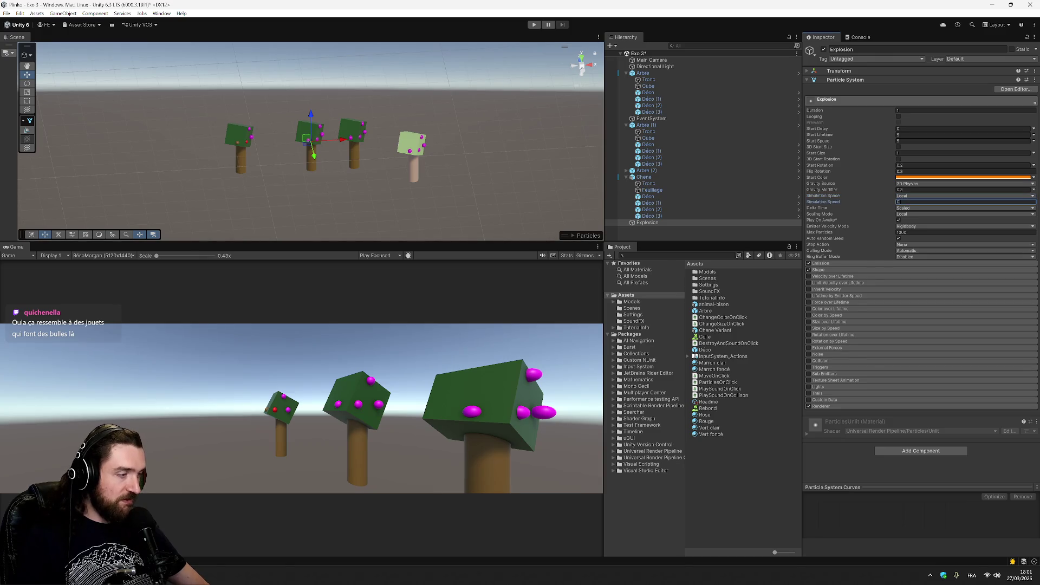
{"action": "left_click", "coordinate": [896, 234]}
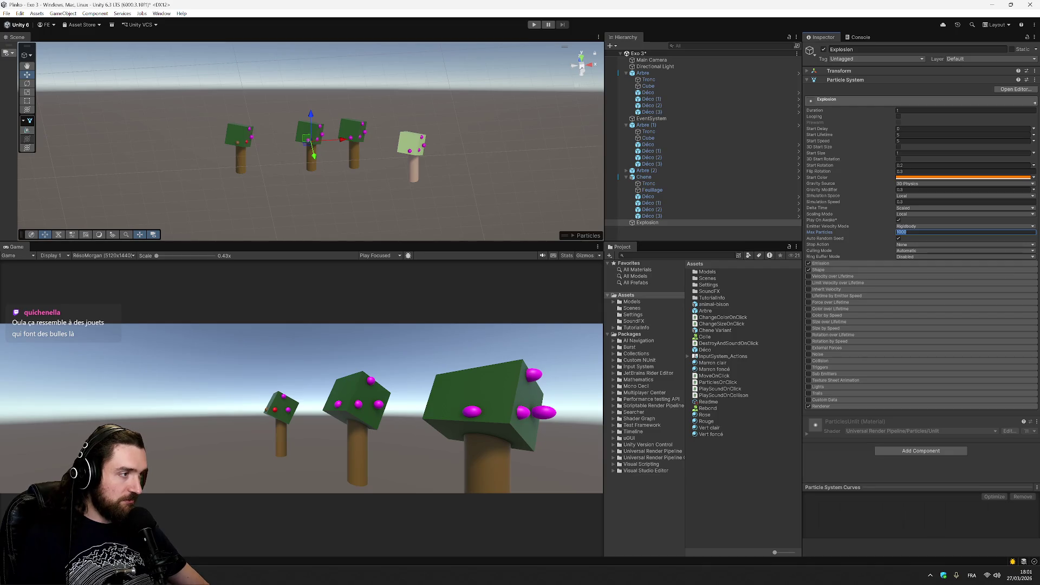
{"action": "left_click", "coordinate": [858, 239]}
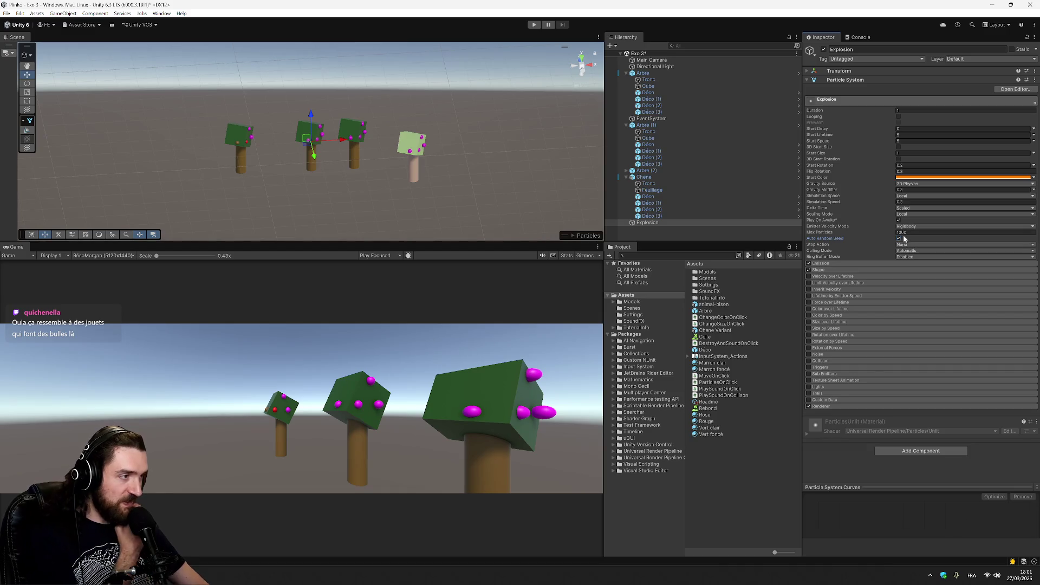
{"action": "left_click", "coordinate": [935, 244]}
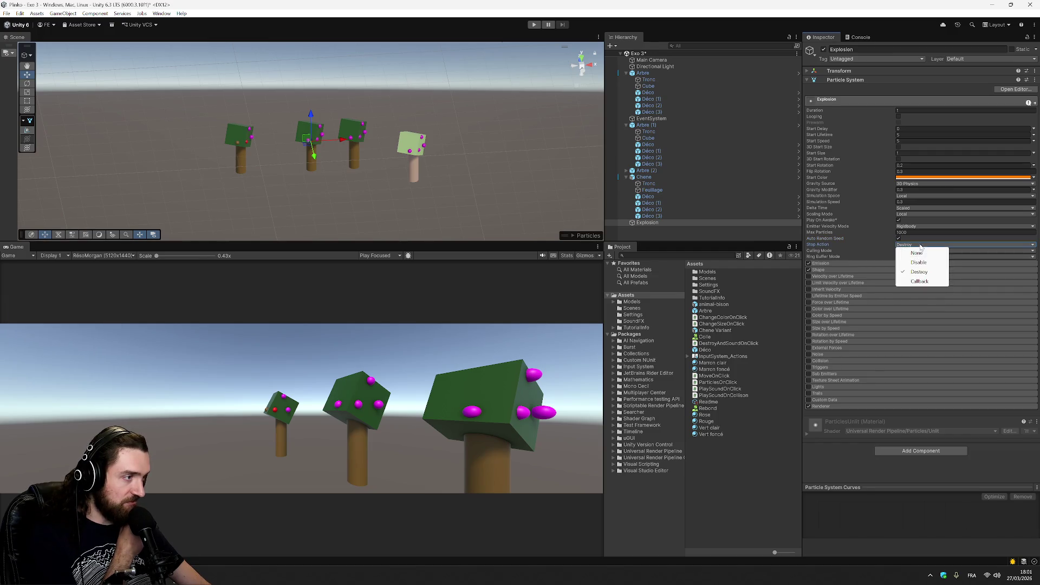
{"action": "left_click", "coordinate": [921, 253]}
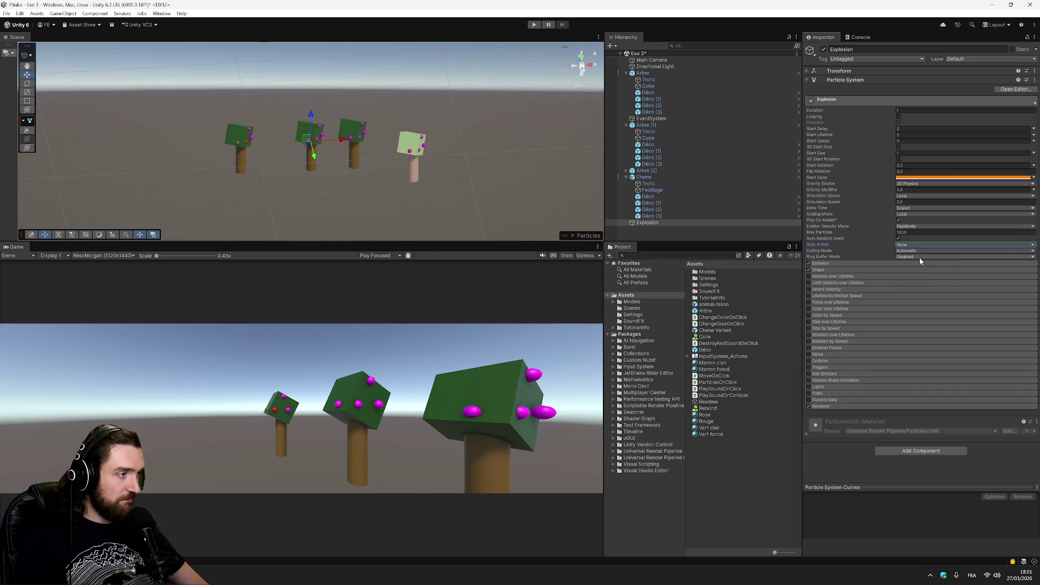
{"action": "left_click", "coordinate": [658, 203]}
{"action": "left_click", "coordinate": [649, 222]}
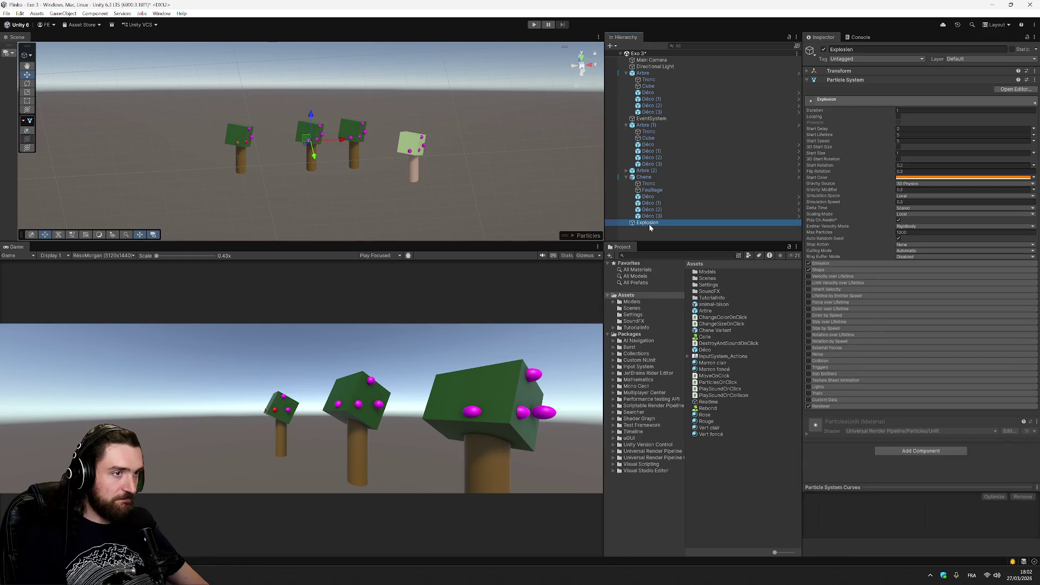
{"action": "left_click", "coordinate": [650, 224]}
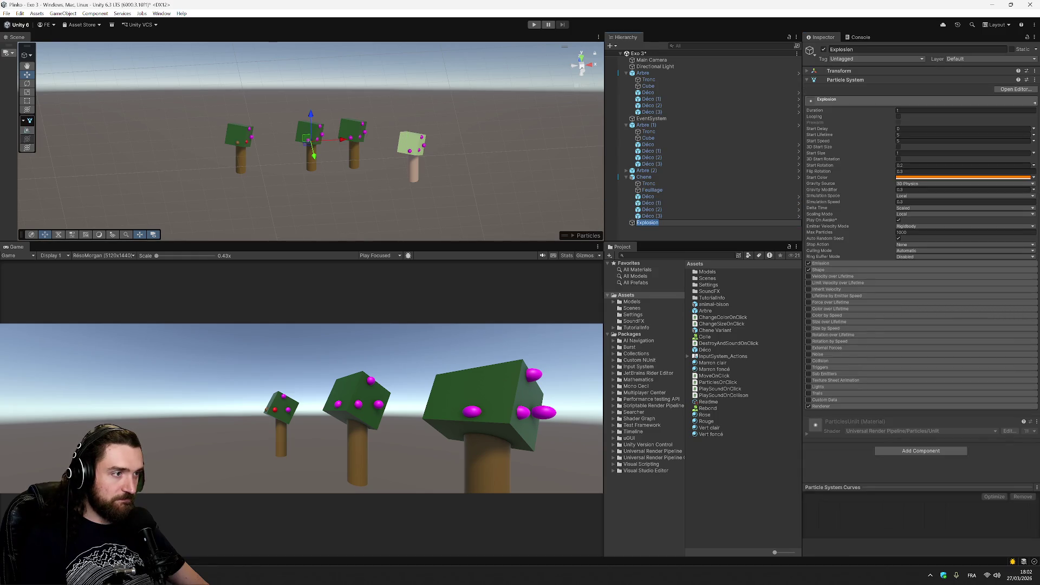
{"action": "left_click", "coordinate": [704, 230]}
{"action": "left_click", "coordinate": [637, 225]}
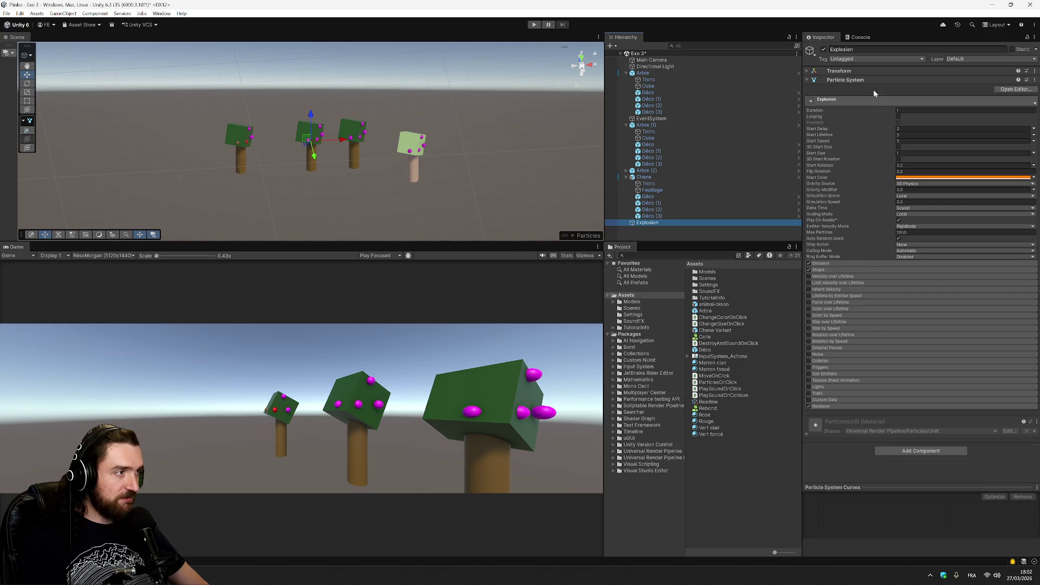
{"action": "left_click", "coordinate": [837, 464]}
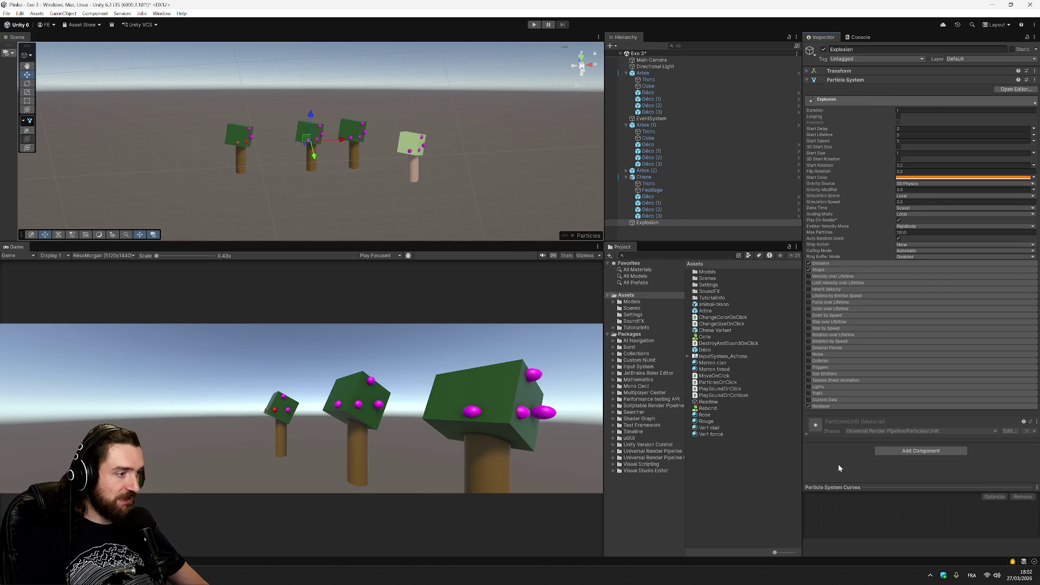
{"action": "left_click", "coordinate": [883, 454]}
{"action": "type", "text": "rende"}
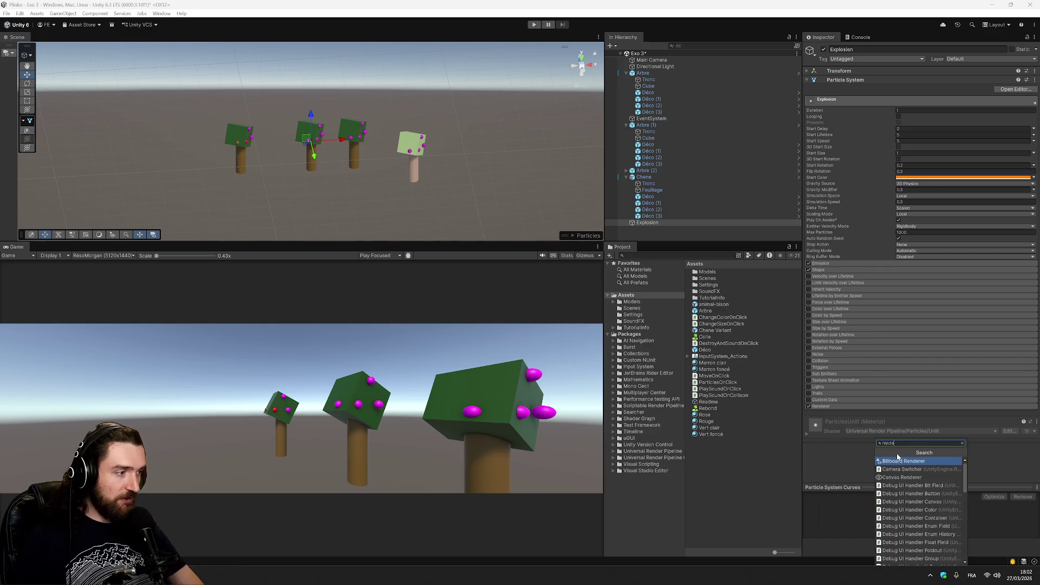
{"action": "type", "text": "rer"}
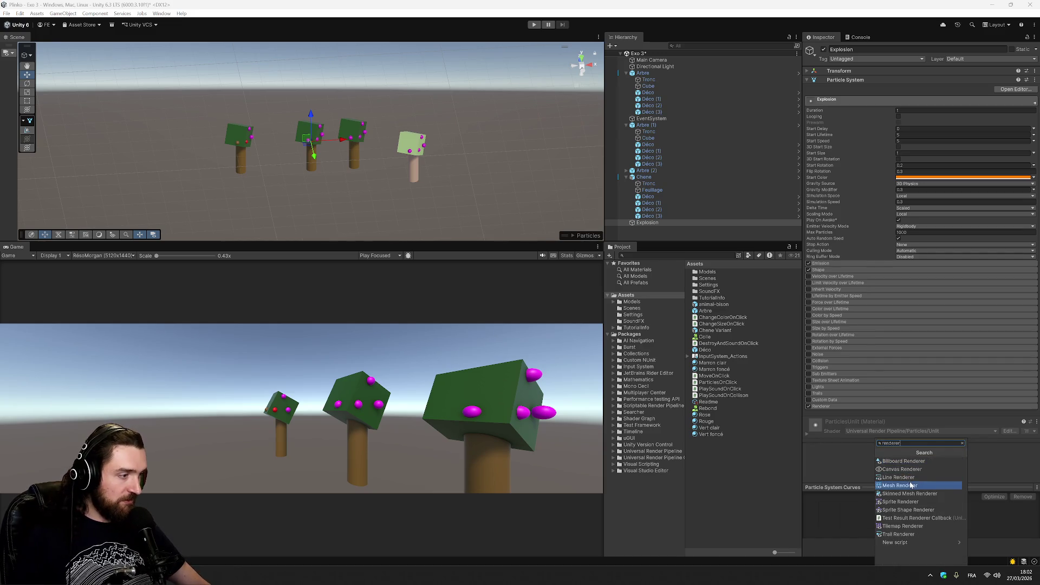
{"action": "left_click", "coordinate": [911, 485]}
{"action": "scroll", "coordinate": [845, 454], "scroll_direction": "down", "scroll_amount": 1}
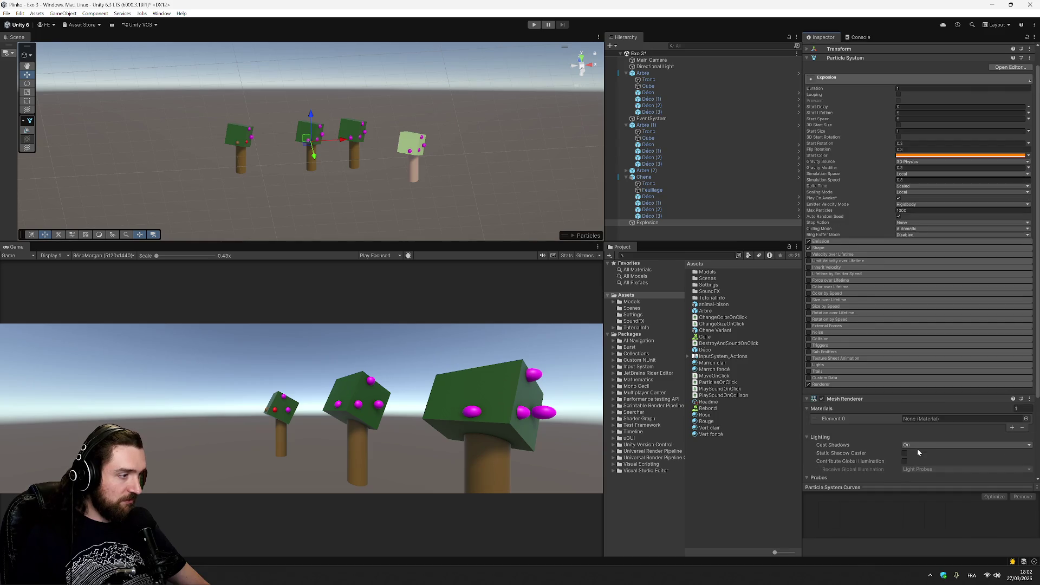
{"action": "scroll", "coordinate": [929, 442], "scroll_direction": "down", "scroll_amount": 5}
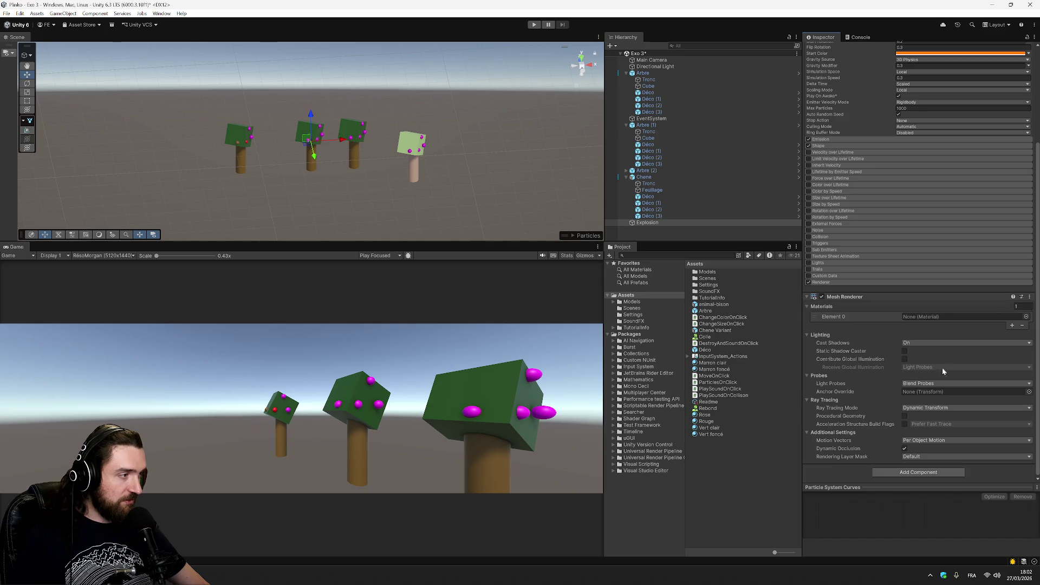
{"action": "left_click", "coordinate": [919, 334]}
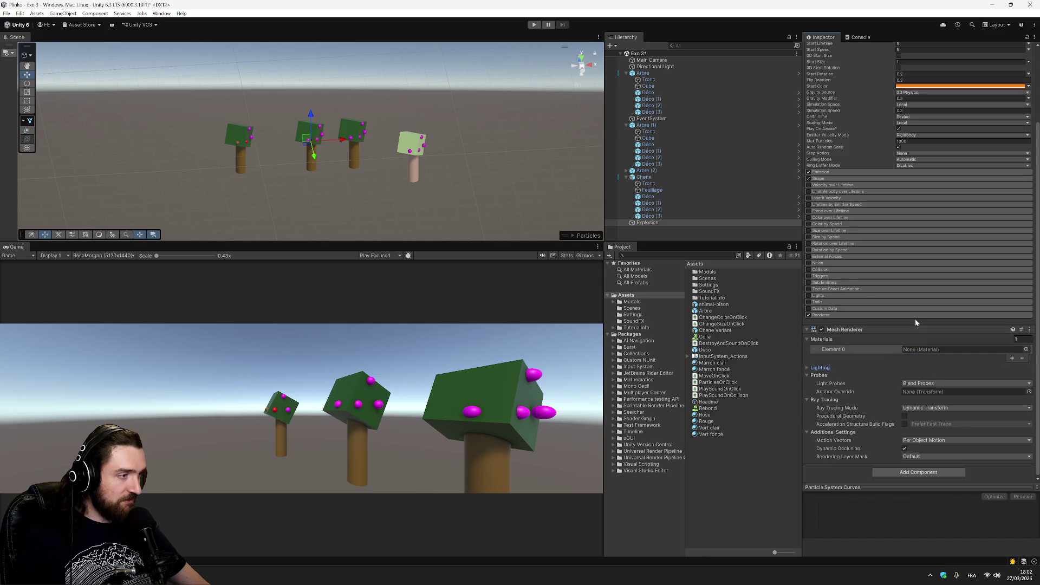
{"action": "left_click", "coordinate": [854, 341]}
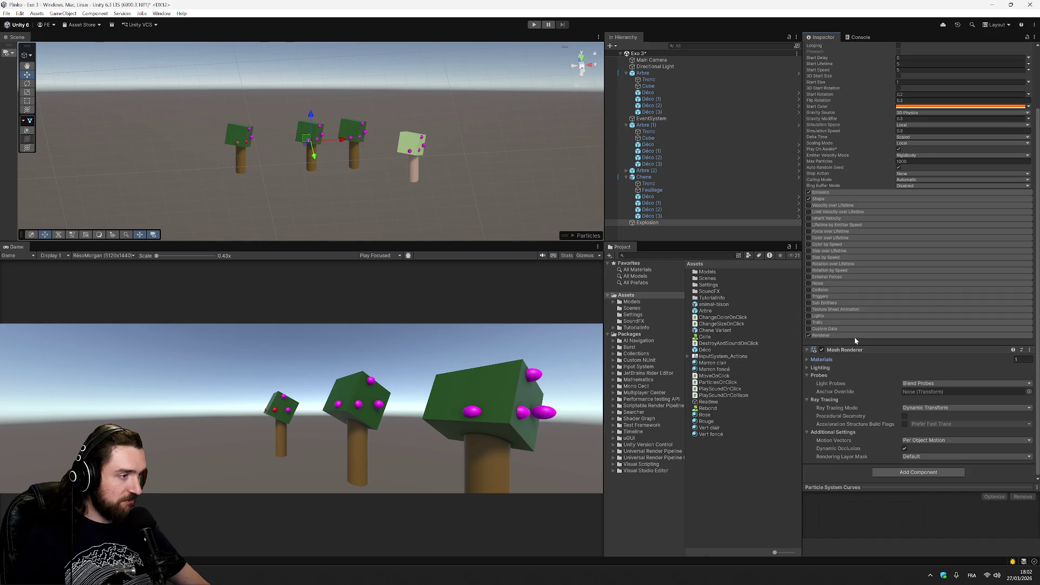
{"action": "left_click", "coordinate": [807, 359]}
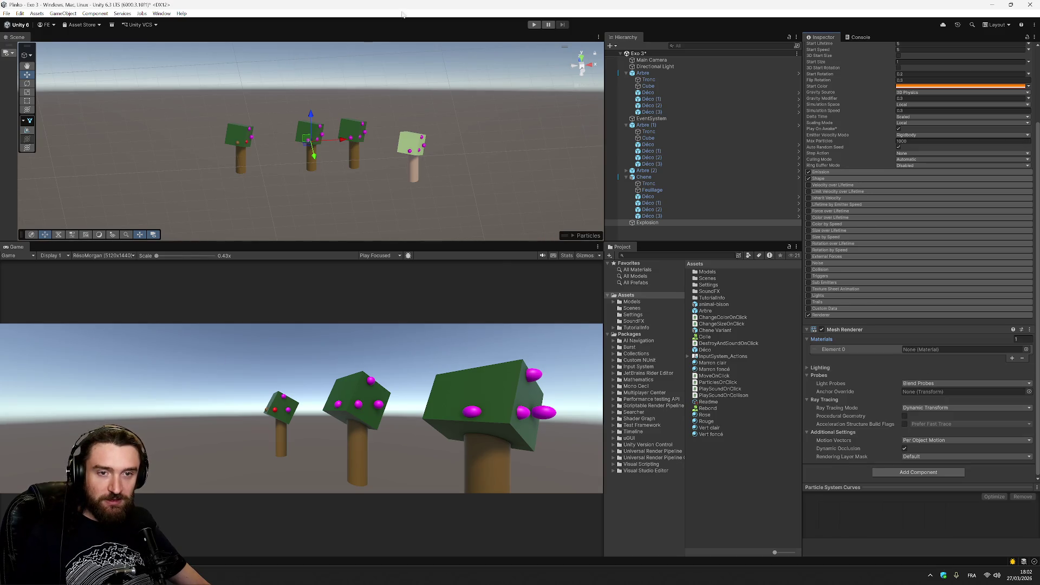
- Test-click the big tree's sphere in Play mode, then stop and try filling Déco's Particles slot
{"action": "left_click", "coordinate": [533, 25]}
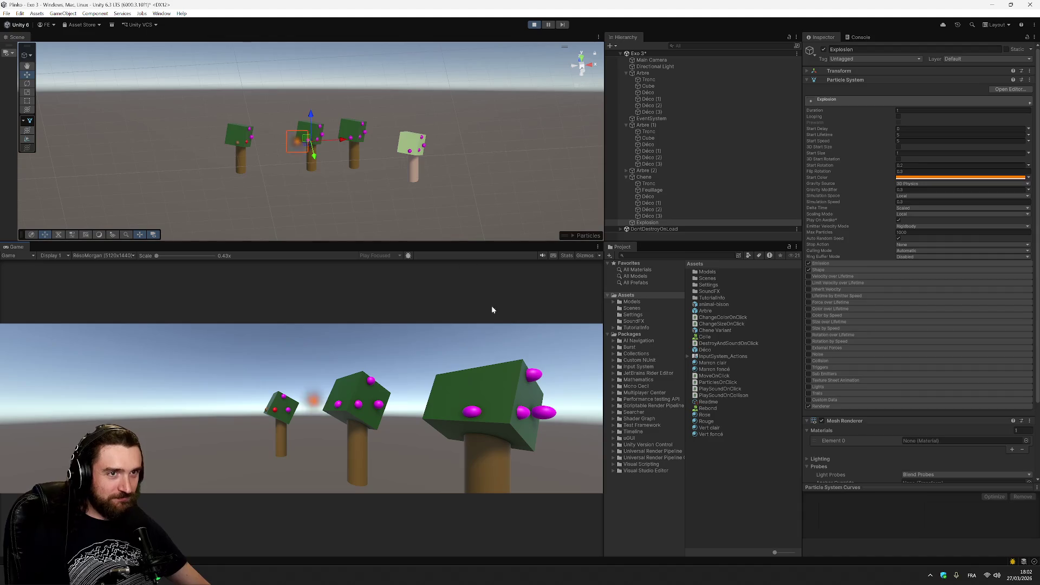
{"action": "left_click", "coordinate": [472, 412]}
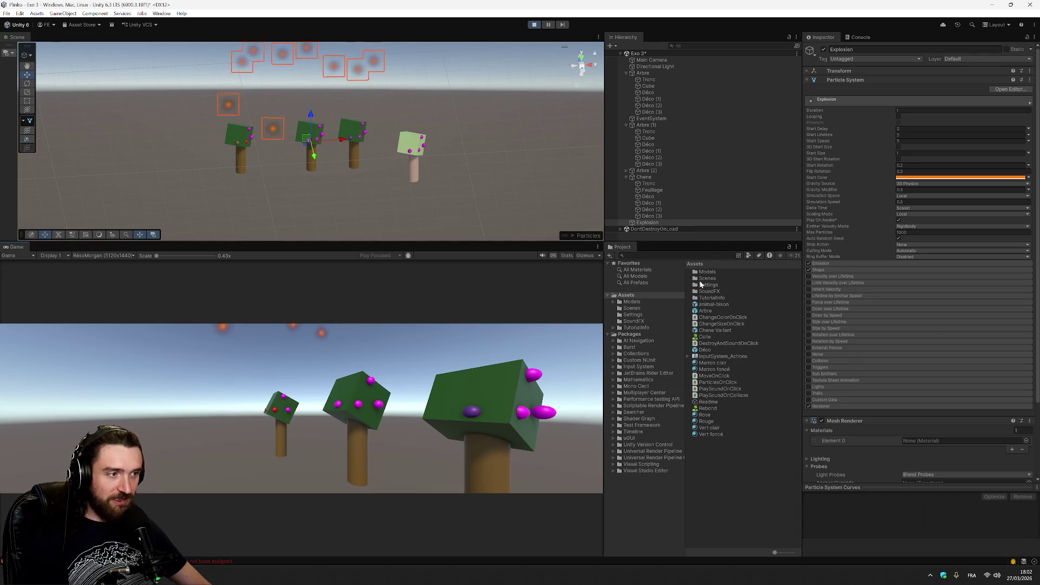
{"action": "left_click", "coordinate": [721, 349]}
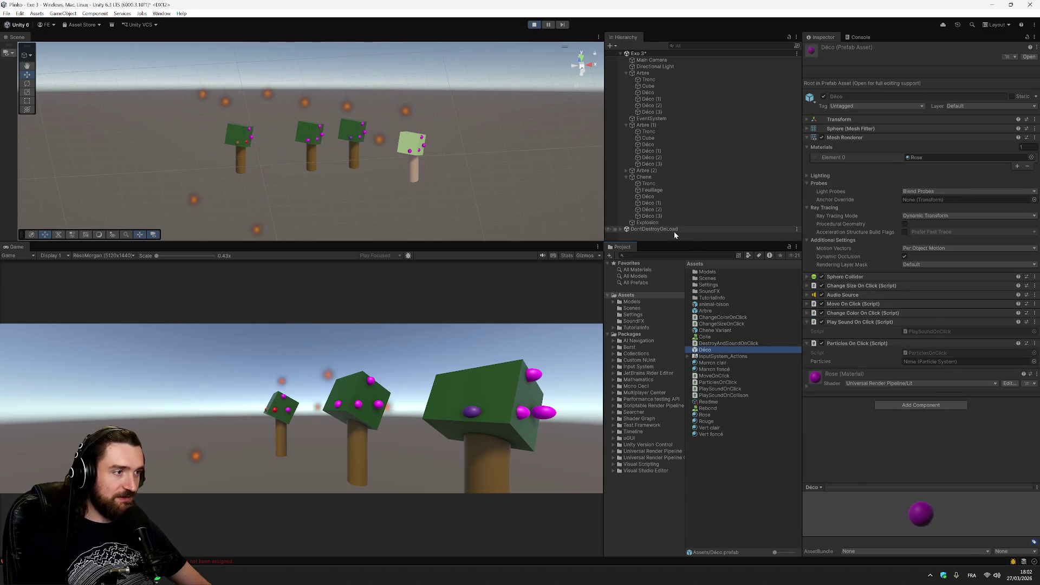
{"action": "key", "text": "ctrl+p"}
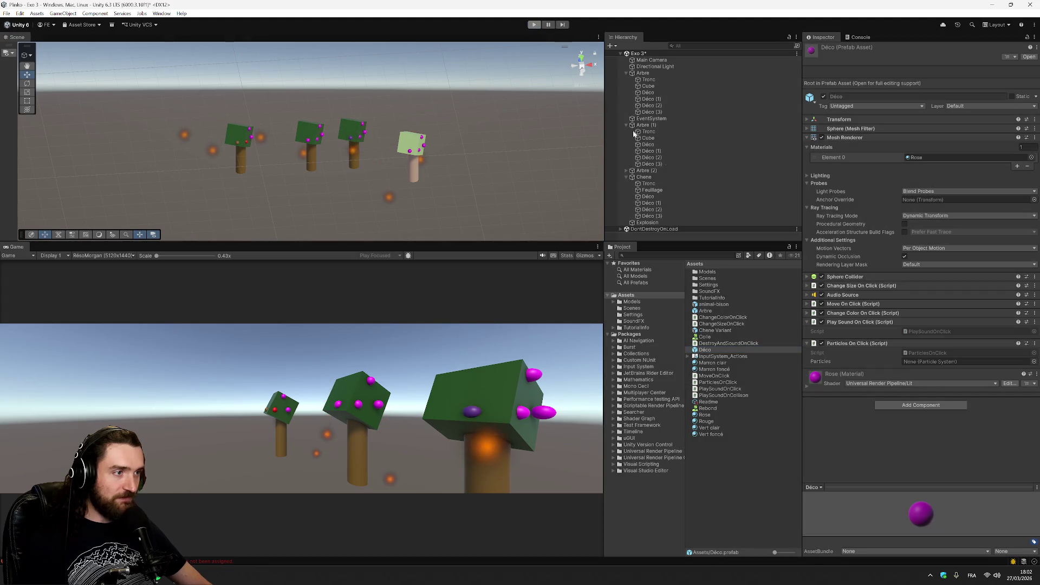
{"action": "left_click_drag", "start_coordinate": [754, 305], "coordinate": [934, 359]}
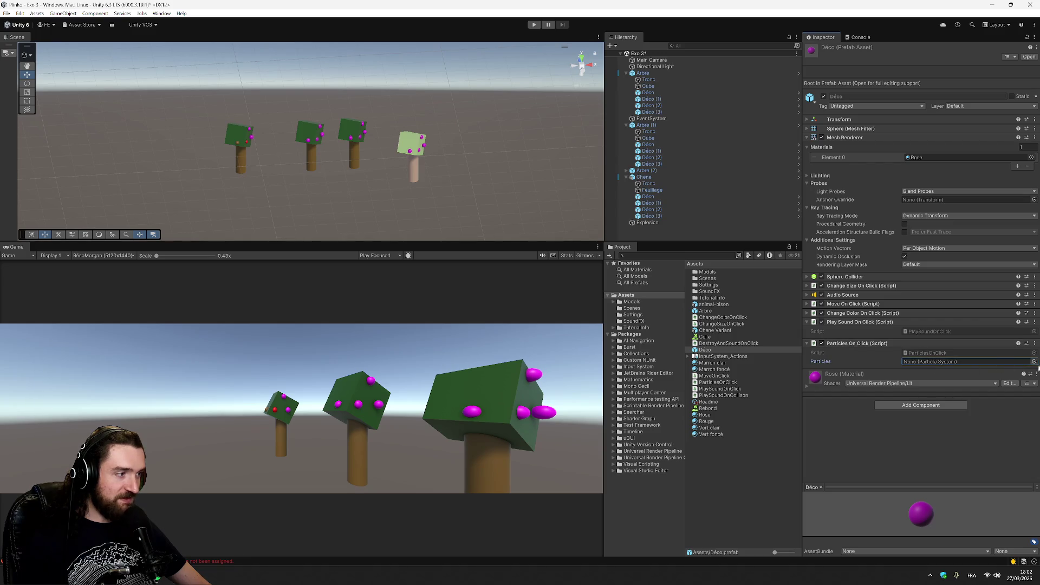
- Pick Explosion for Déco's Particles slot, then remove Explosion's Mesh Renderer component
{"action": "left_click", "coordinate": [1034, 361]}
{"action": "left_click", "coordinate": [996, 390]}
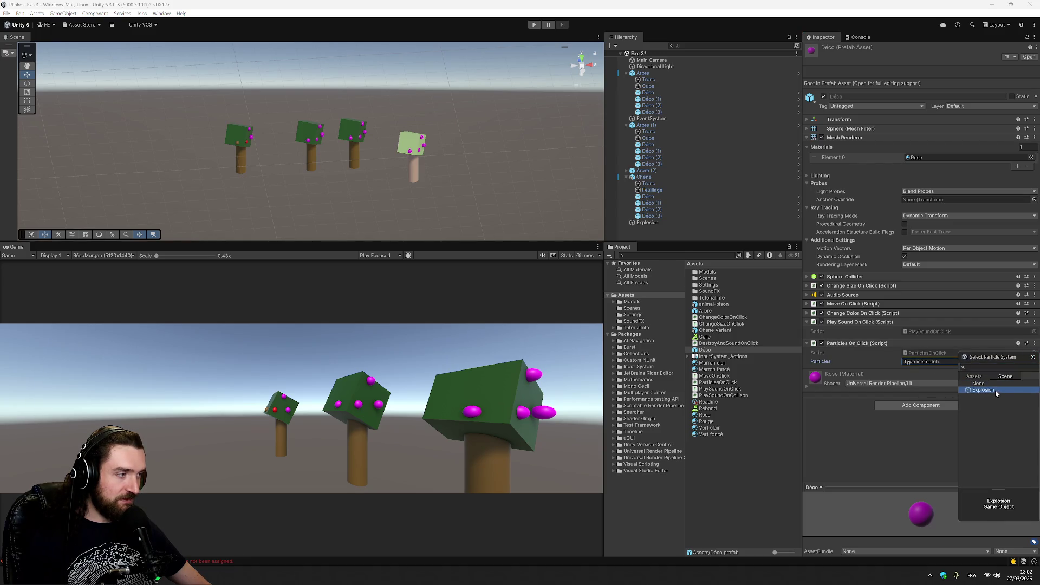
{"action": "double_click", "coordinate": [985, 390]}
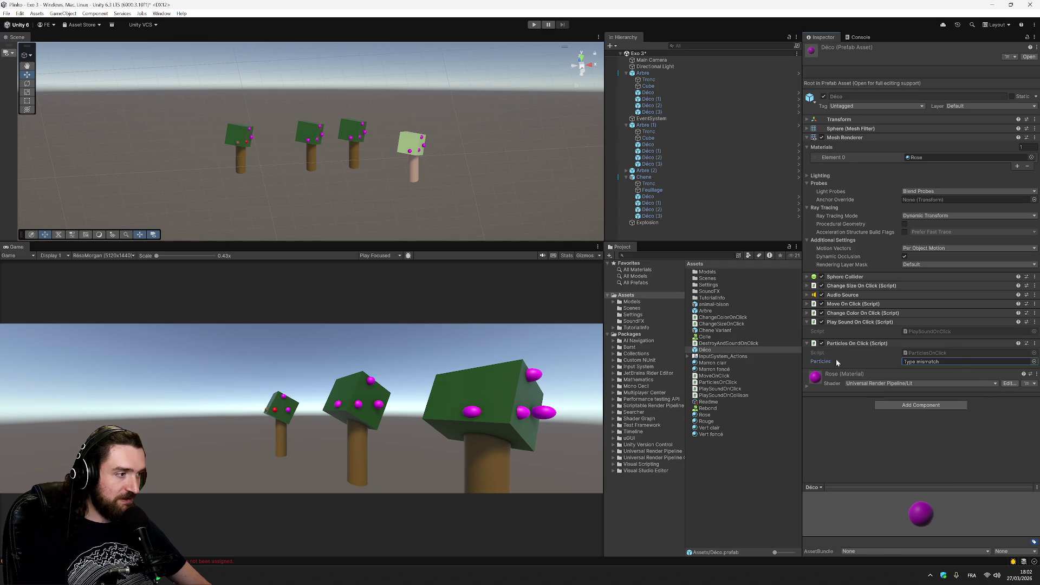
{"action": "left_click", "coordinate": [647, 223]}
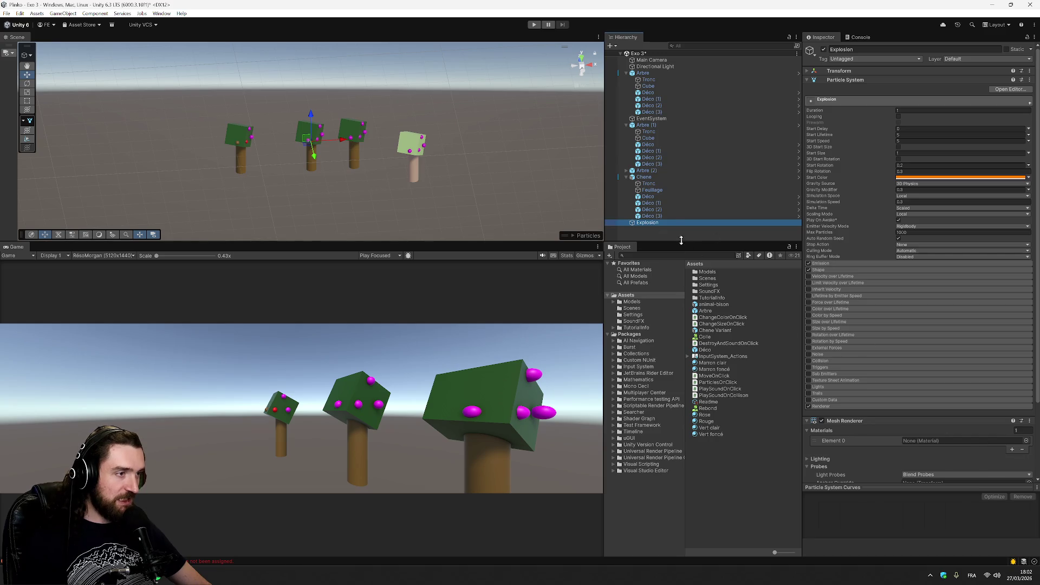
{"action": "right_click", "coordinate": [953, 421]}
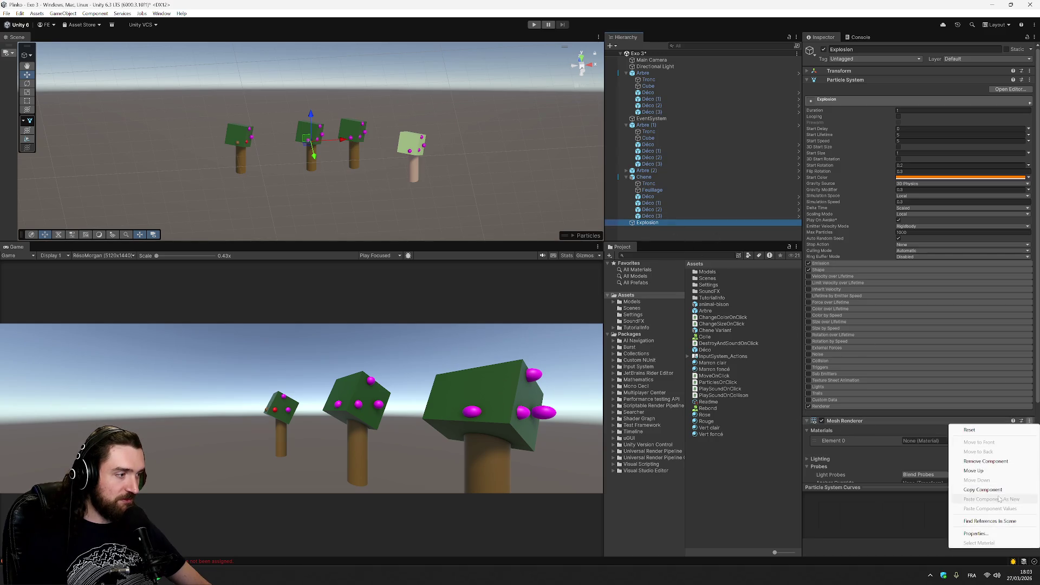
{"action": "left_click", "coordinate": [975, 461]}
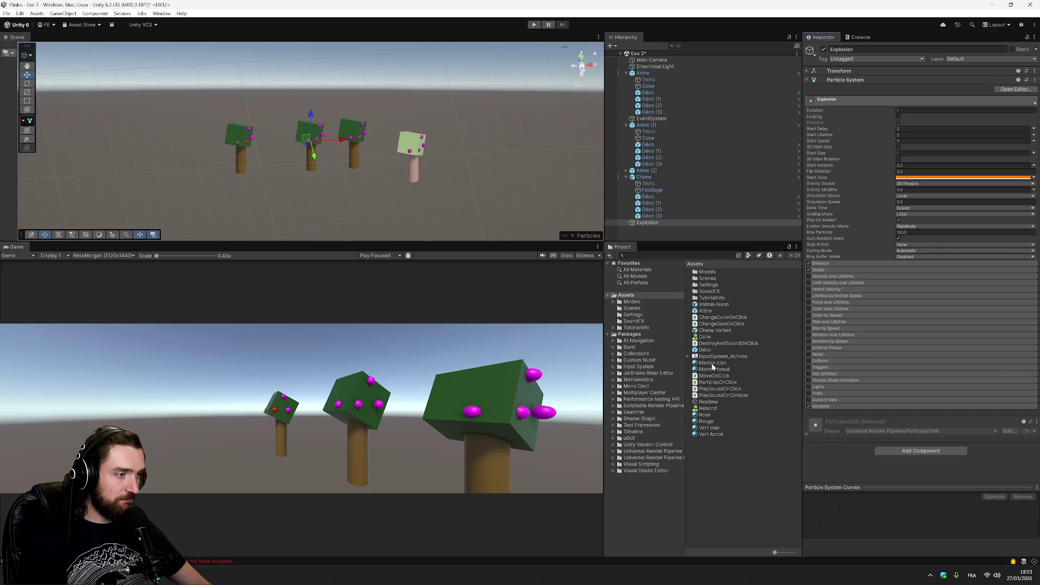
- Retry assigning Explosion to the Déco prefab's Particles slot via the picker's Assets and Scene tabs
{"action": "left_click", "coordinate": [711, 350]}
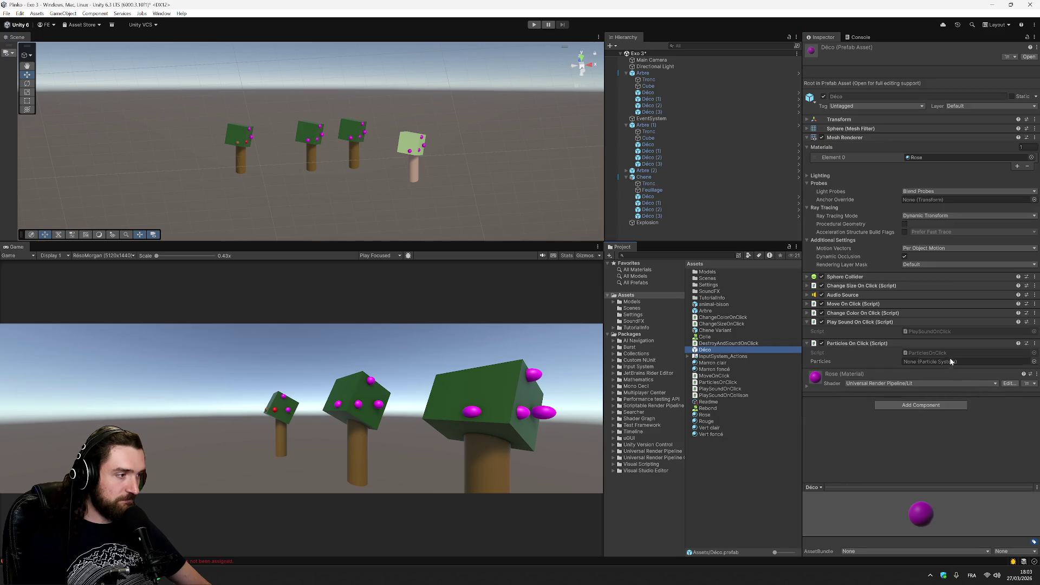
{"action": "left_click", "coordinate": [1034, 361]}
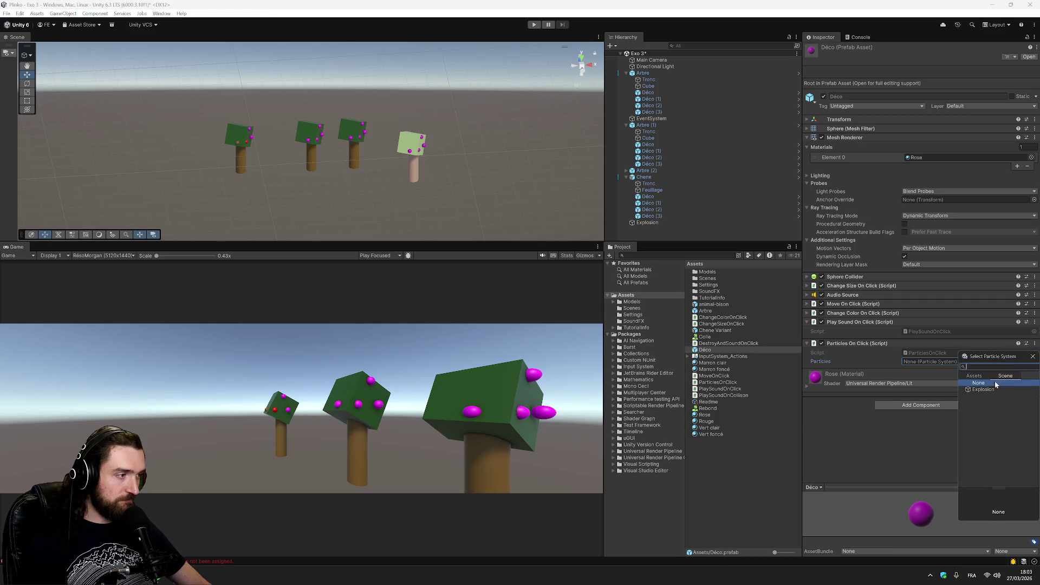
{"action": "left_click", "coordinate": [995, 391]}
{"action": "left_click", "coordinate": [1034, 363]}
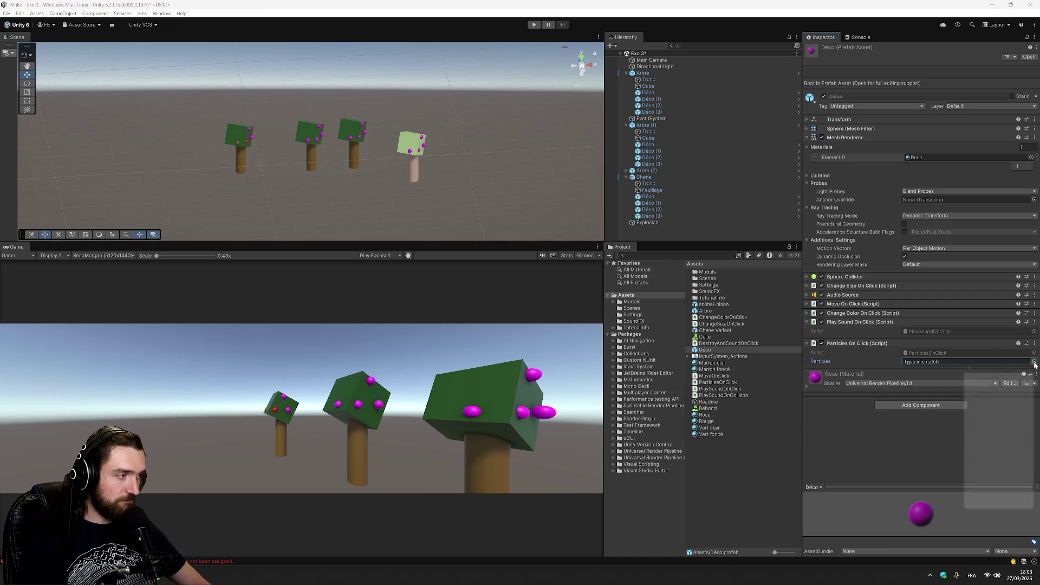
{"action": "left_click", "coordinate": [975, 375]}
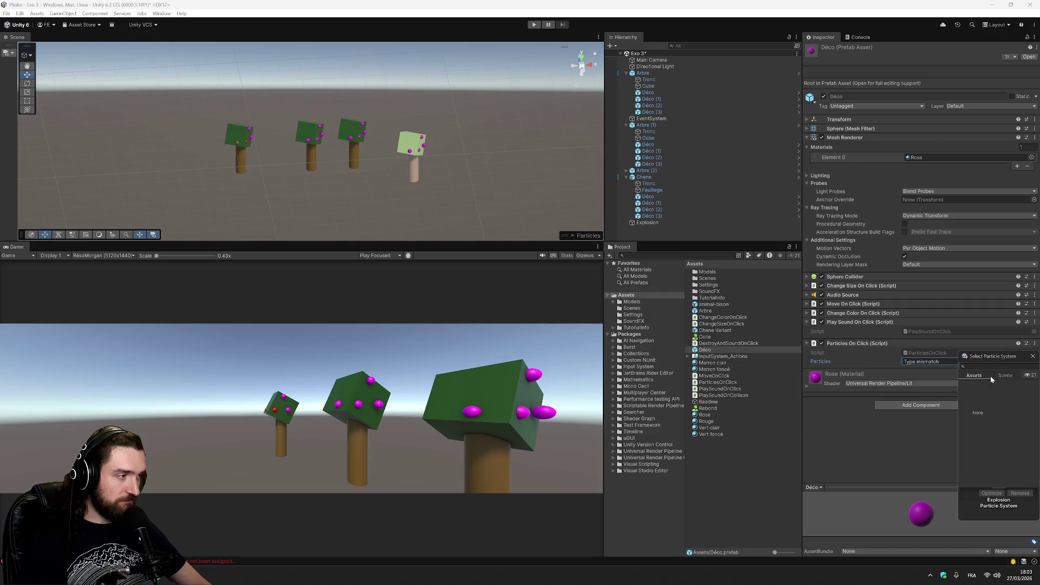
{"action": "left_click", "coordinate": [1003, 376]}
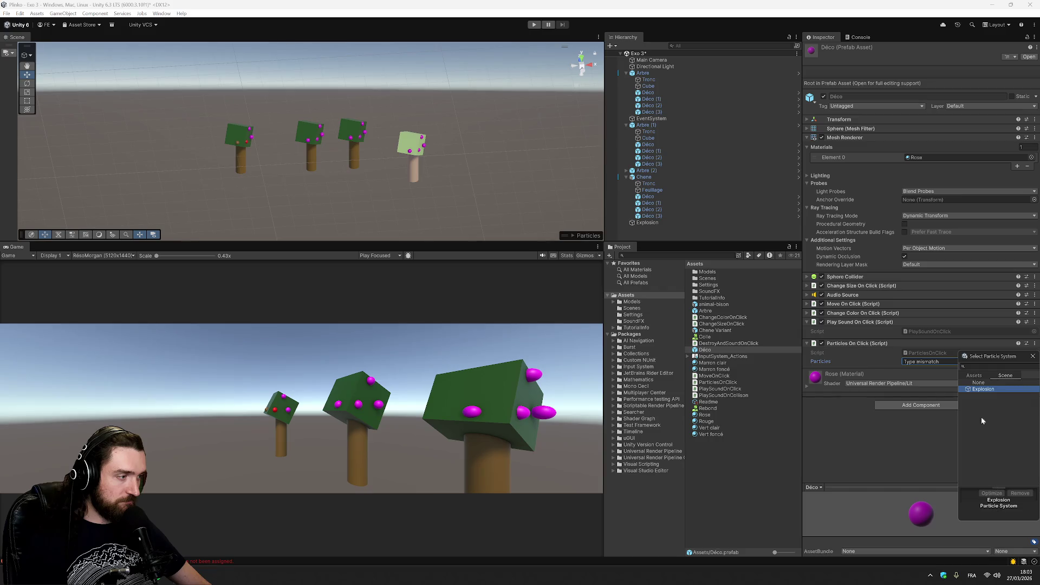
{"action": "left_click", "coordinate": [935, 369]}
- Browse the Project panel's Create submenus, then select Explosion in the Hierarchy
{"action": "right_click", "coordinate": [761, 455]}
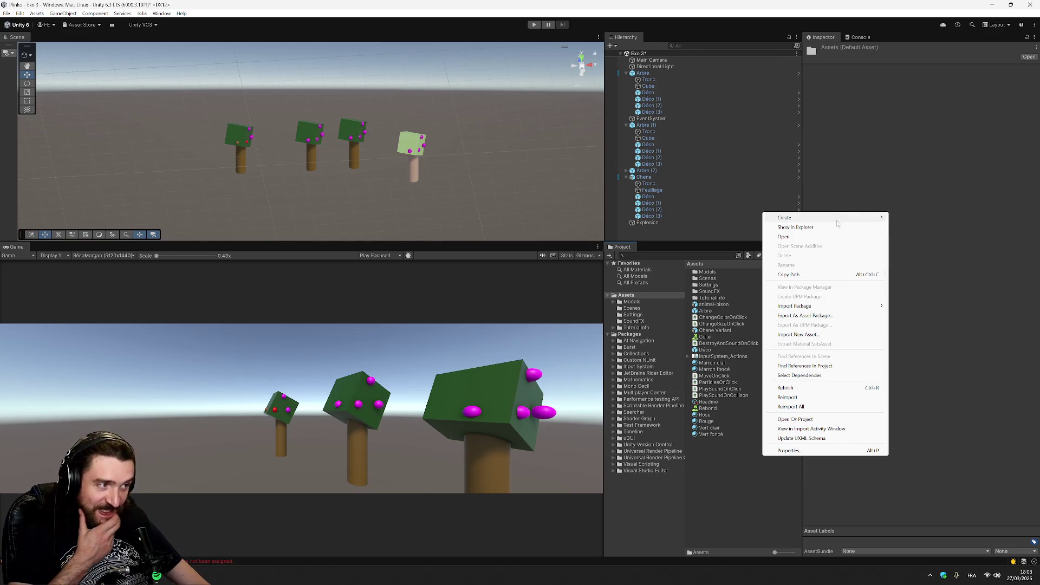
{"action": "mouse_move", "coordinate": [829, 217]}
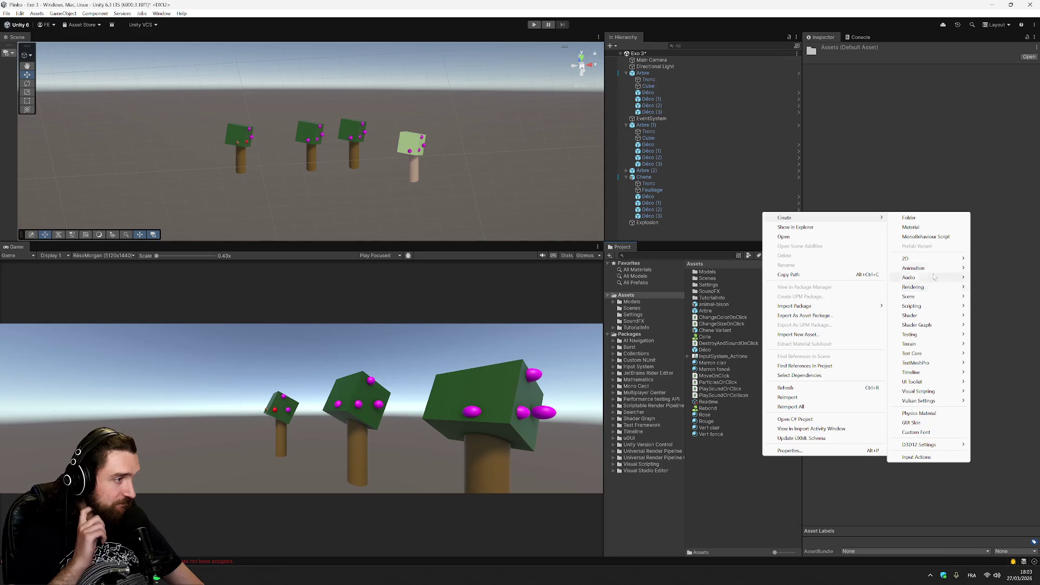
{"action": "mouse_move", "coordinate": [932, 268]}
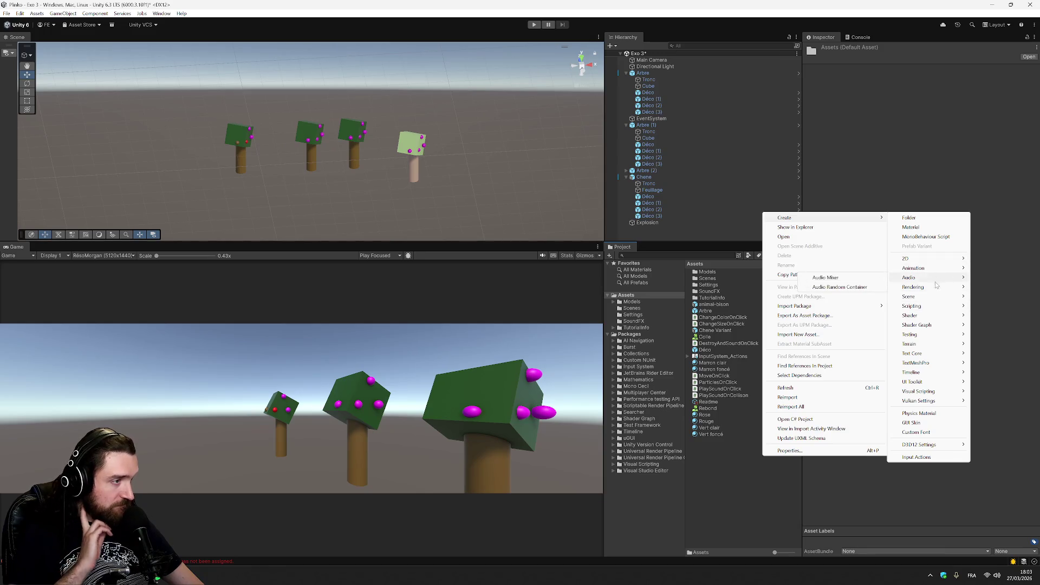
{"action": "mouse_move", "coordinate": [937, 287]}
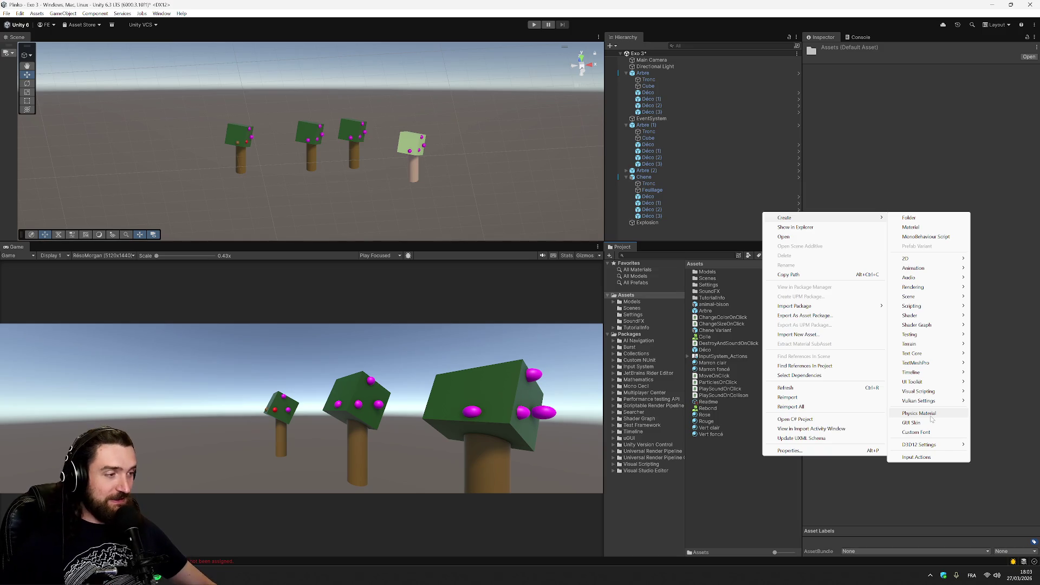
{"action": "left_click", "coordinate": [642, 223]}
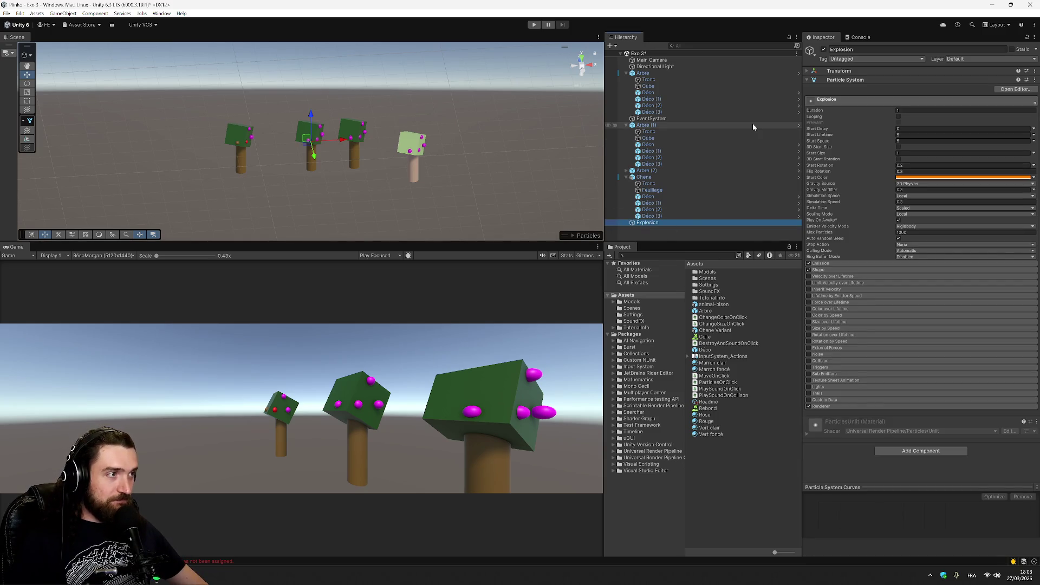
- Turn on Looping for the Explosion particle system
{"action": "left_click", "coordinate": [900, 116]}
{"action": "left_click", "coordinate": [900, 117]}
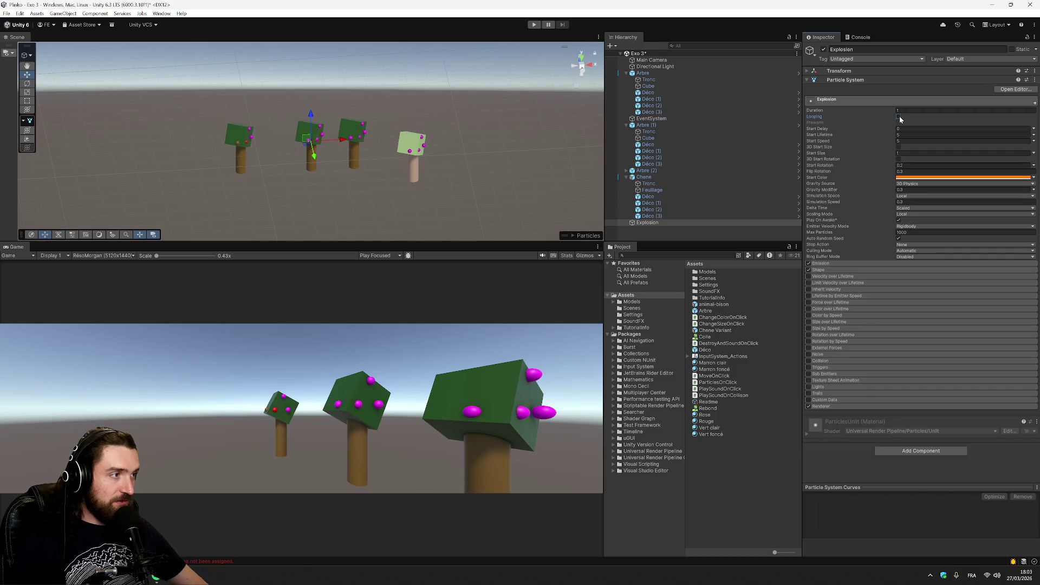
{"action": "left_click", "coordinate": [900, 116]}
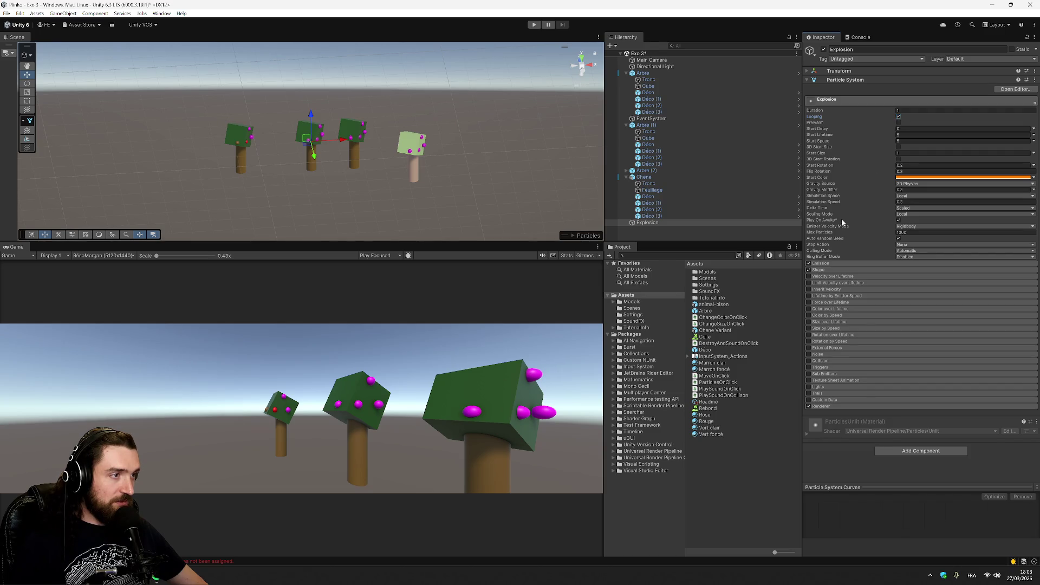
{"action": "left_click", "coordinate": [669, 223]}
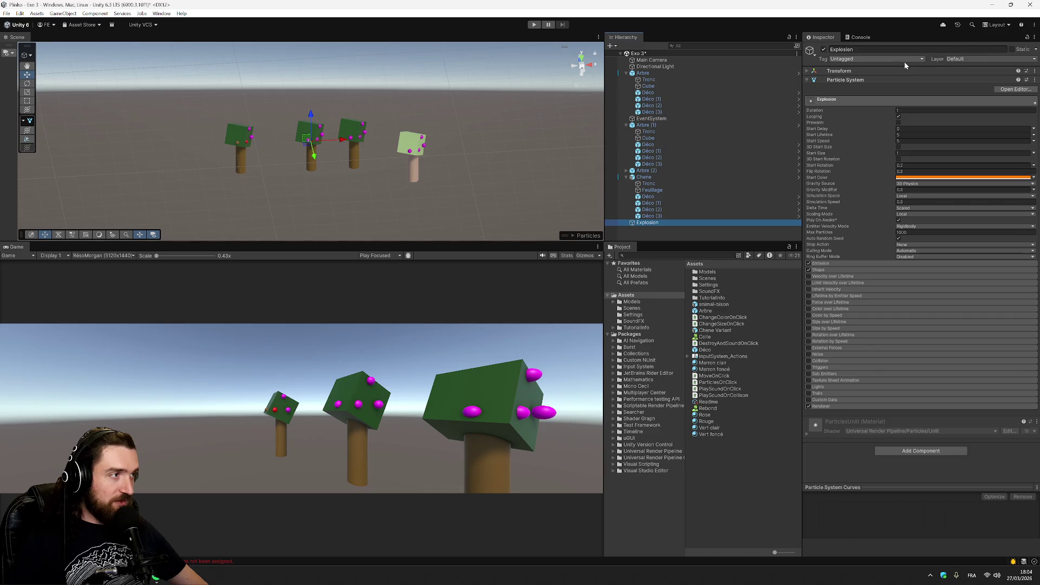
{"action": "left_click", "coordinate": [808, 80]}
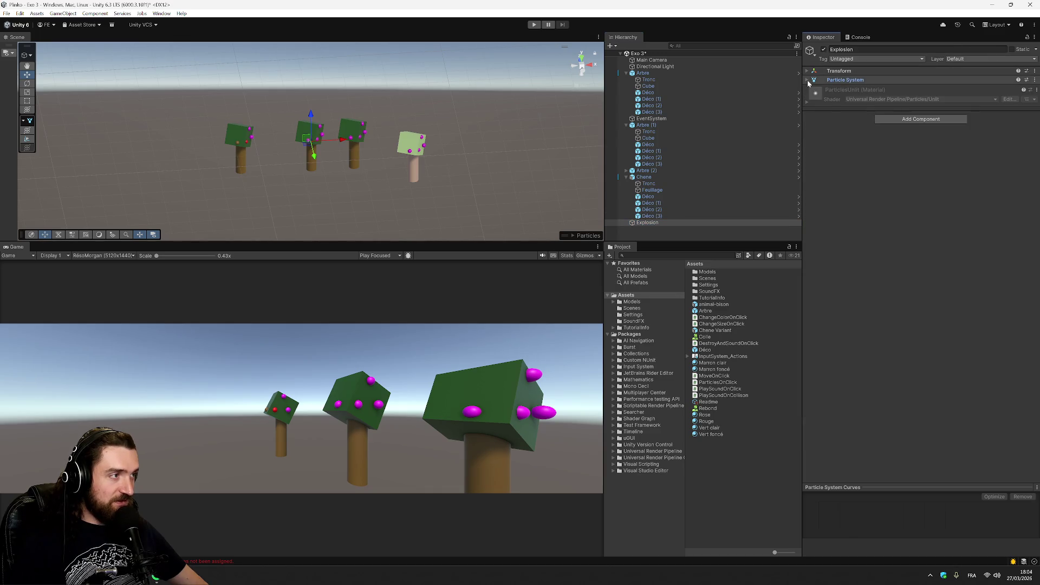
{"action": "left_click", "coordinate": [807, 80]}
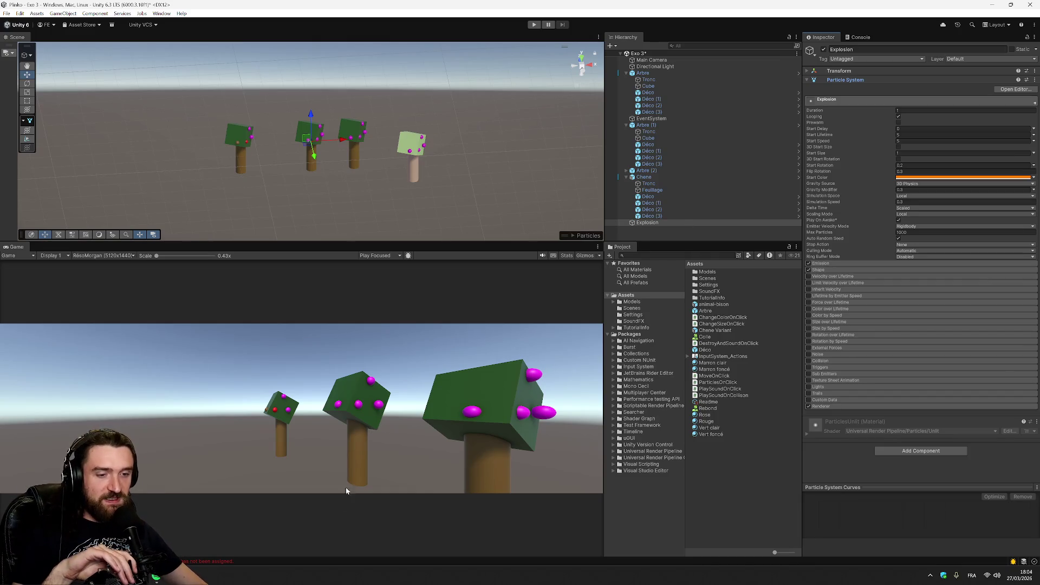
- Review the Console's unassigned 'particles' error on ParticlesOnClick, select the Arbre (1) decoration, and save
{"action": "left_click", "coordinate": [861, 37]}
{"action": "left_click", "coordinate": [915, 60]}
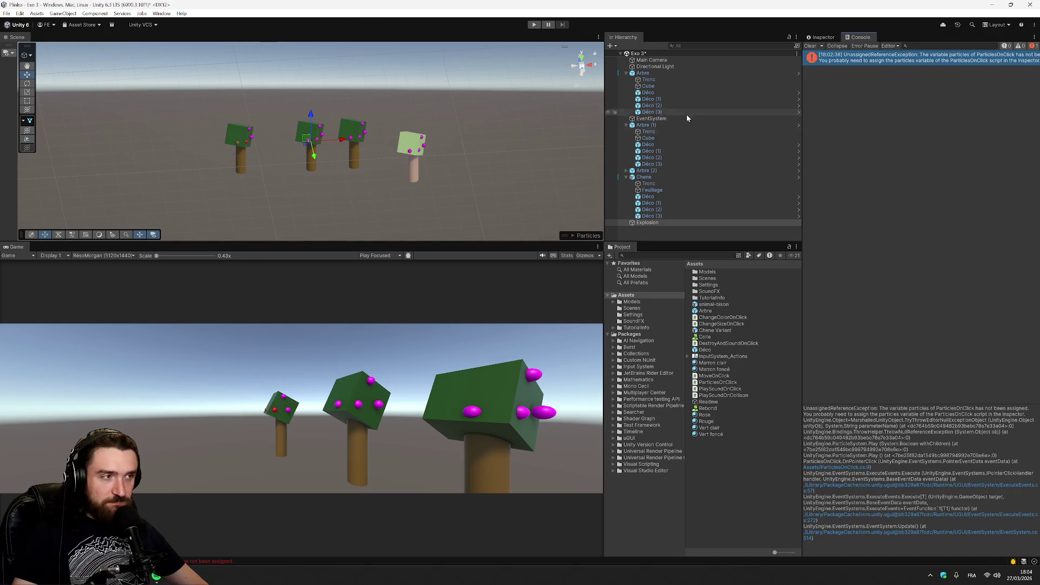
{"action": "left_click", "coordinate": [701, 145]}
{"action": "key", "text": "ctrl+s"}
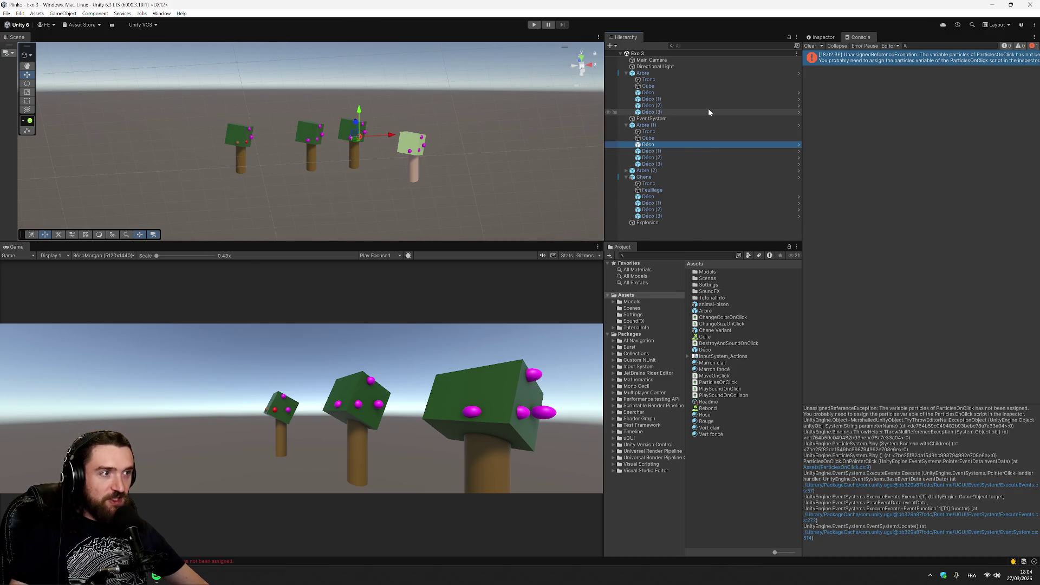